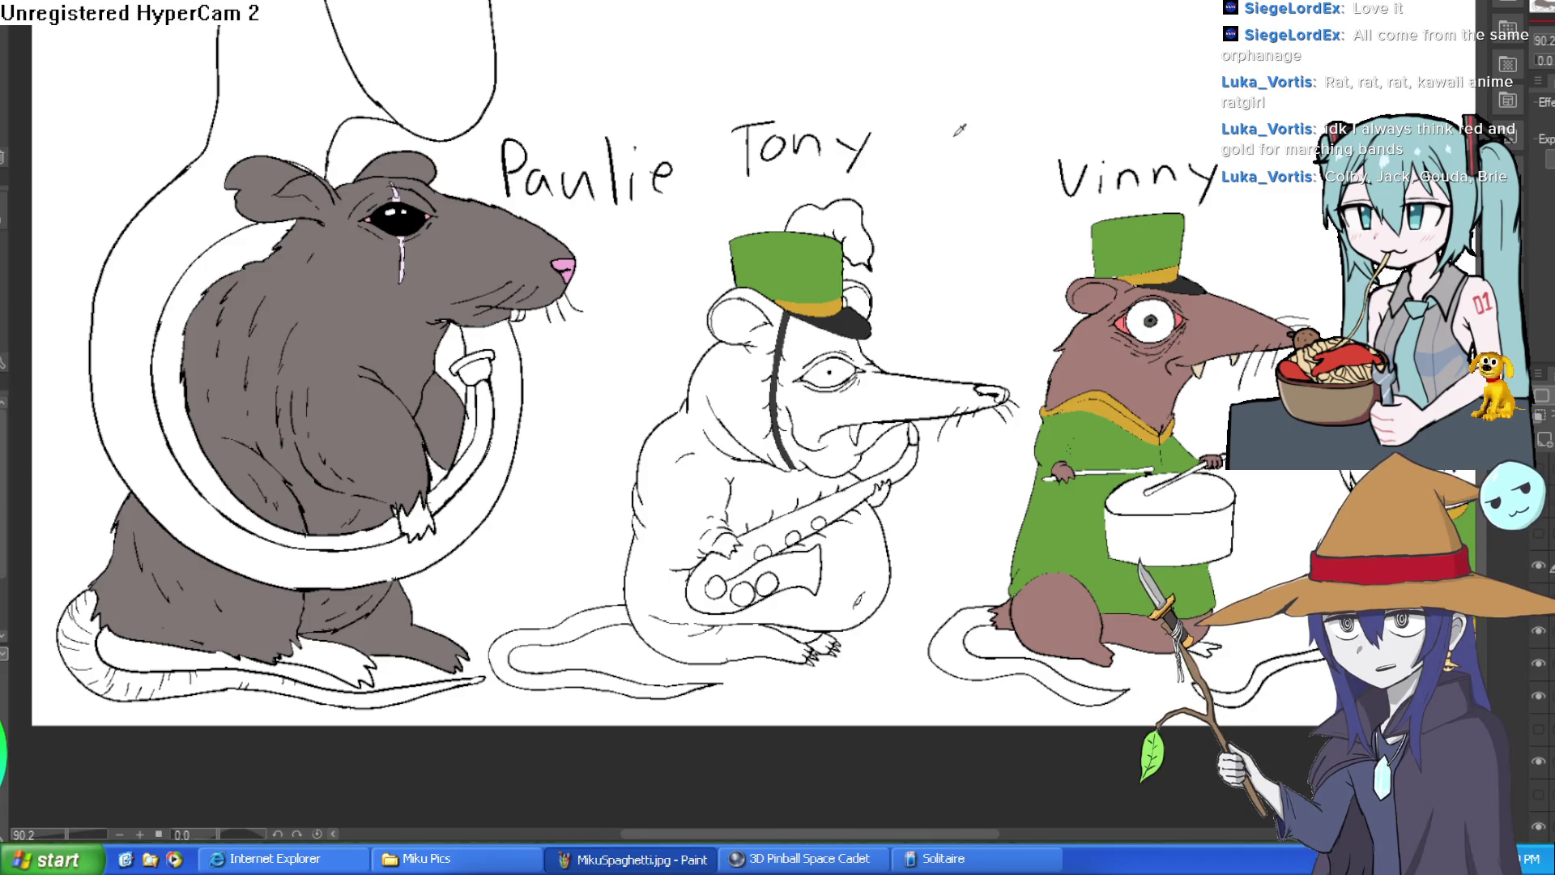
Step: Pan across the lineup to Ziti, the fourth rat, and zoom in on her face
{"action": "left_click_drag", "start_coordinate": [1257, 153], "coordinate": [1108, 48]}
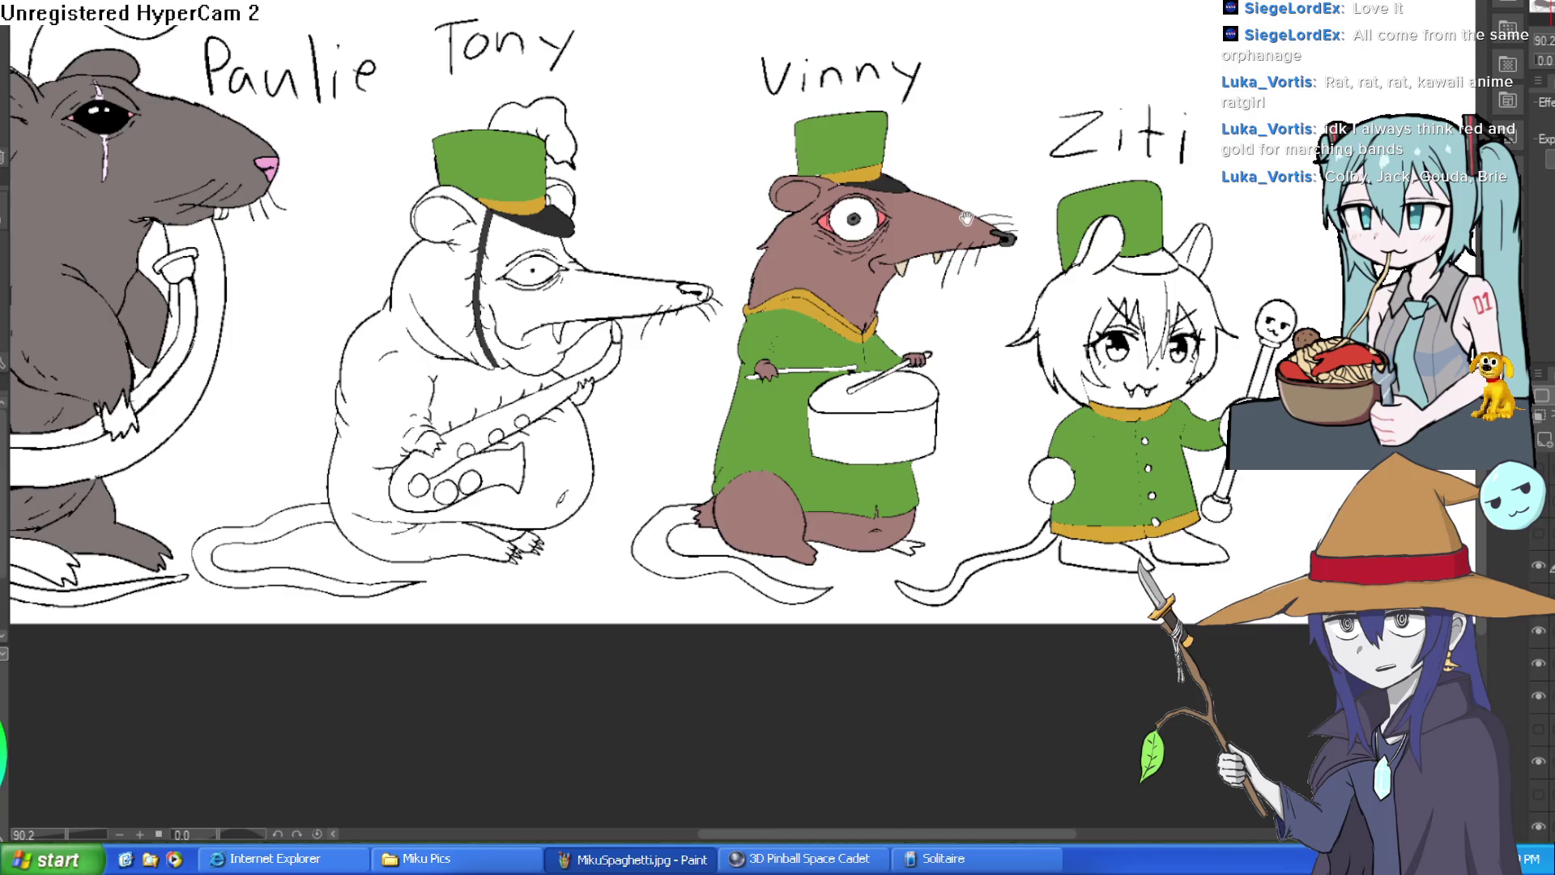
{"action": "scroll", "coordinate": [967, 217], "scroll_direction": "down", "scroll_amount": 3}
{"action": "scroll", "coordinate": [1081, 210], "scroll_direction": "right", "scroll_amount": 2}
{"action": "left_click_drag", "start_coordinate": [1081, 212], "coordinate": [1003, 227]}
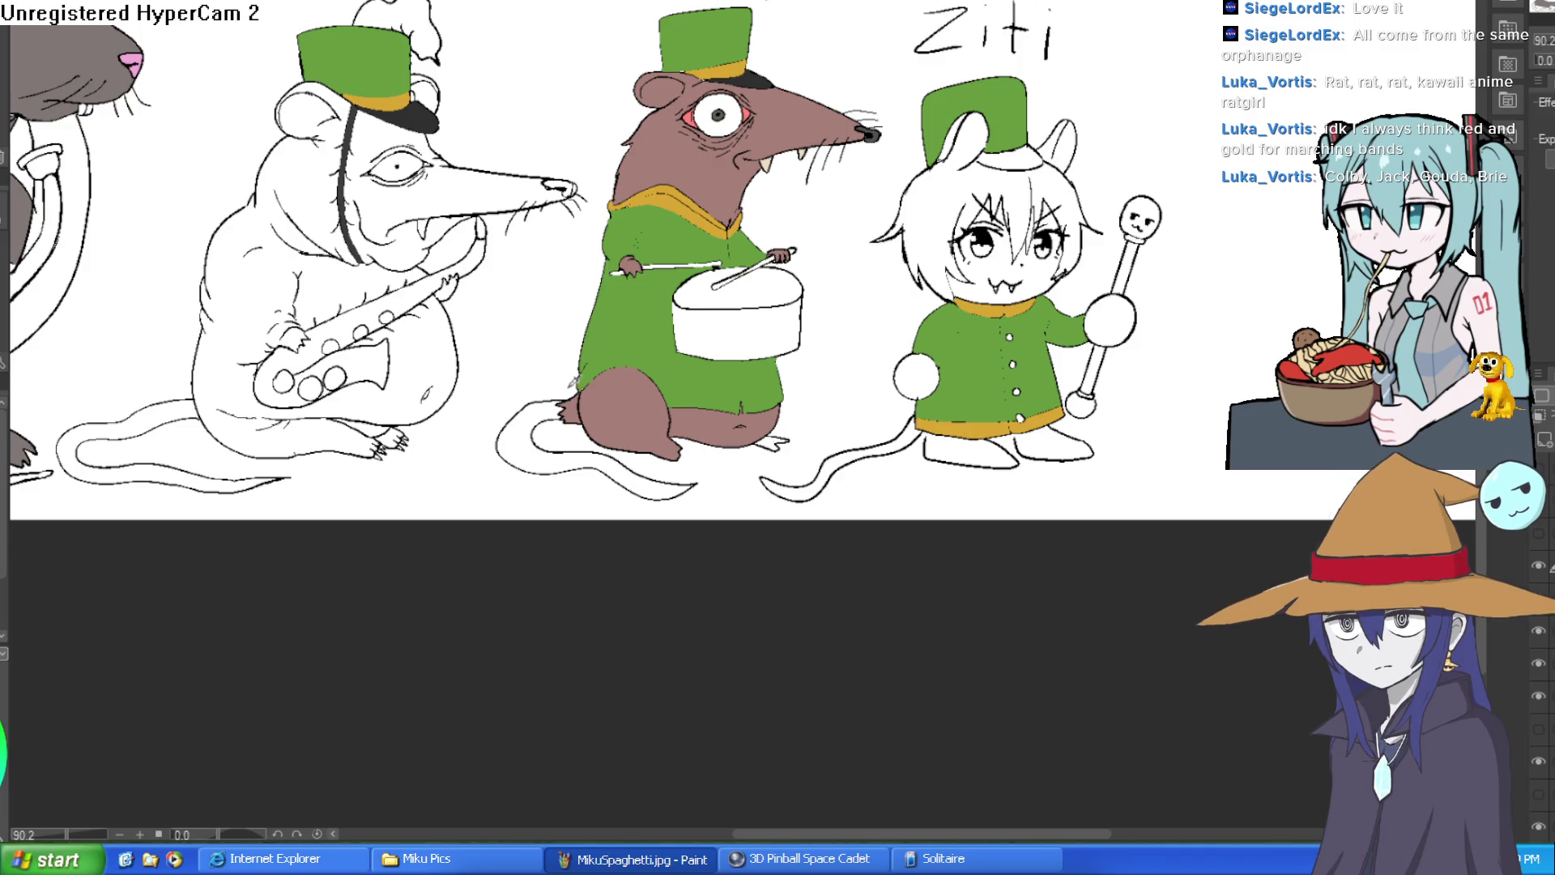
{"action": "scroll", "coordinate": [1058, 238], "scroll_direction": "up", "scroll_amount": 3}
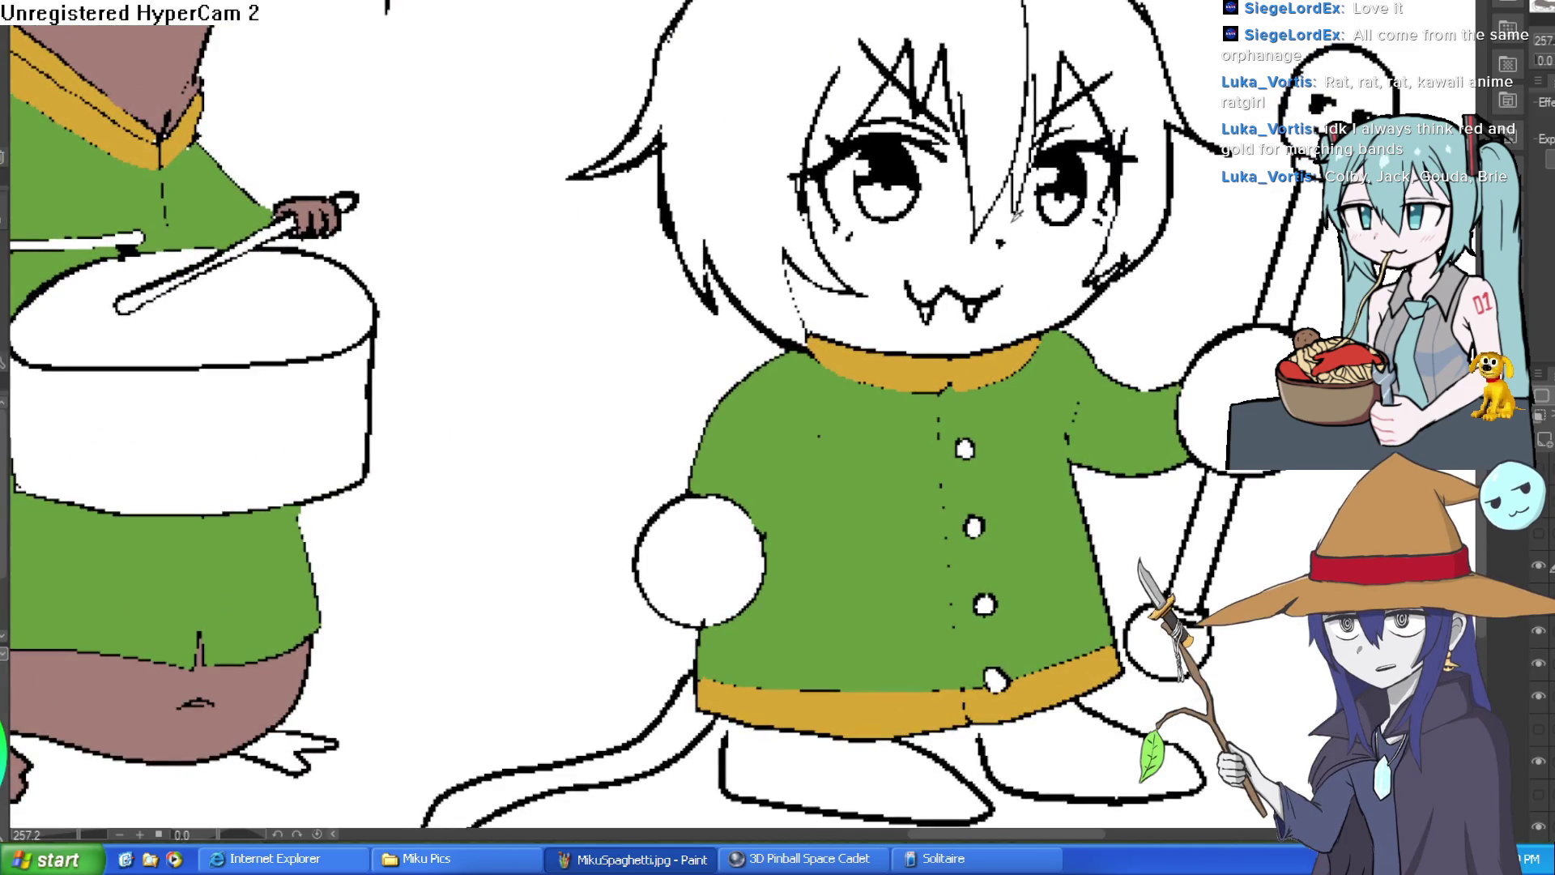
Step: Fill Ziti's face, hair strands and hair gaps flat tan
{"action": "left_click", "coordinate": [1042, 246]}
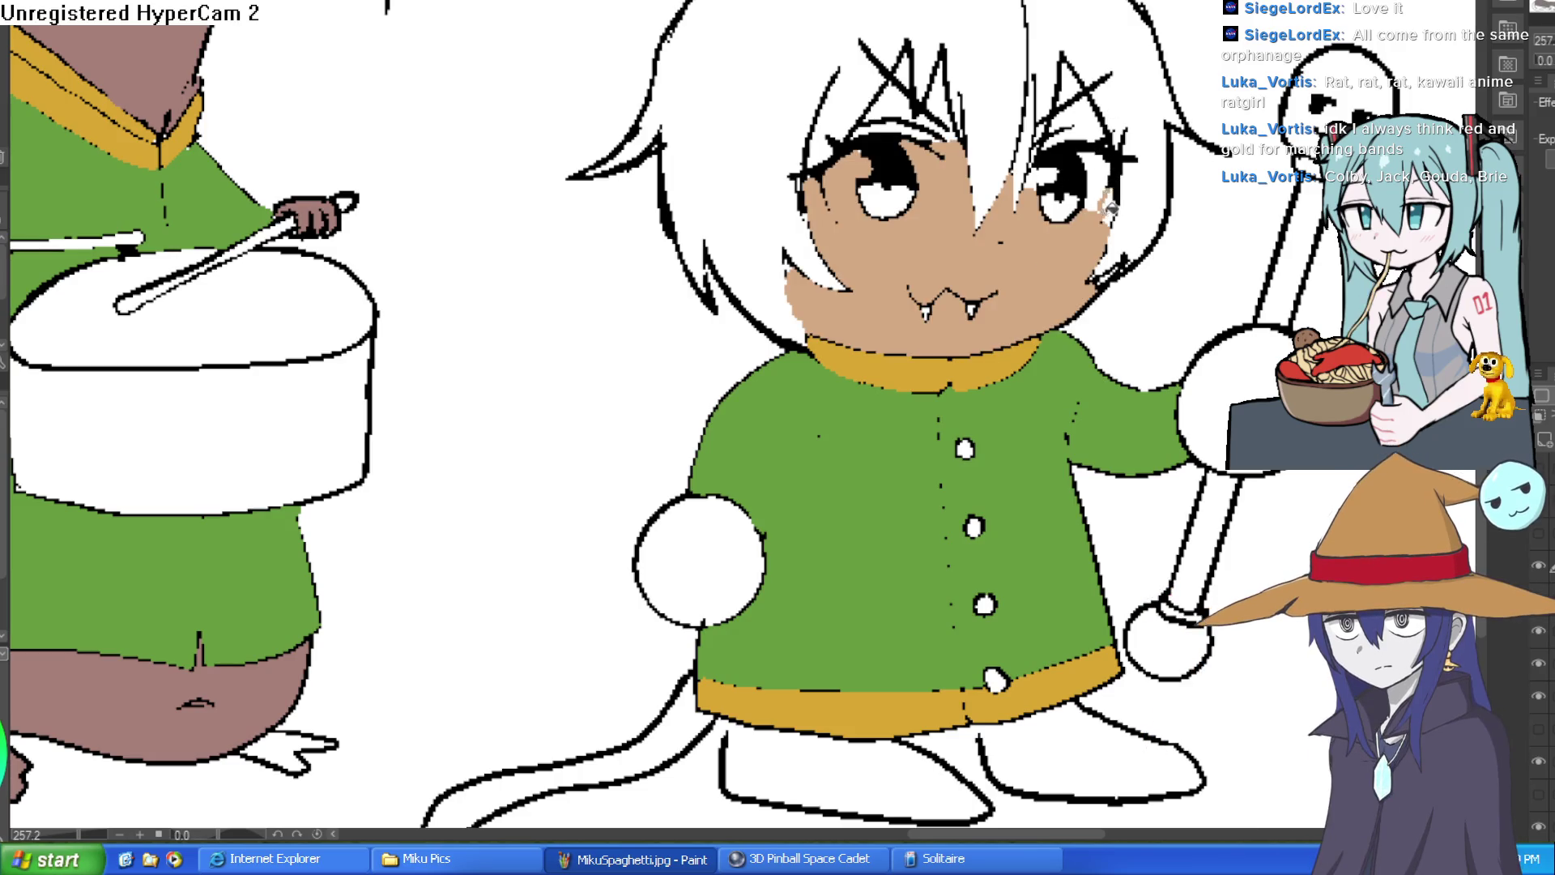
{"action": "left_click", "coordinate": [1081, 122]}
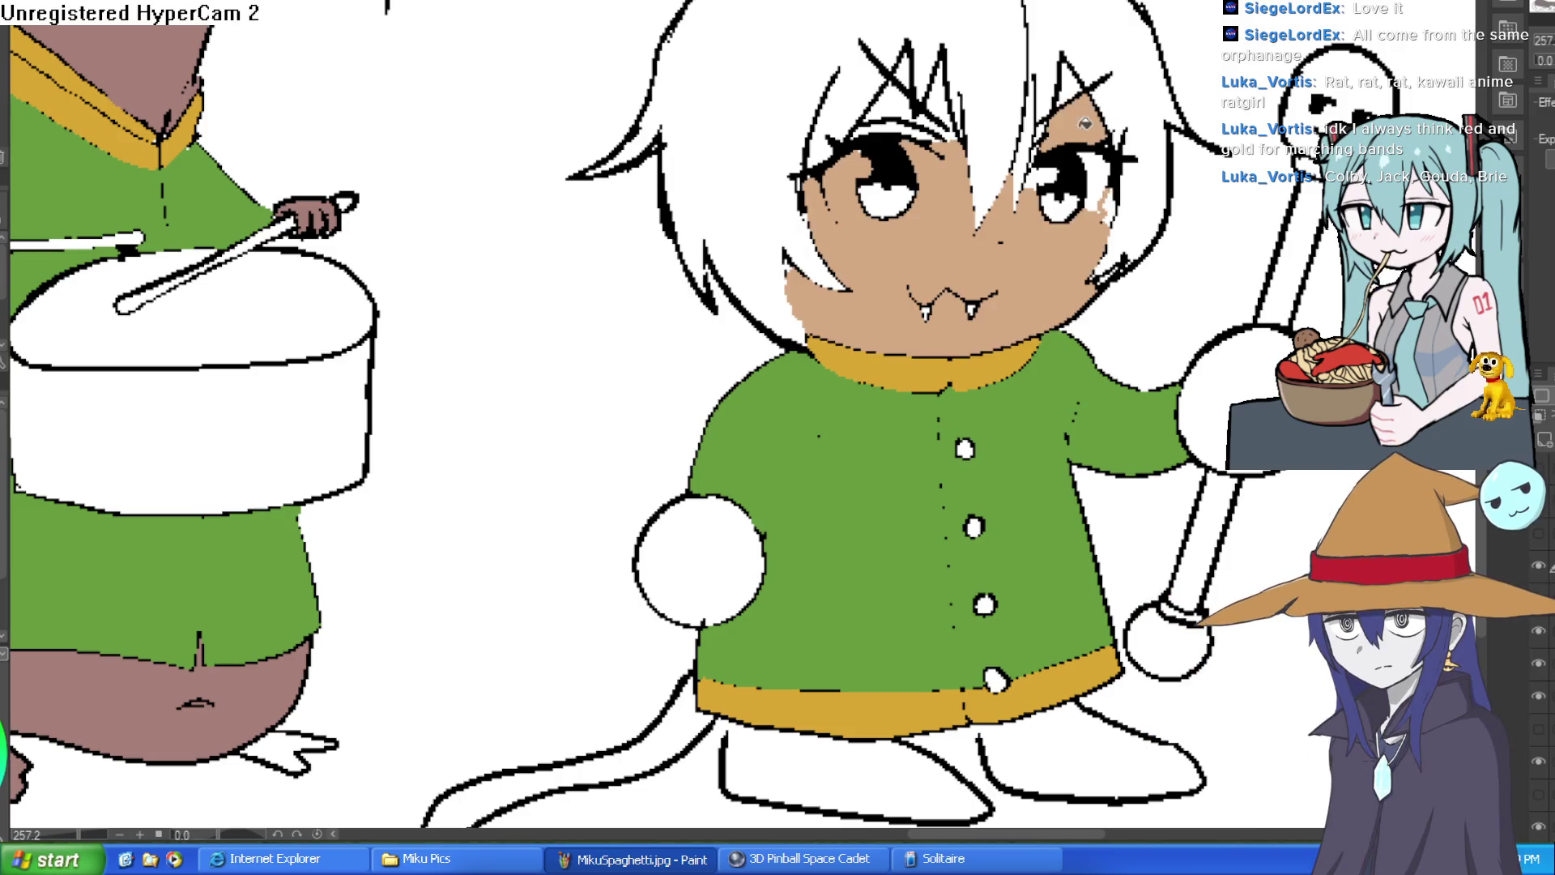
{"action": "left_click", "coordinate": [932, 121]}
{"action": "left_click", "coordinate": [941, 115]}
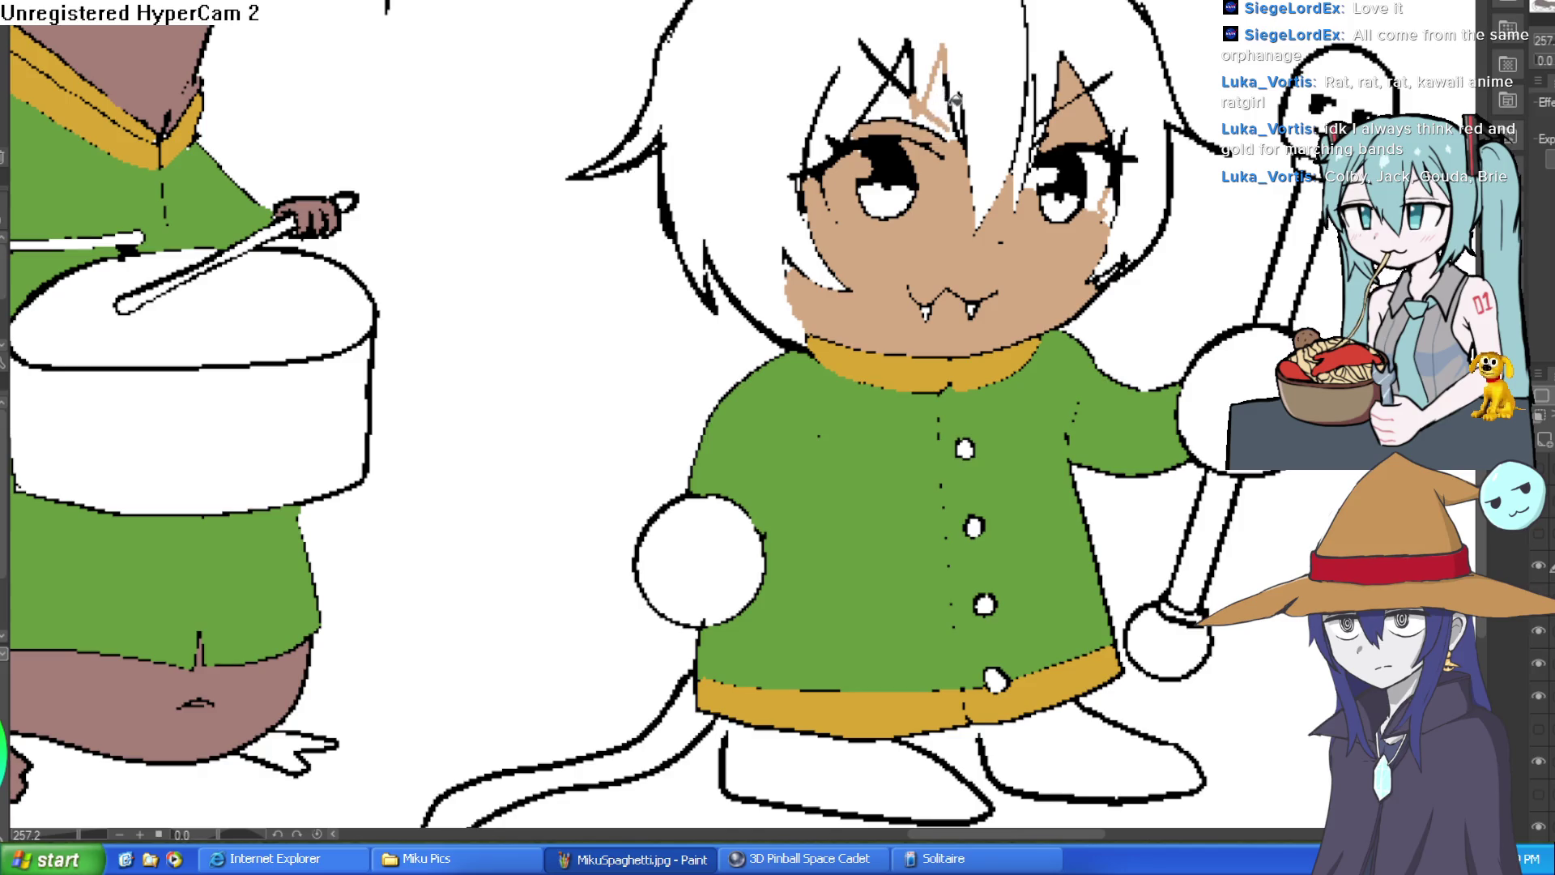
{"action": "left_click", "coordinate": [938, 116]}
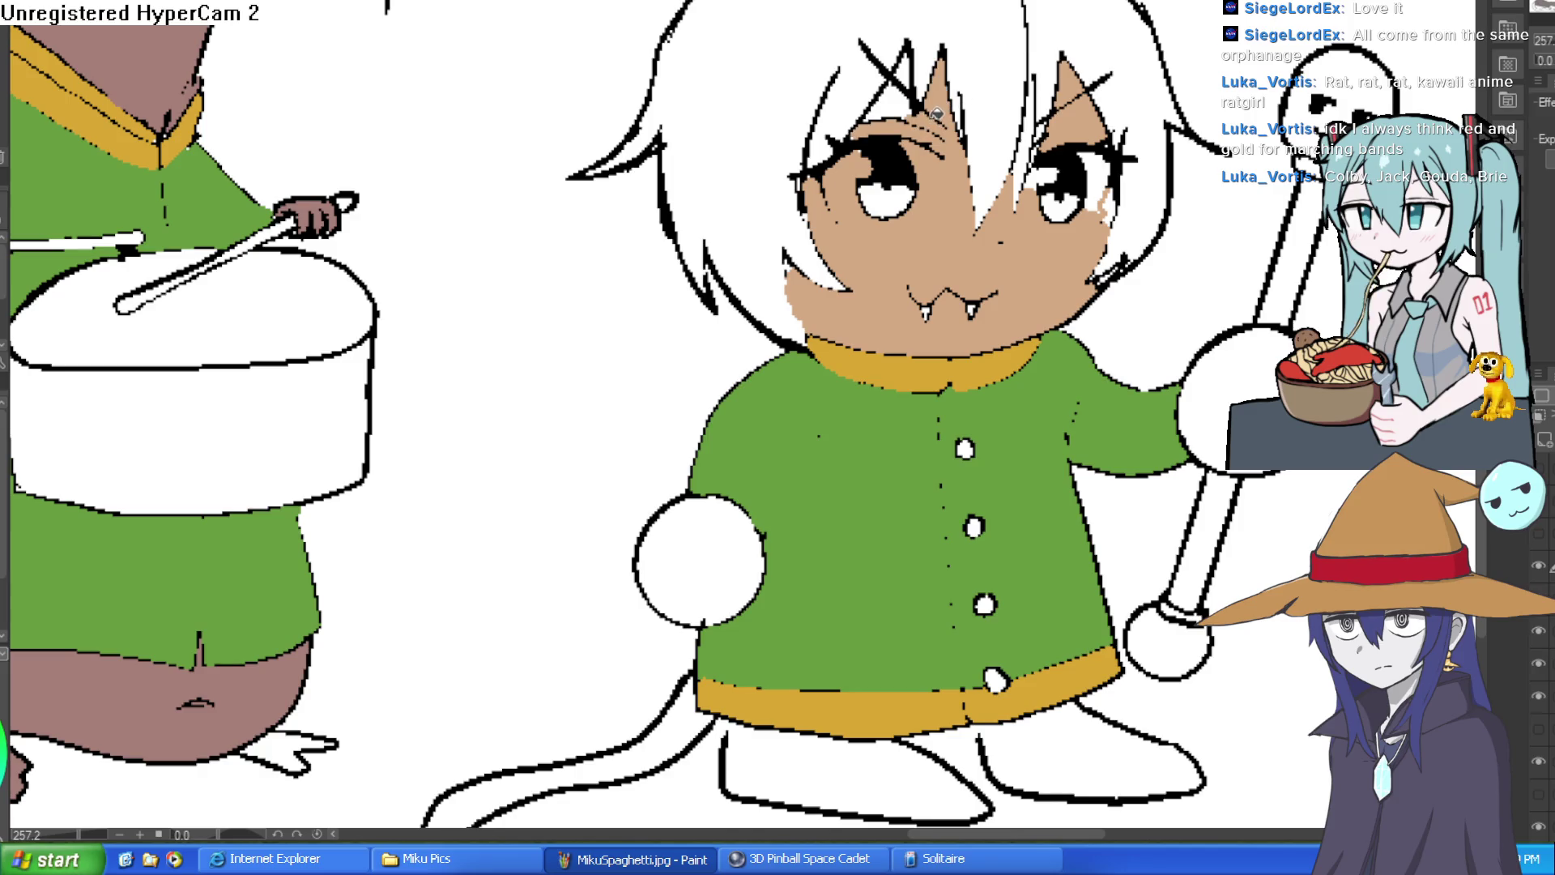
{"action": "left_click", "coordinate": [903, 96]}
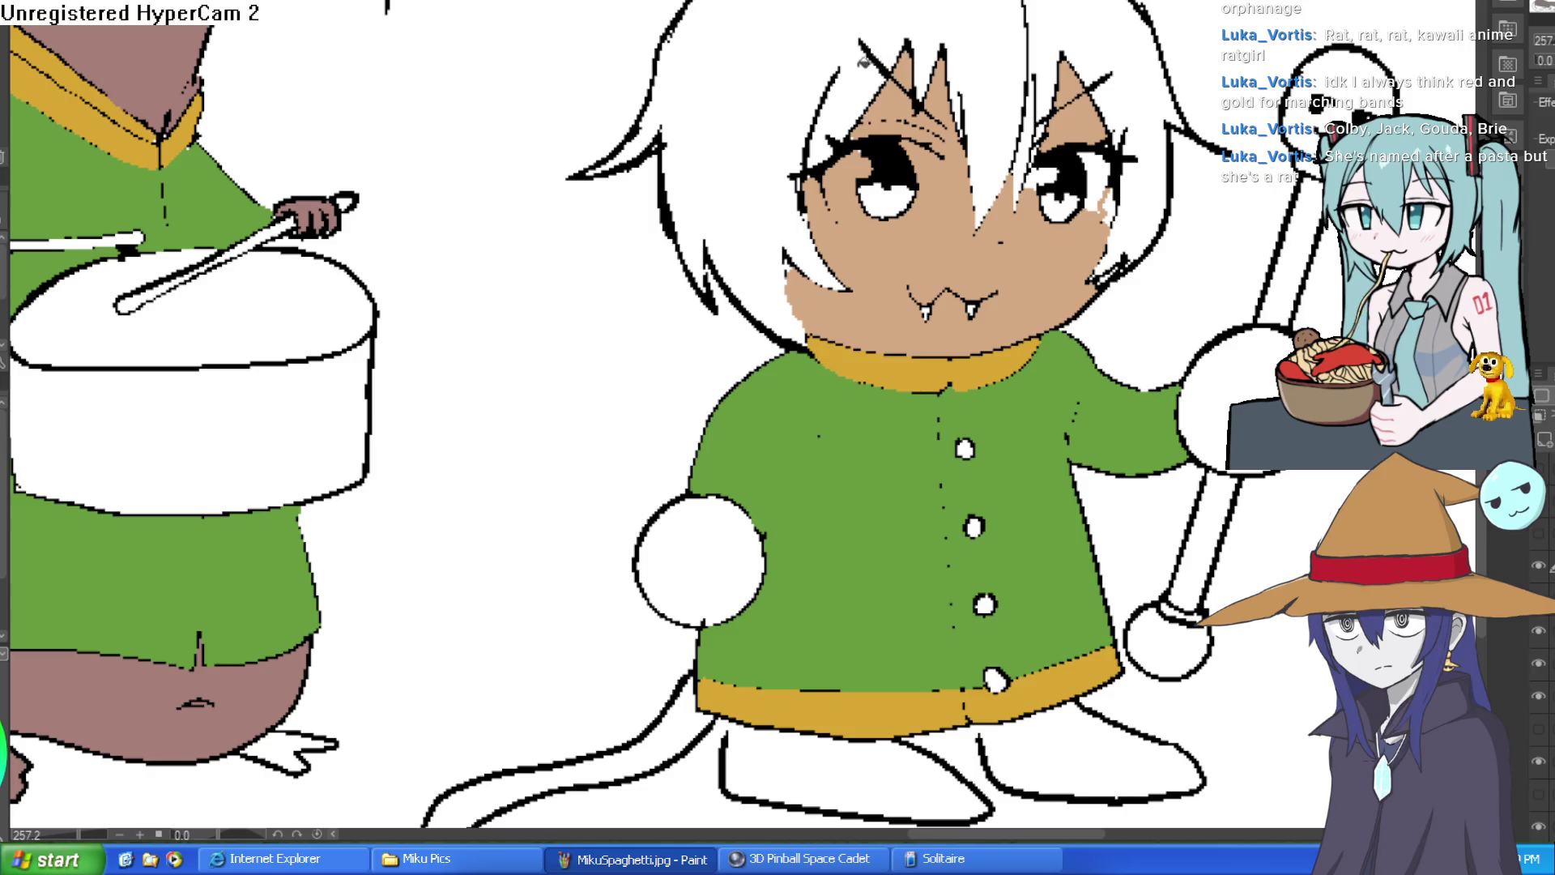
{"action": "left_click", "coordinate": [863, 66]}
{"action": "left_click", "coordinate": [1076, 226]}
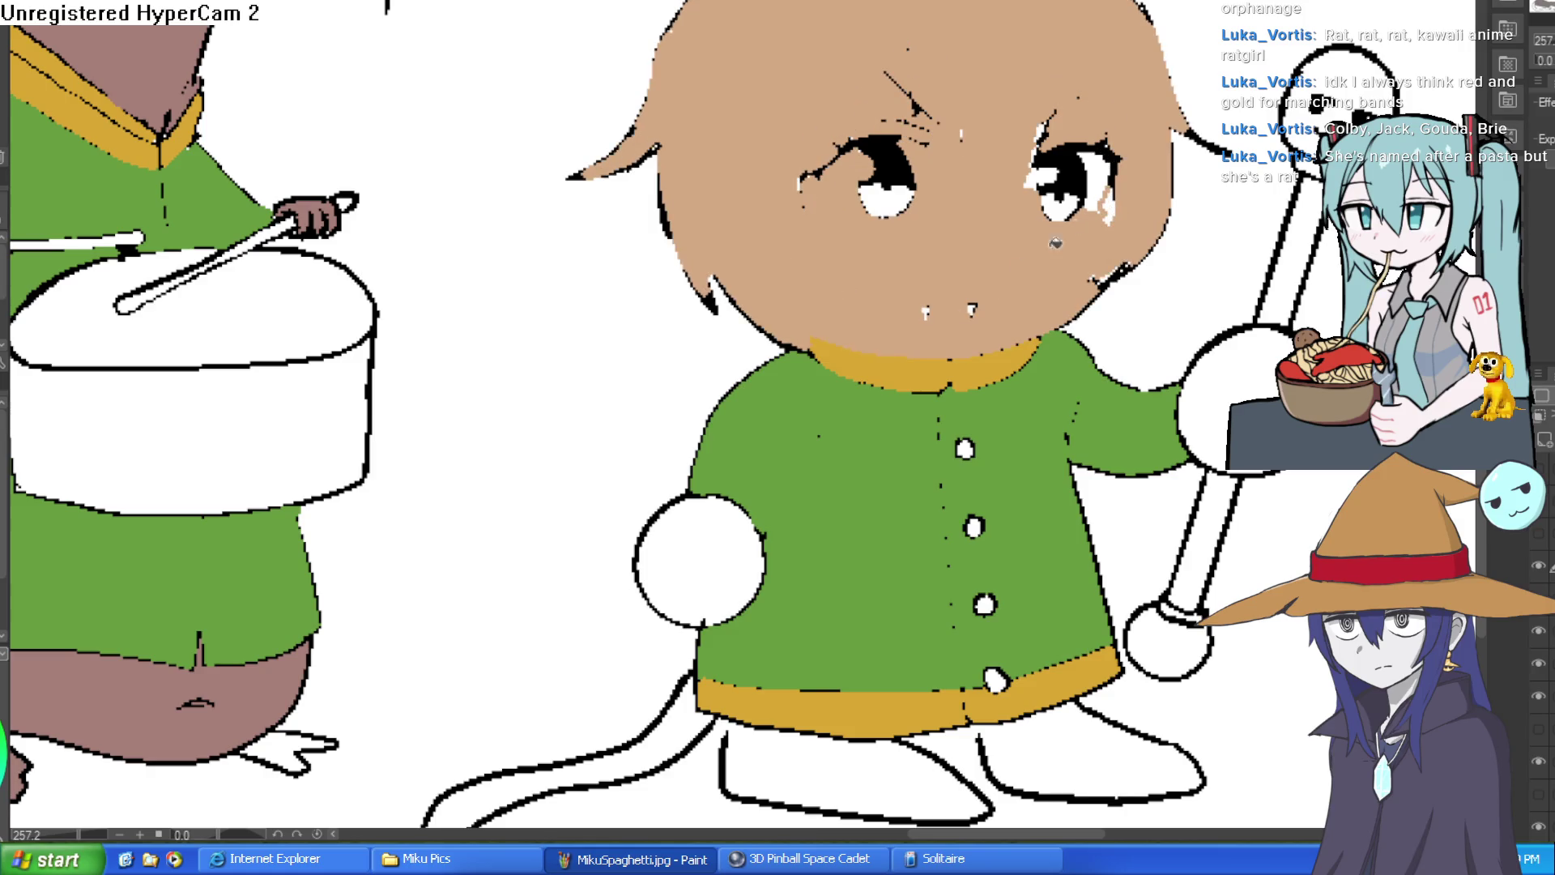
Step: Fill both of Ziti's round hands tan and her tail pink
{"action": "left_click", "coordinate": [718, 577]}
{"action": "left_click", "coordinate": [1231, 399]}
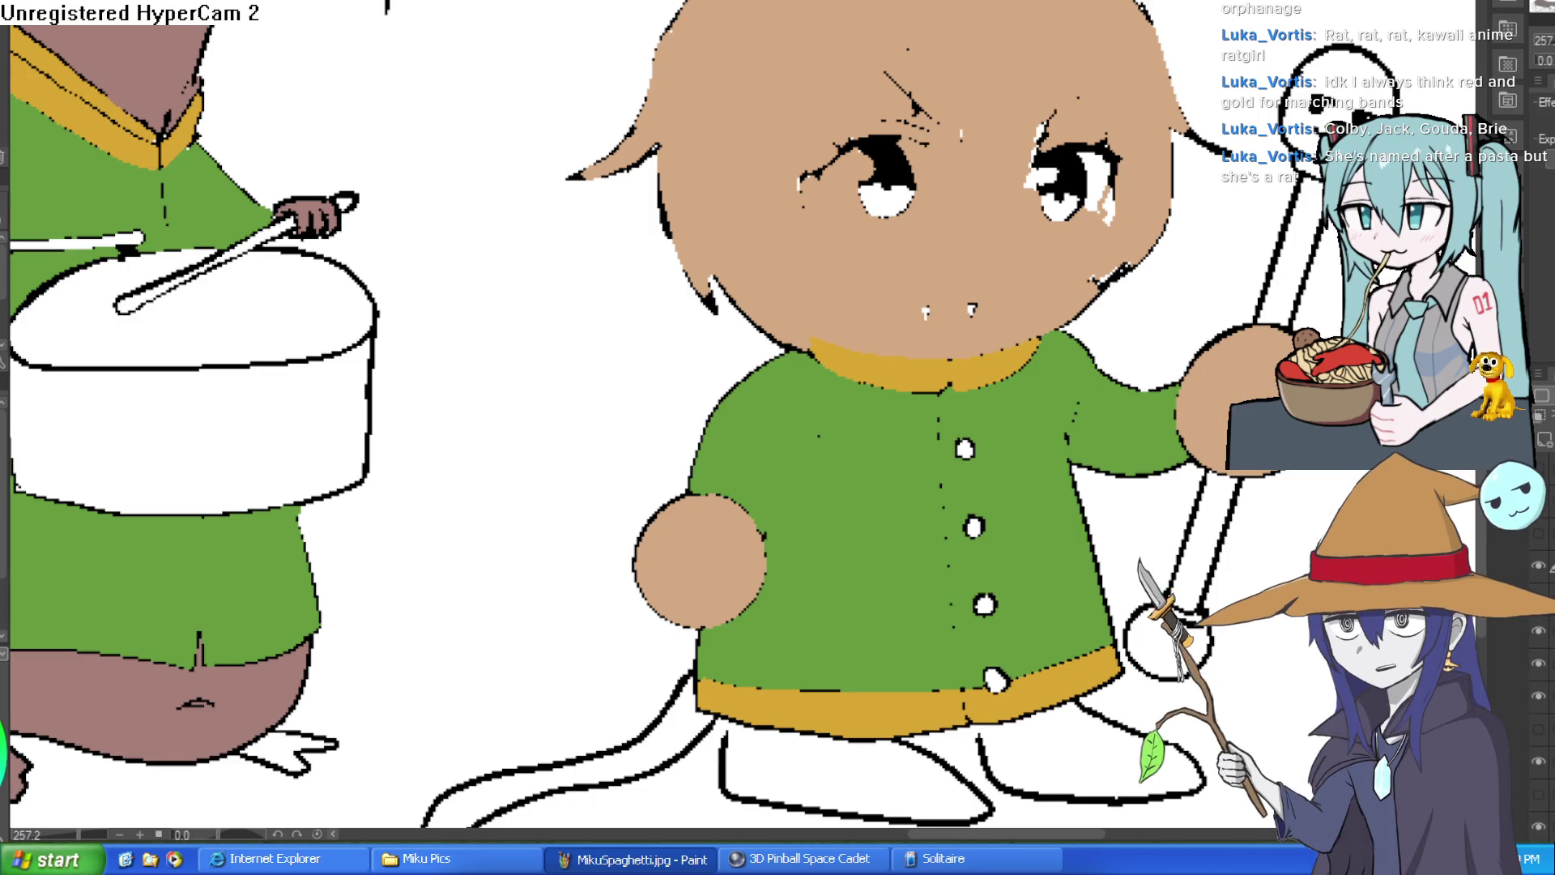
{"action": "scroll", "coordinate": [946, 489], "scroll_direction": "down", "scroll_amount": 3}
{"action": "left_click", "coordinate": [706, 606]}
{"action": "scroll", "coordinate": [905, 497], "scroll_direction": "down", "scroll_amount": 3}
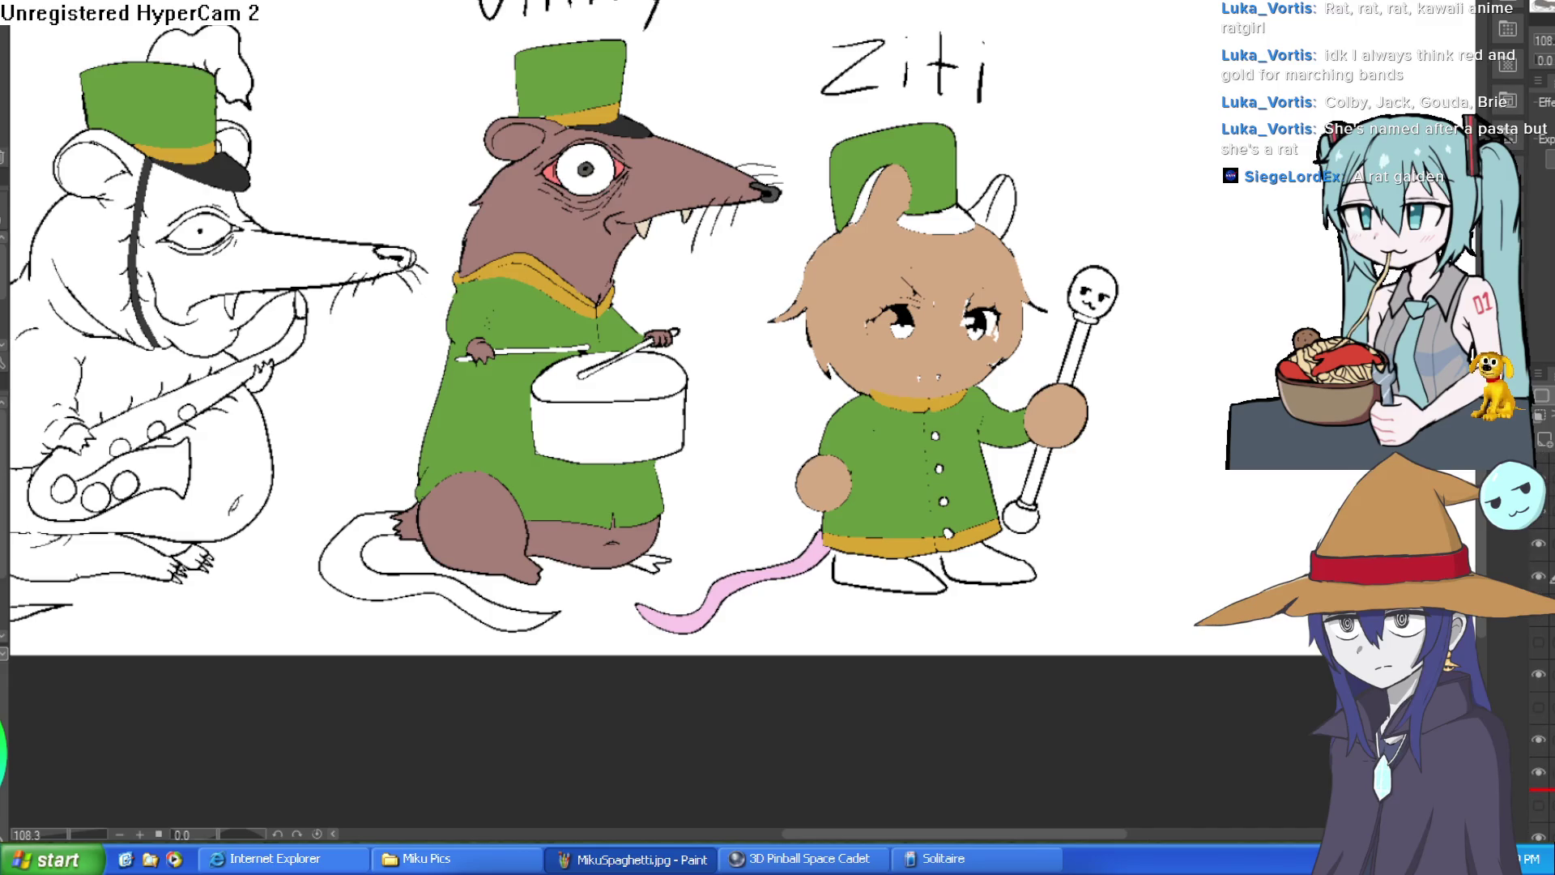
Step: Show Ziti's face lineart again and brush white into both eye whites around the pupils
{"action": "left_click", "coordinate": [1538, 706]}
{"action": "scroll", "coordinate": [1193, 484], "scroll_direction": "down", "scroll_amount": 2}
{"action": "scroll", "coordinate": [953, 339], "scroll_direction": "up", "scroll_amount": 5}
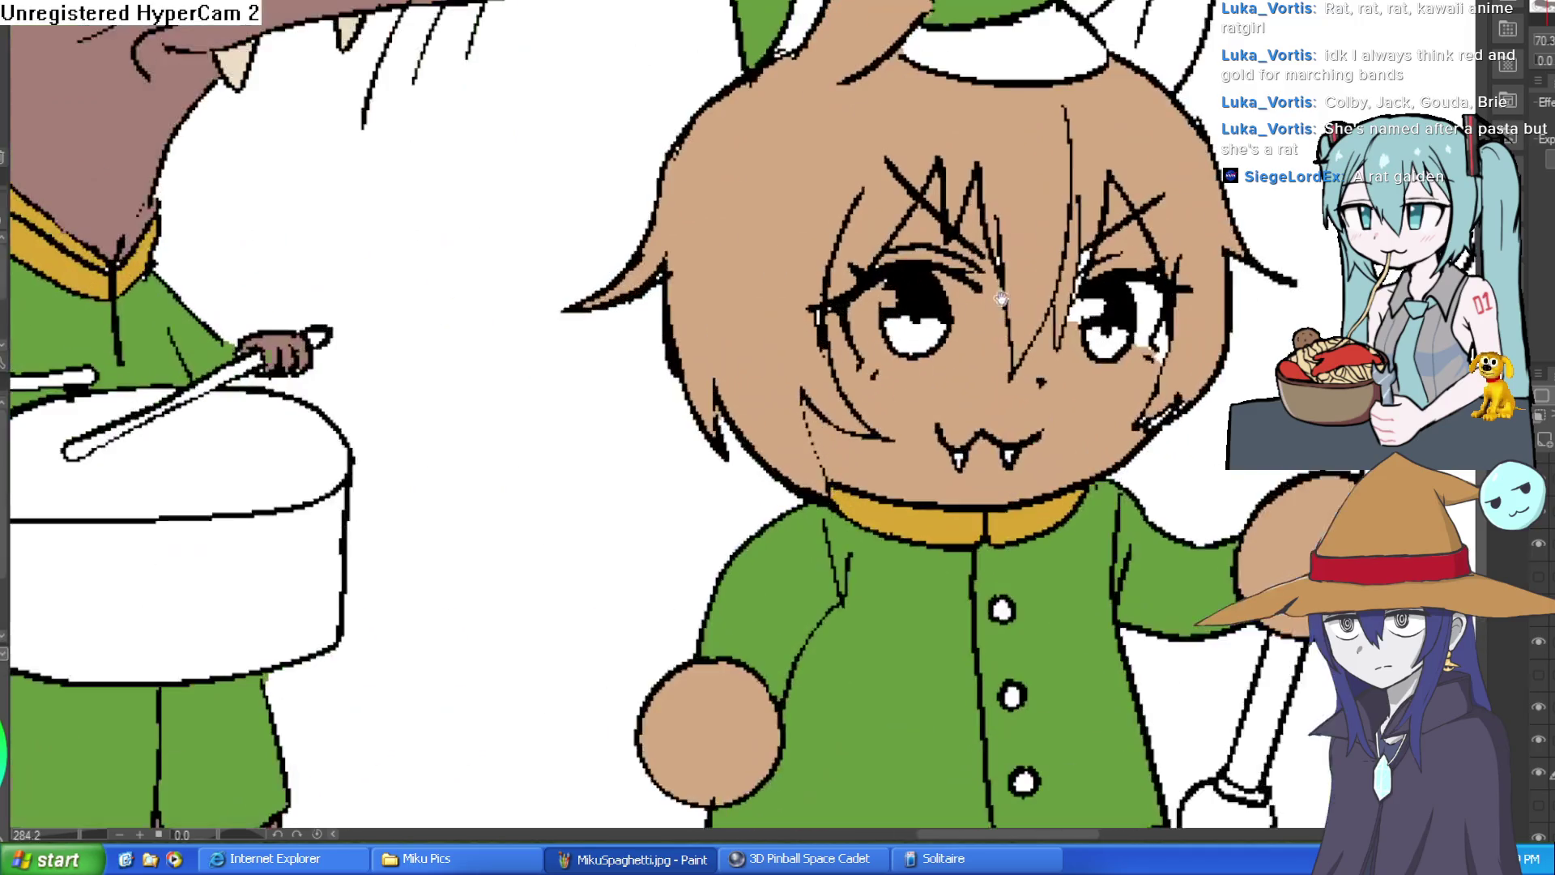
{"action": "mouse_move", "coordinate": [954, 339]}
{"action": "left_mouse_down"}
{"action": "mouse_move", "coordinate": [883, 357]}
{"action": "mouse_move", "coordinate": [875, 300]}
{"action": "mouse_move", "coordinate": [859, 318]}
{"action": "mouse_move", "coordinate": [891, 340]}
{"action": "mouse_move", "coordinate": [948, 340]}
{"action": "mouse_move", "coordinate": [956, 280]}
{"action": "left_mouse_up"}
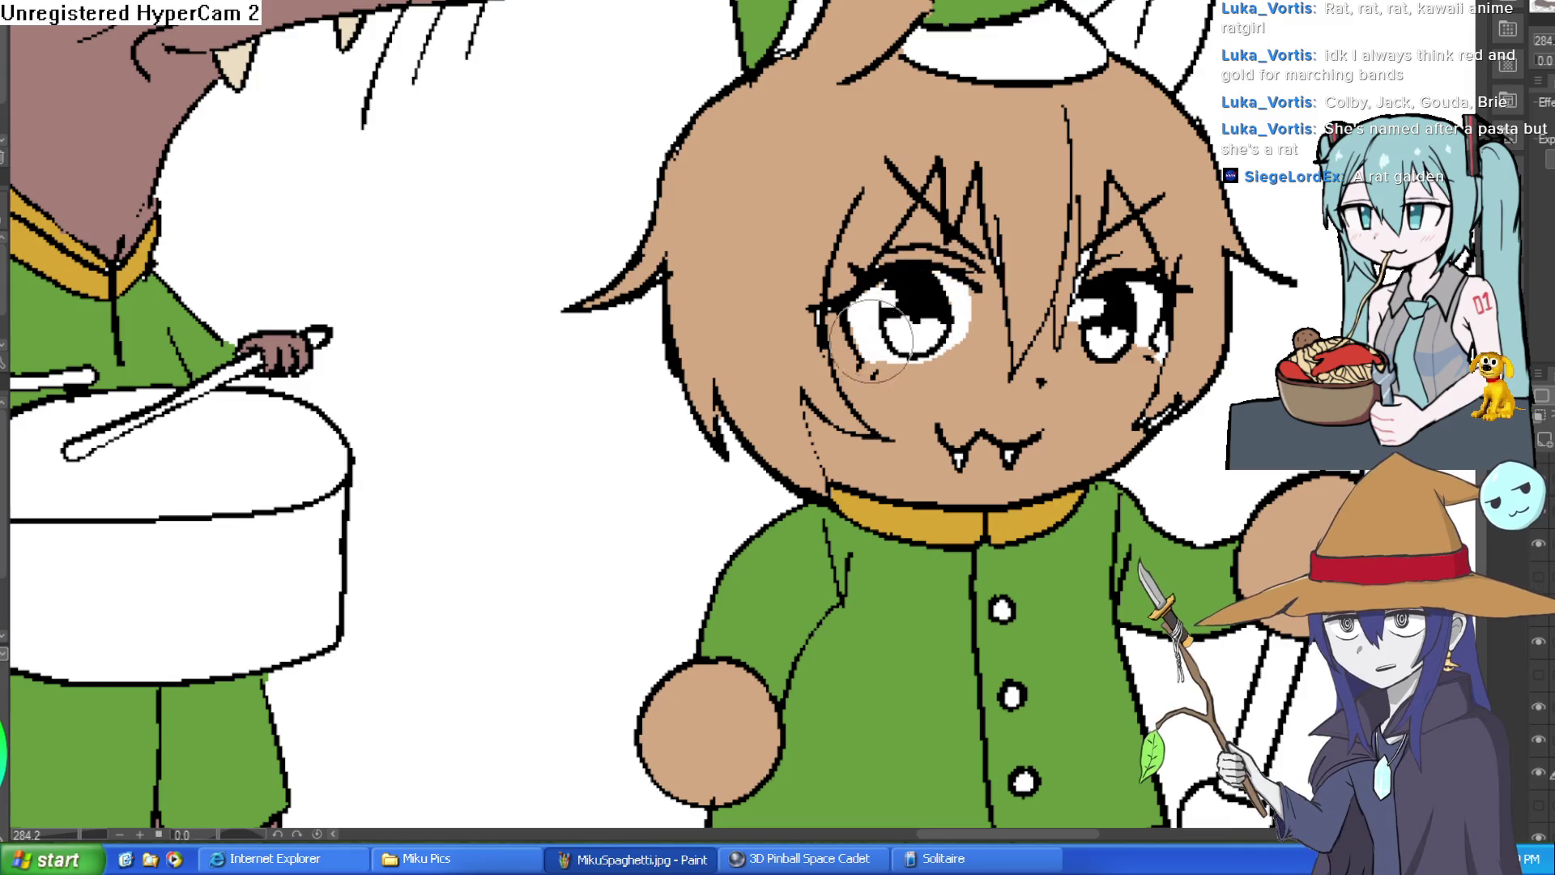
{"action": "mouse_move", "coordinate": [1080, 337]}
{"action": "left_mouse_down"}
{"action": "mouse_move", "coordinate": [1126, 357]}
{"action": "mouse_move", "coordinate": [1150, 316]}
{"action": "mouse_move", "coordinate": [1086, 305]}
{"action": "left_mouse_up"}
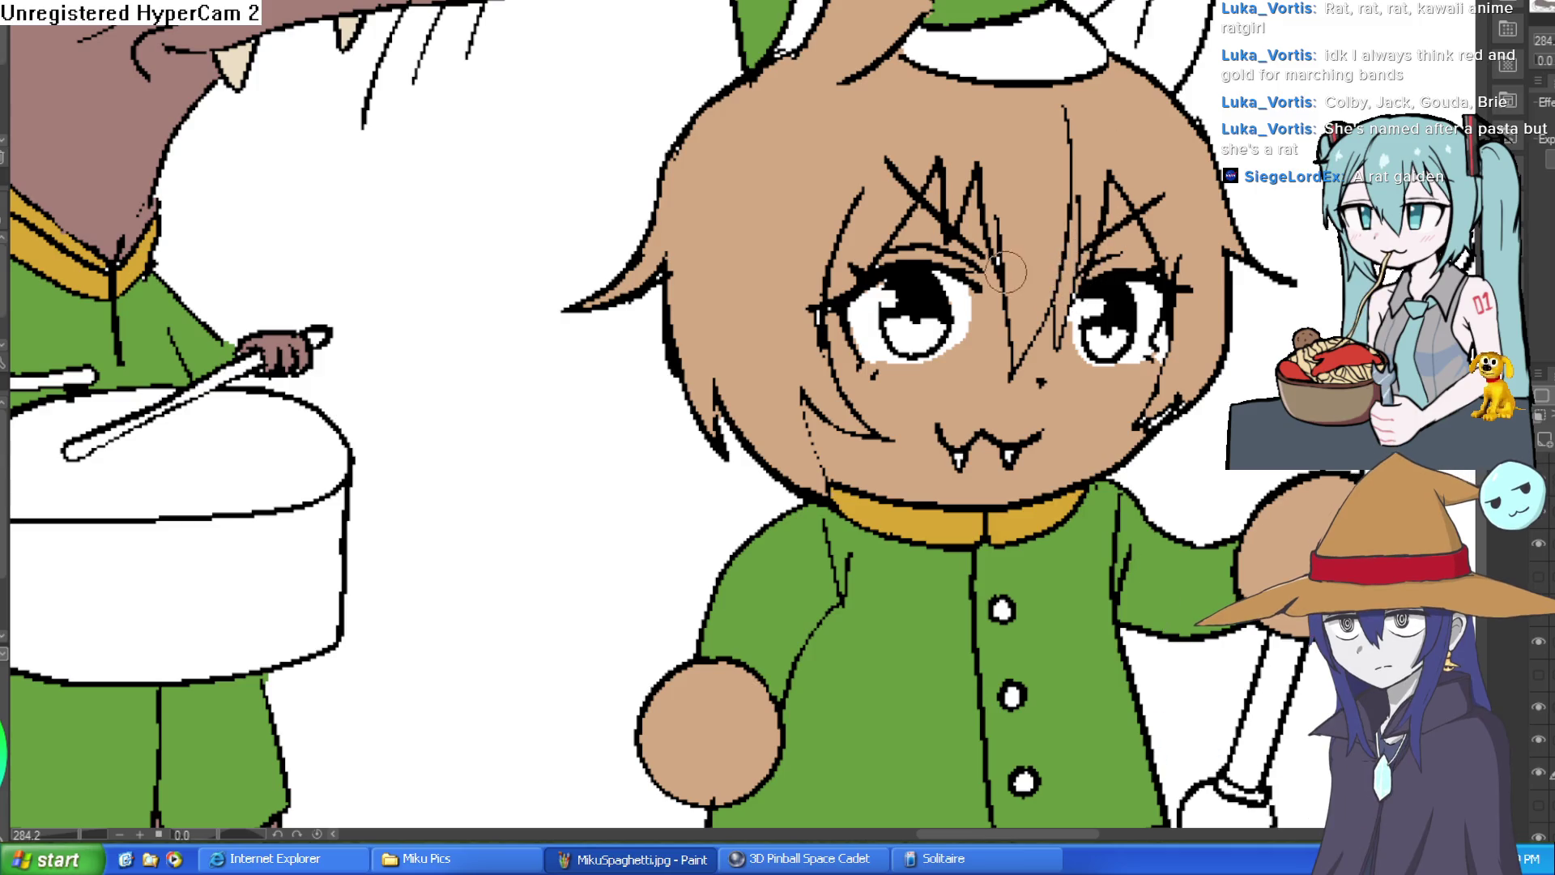
{"action": "scroll", "coordinate": [1150, 280], "scroll_direction": "down", "scroll_amount": 5}
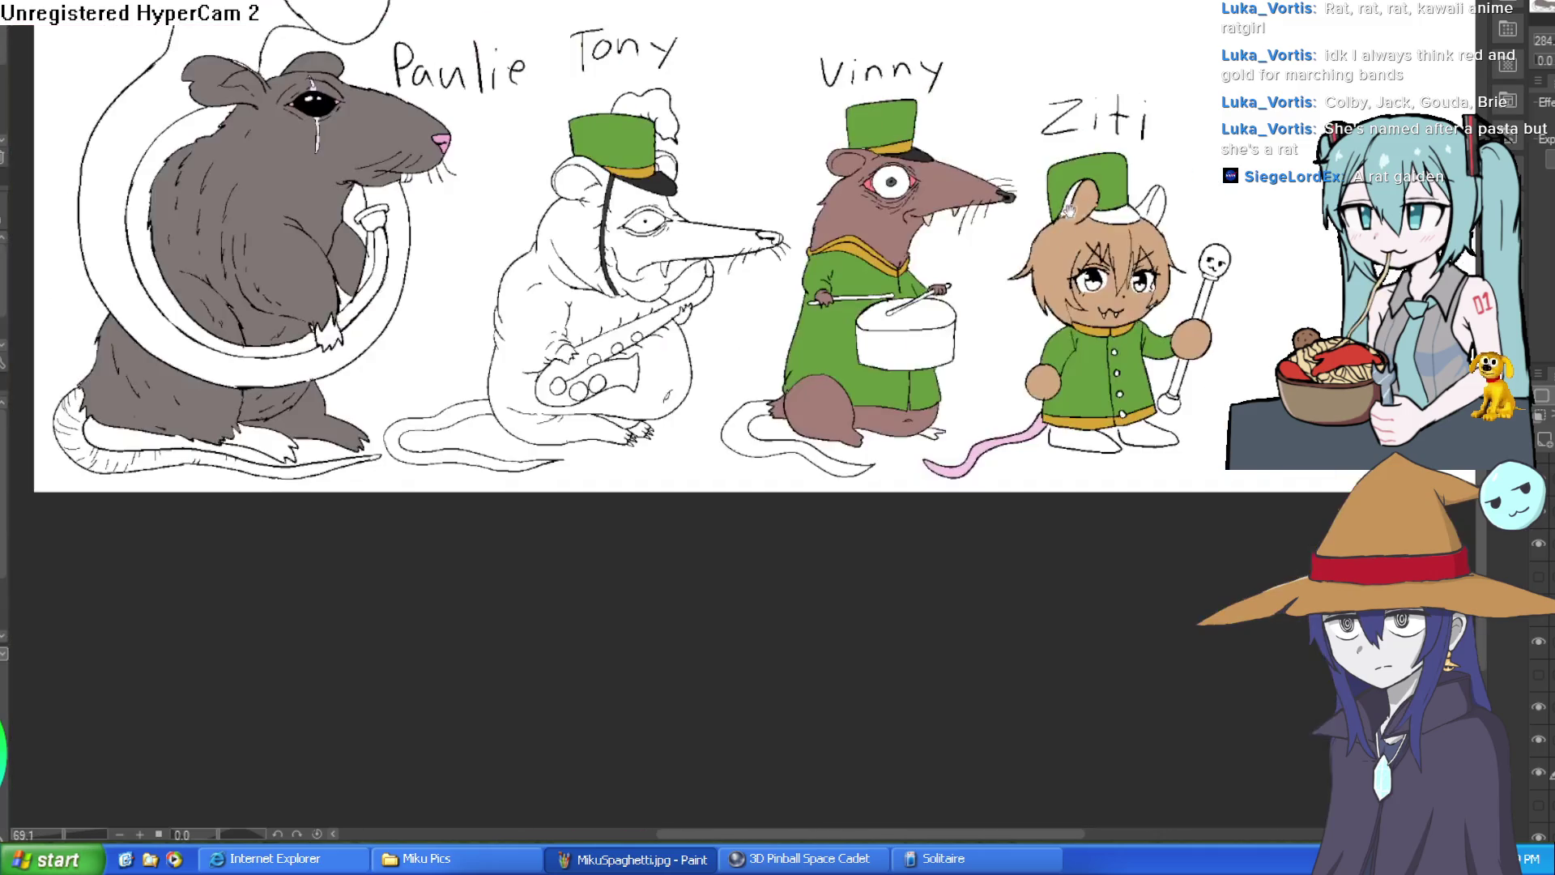
Step: Recolour Ziti's lower-left round hand from tan to white with the Fill bucket
{"action": "scroll", "coordinate": [1157, 293], "scroll_direction": "up", "scroll_amount": 6}
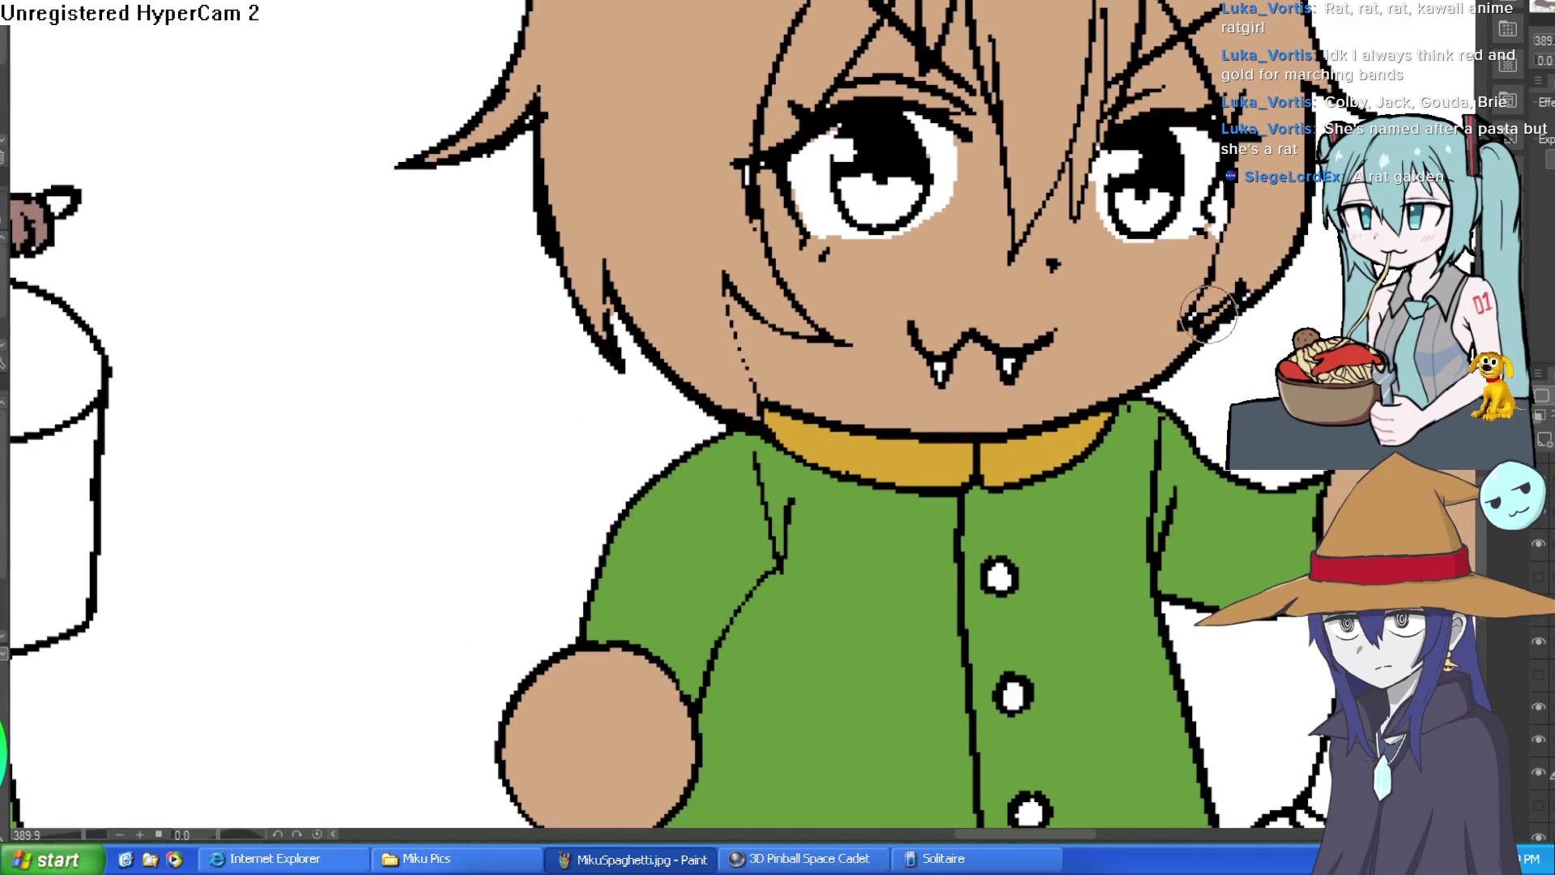
{"action": "scroll", "coordinate": [1205, 313], "scroll_direction": "down", "scroll_amount": 5}
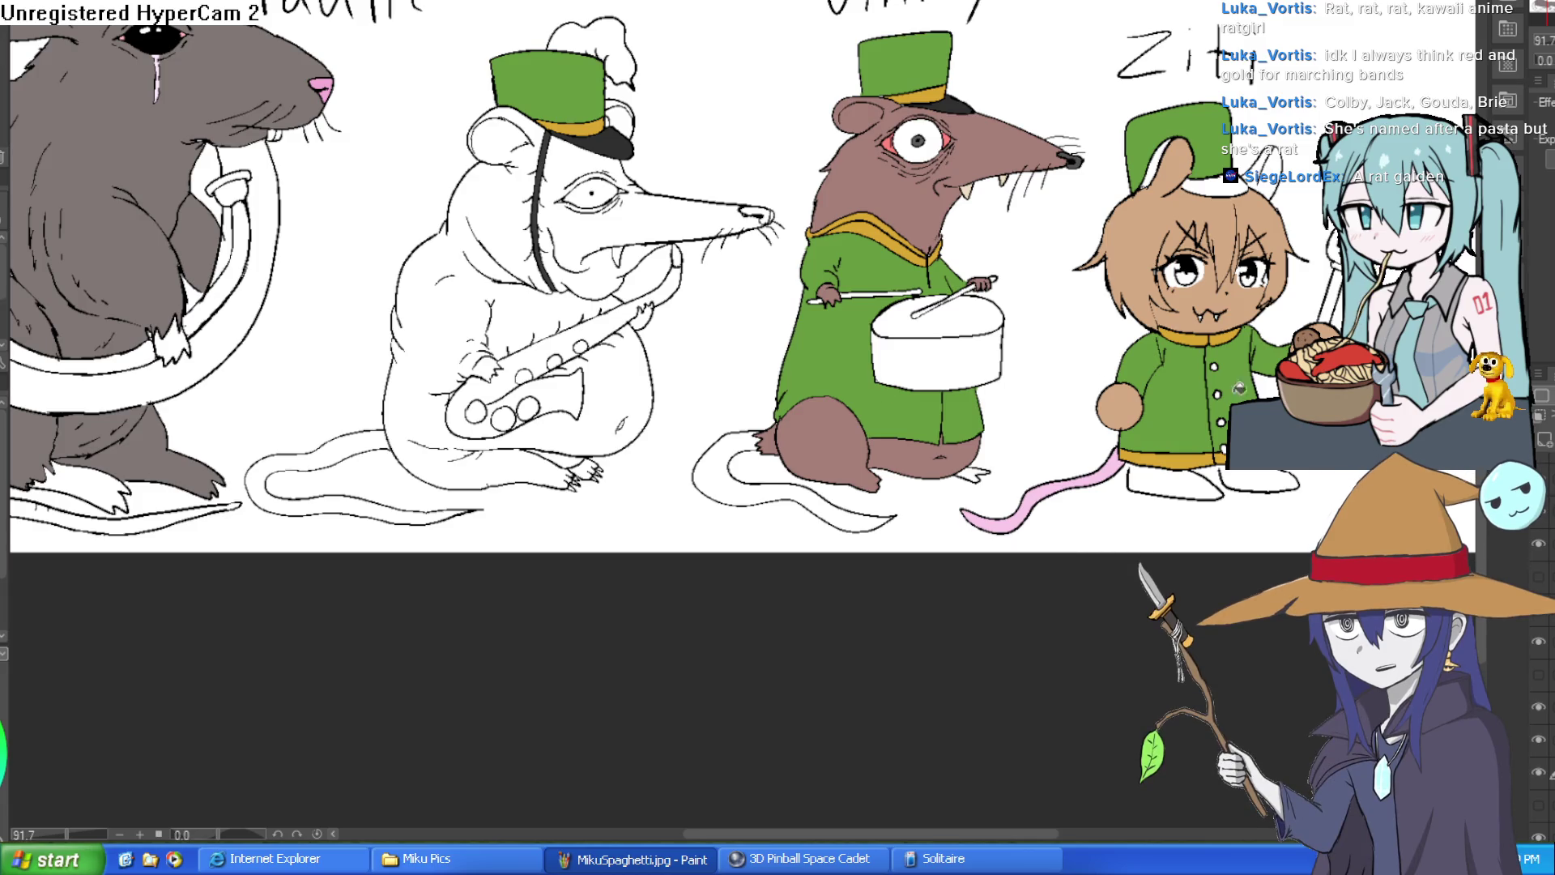
{"action": "left_click", "coordinate": [1126, 402]}
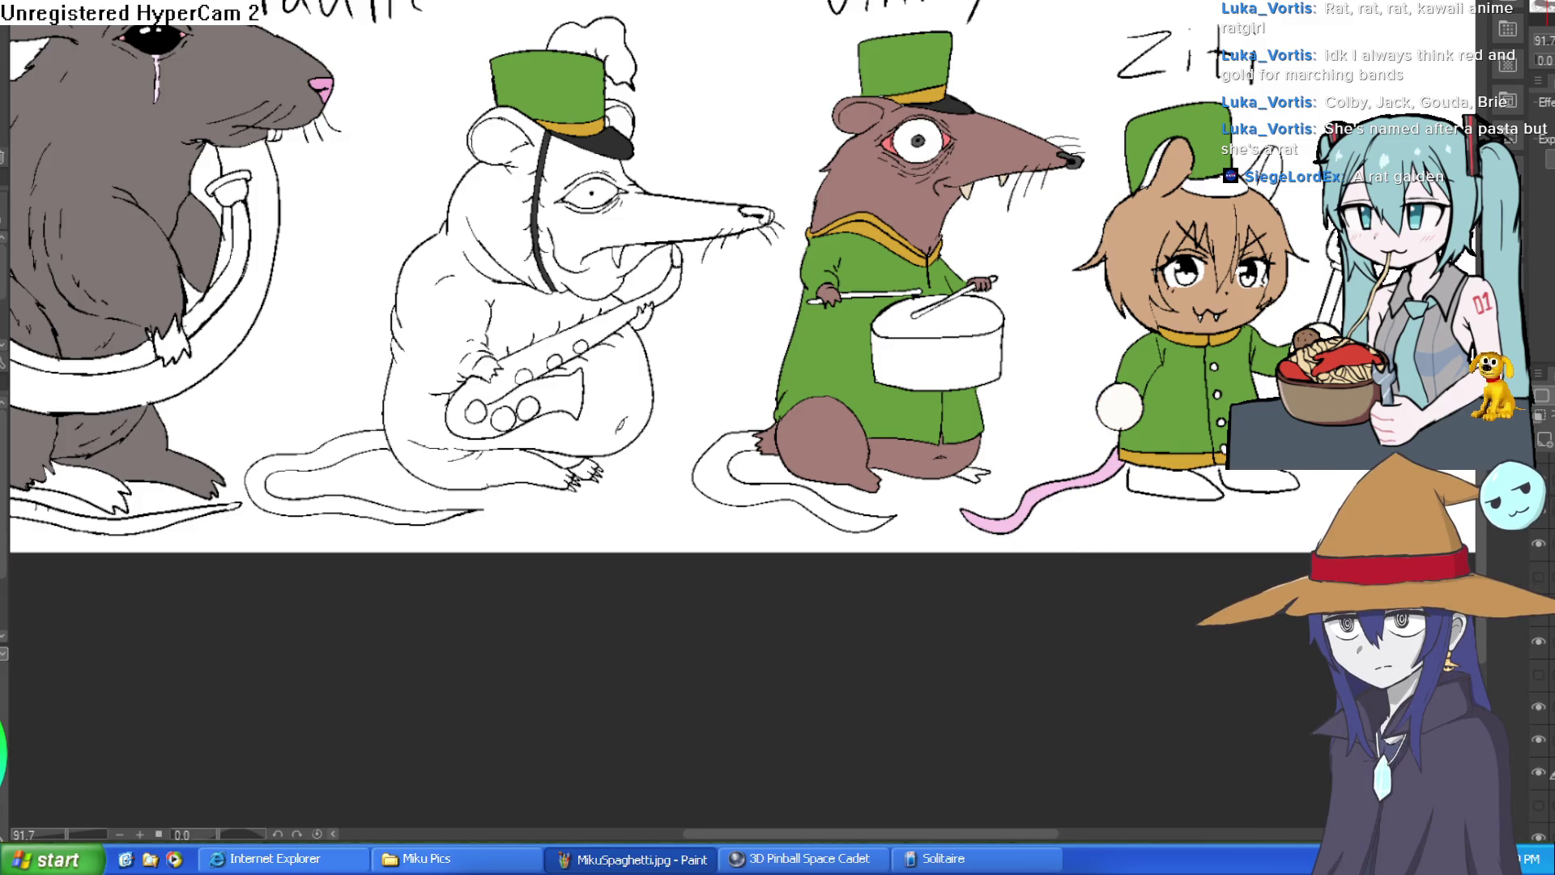
{"action": "scroll", "coordinate": [661, 324], "scroll_direction": "up", "scroll_amount": 2}
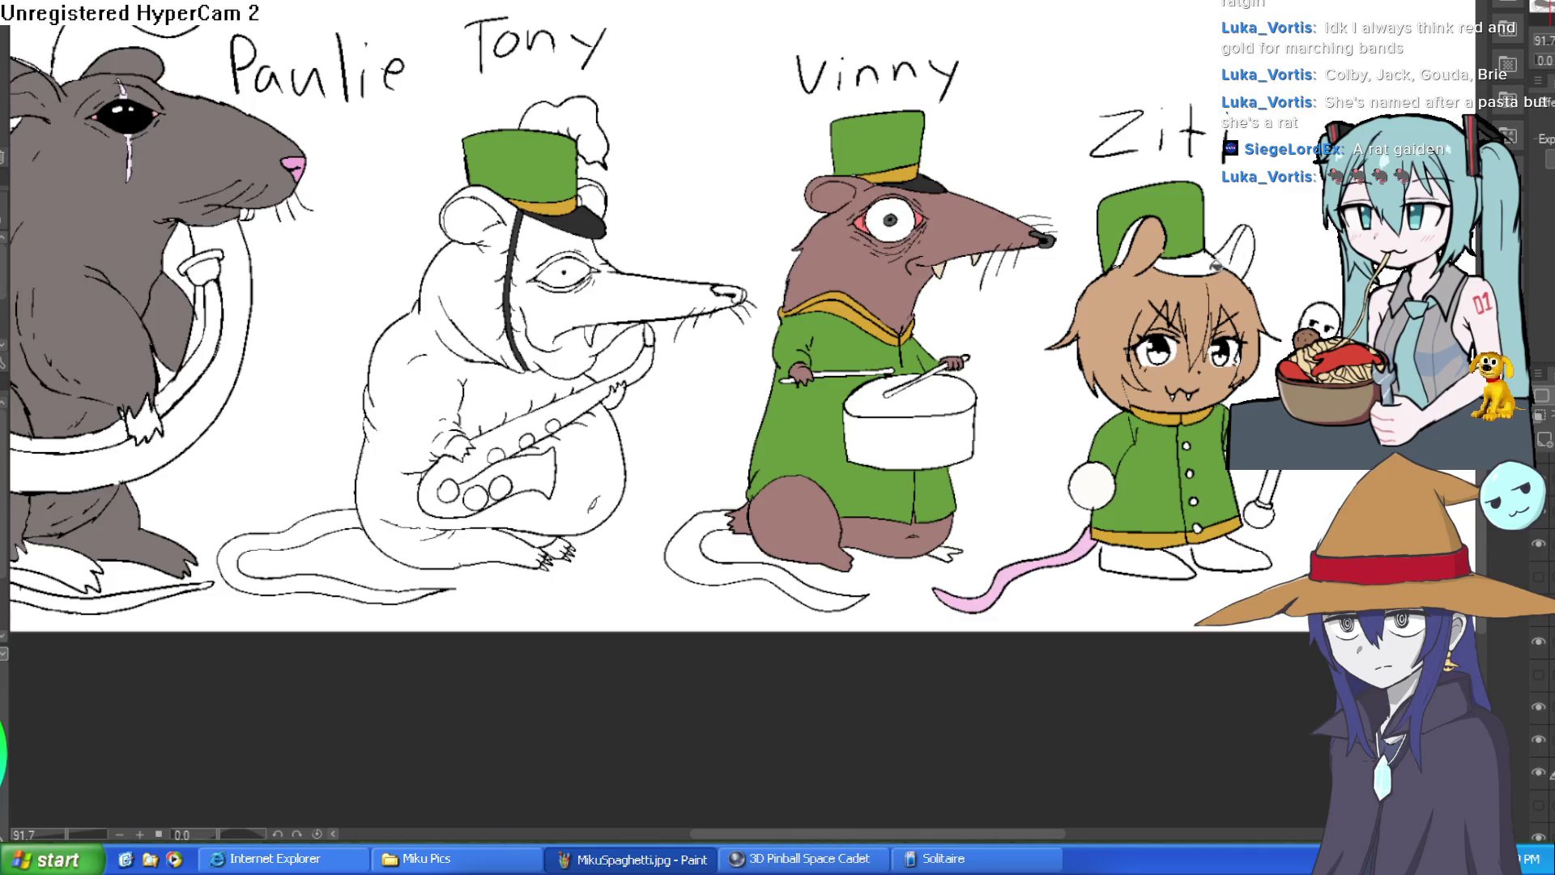
{"action": "scroll", "coordinate": [1146, 251], "scroll_direction": "up", "scroll_amount": 5}
Step: Brush white inside Ziti's ear and fill the remaining inner-left ear gap tan
{"action": "mouse_move", "coordinate": [1195, 233]}
{"action": "left_mouse_down"}
{"action": "mouse_move", "coordinate": [1134, 296]}
{"action": "mouse_move", "coordinate": [1122, 243]}
{"action": "mouse_move", "coordinate": [1132, 276]}
{"action": "mouse_move", "coordinate": [1187, 211]}
{"action": "mouse_move", "coordinate": [1183, 227]}
{"action": "mouse_move", "coordinate": [1173, 173]}
{"action": "mouse_move", "coordinate": [1159, 195]}
{"action": "mouse_move", "coordinate": [1171, 203]}
{"action": "mouse_move", "coordinate": [1163, 166]}
{"action": "left_mouse_up"}
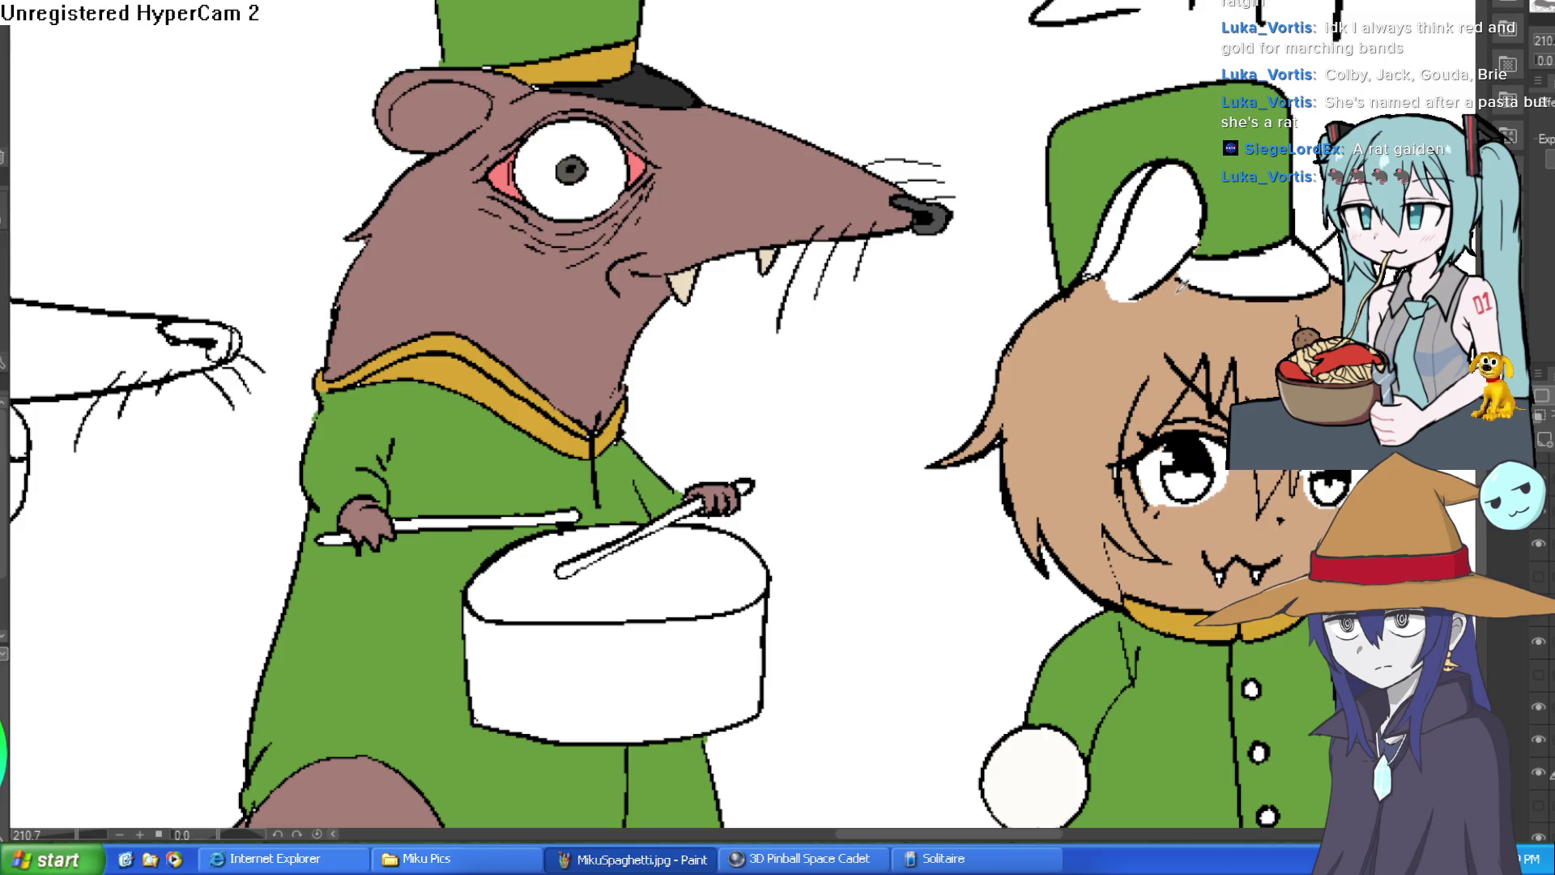
{"action": "left_click", "coordinate": [1122, 243]}
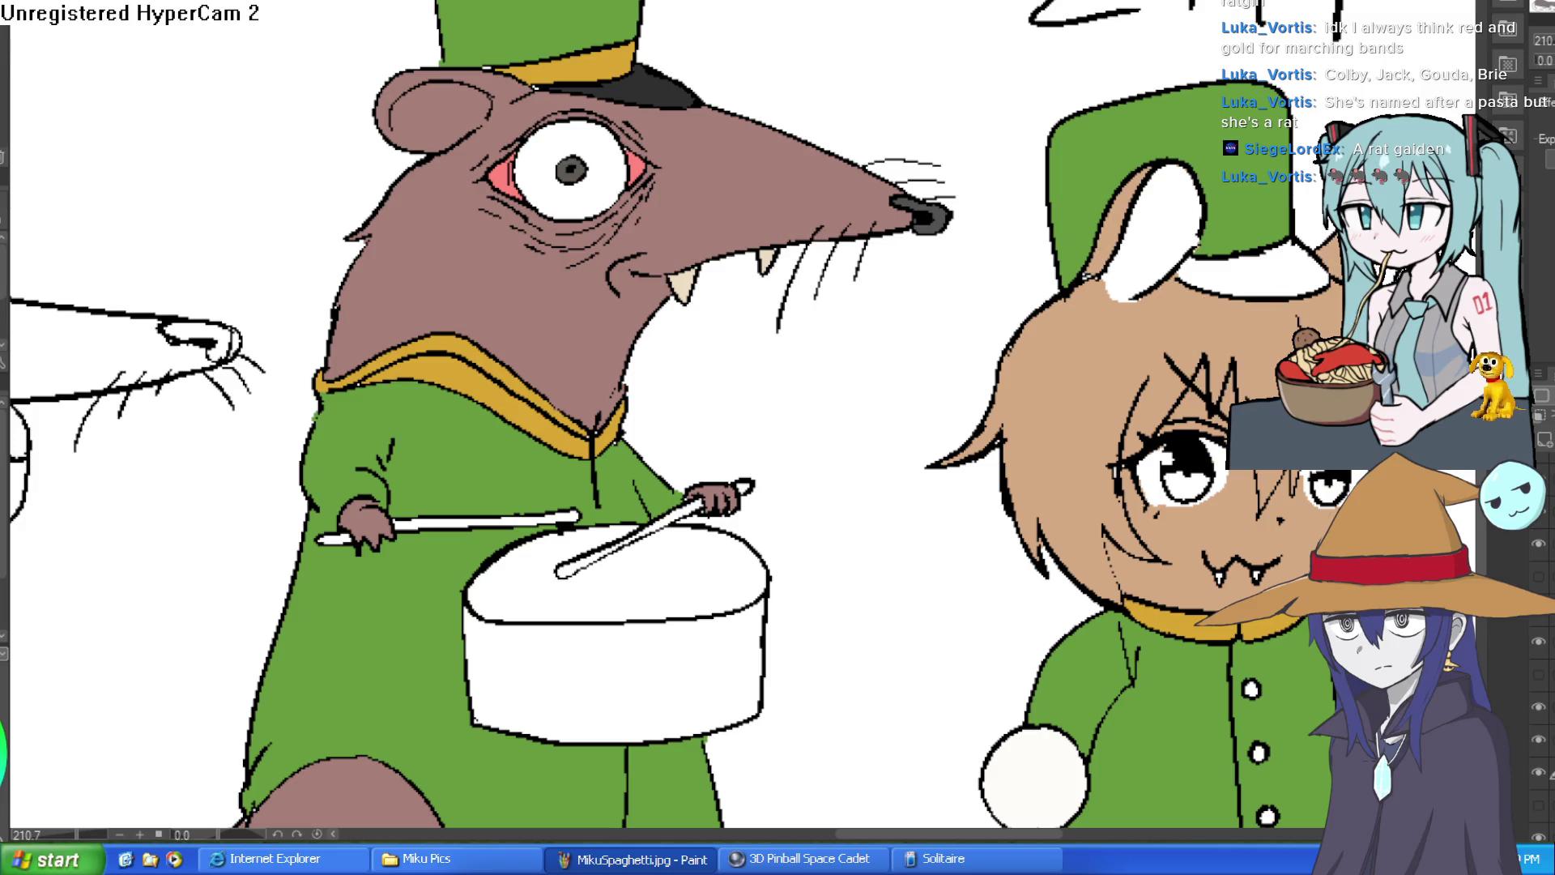
{"action": "scroll", "coordinate": [1377, 308], "scroll_direction": "down", "scroll_amount": 5}
{"action": "mouse_move", "coordinate": [1420, 309]}
{"action": "left_mouse_down"}
{"action": "mouse_move", "coordinate": [1247, 280]}
{"action": "mouse_move", "coordinate": [1211, 243]}
{"action": "left_mouse_up"}
{"action": "scroll", "coordinate": [1182, 255], "scroll_direction": "up", "scroll_amount": 5}
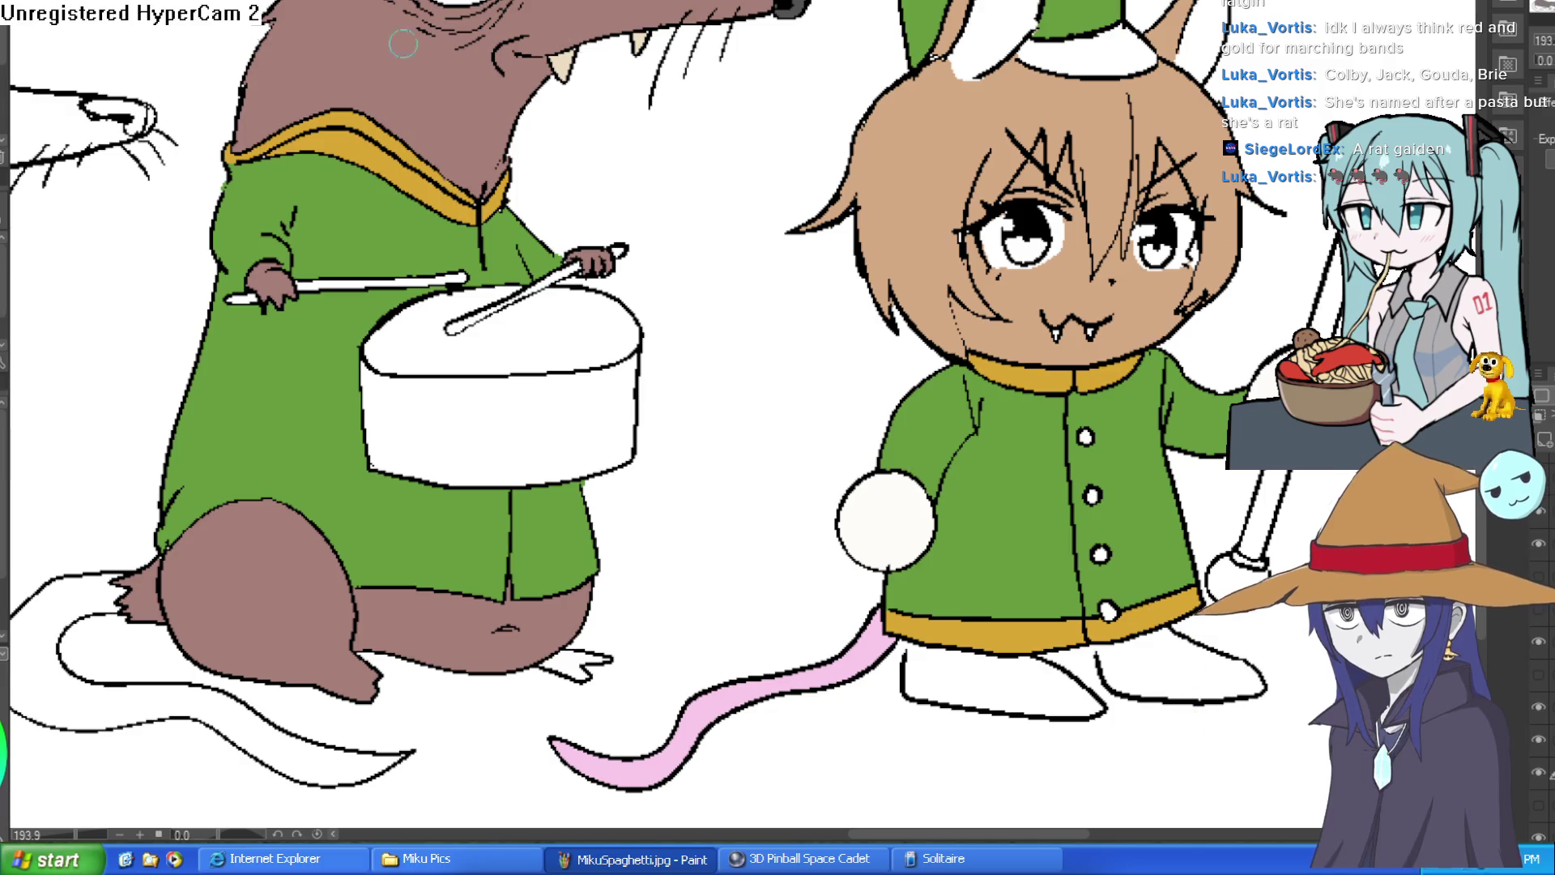
{"action": "scroll", "coordinate": [1187, 232], "scroll_direction": "up", "scroll_amount": 3}
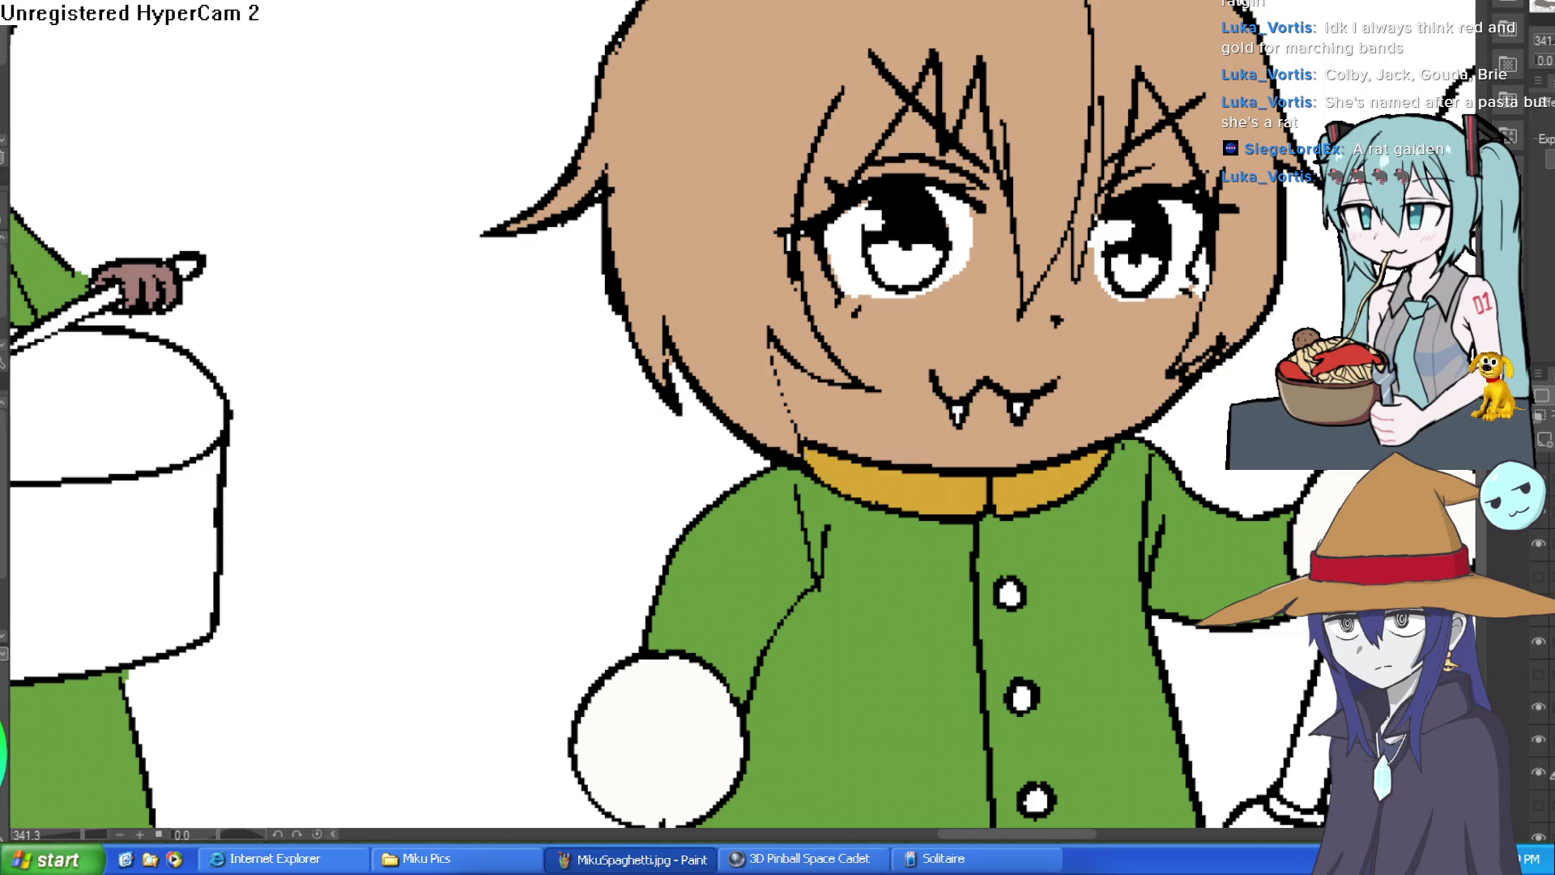
Step: Try pink blush strokes on Ziti's cheeks and chin, then undo them
{"action": "left_click_drag", "start_coordinate": [885, 347], "coordinate": [882, 364]}
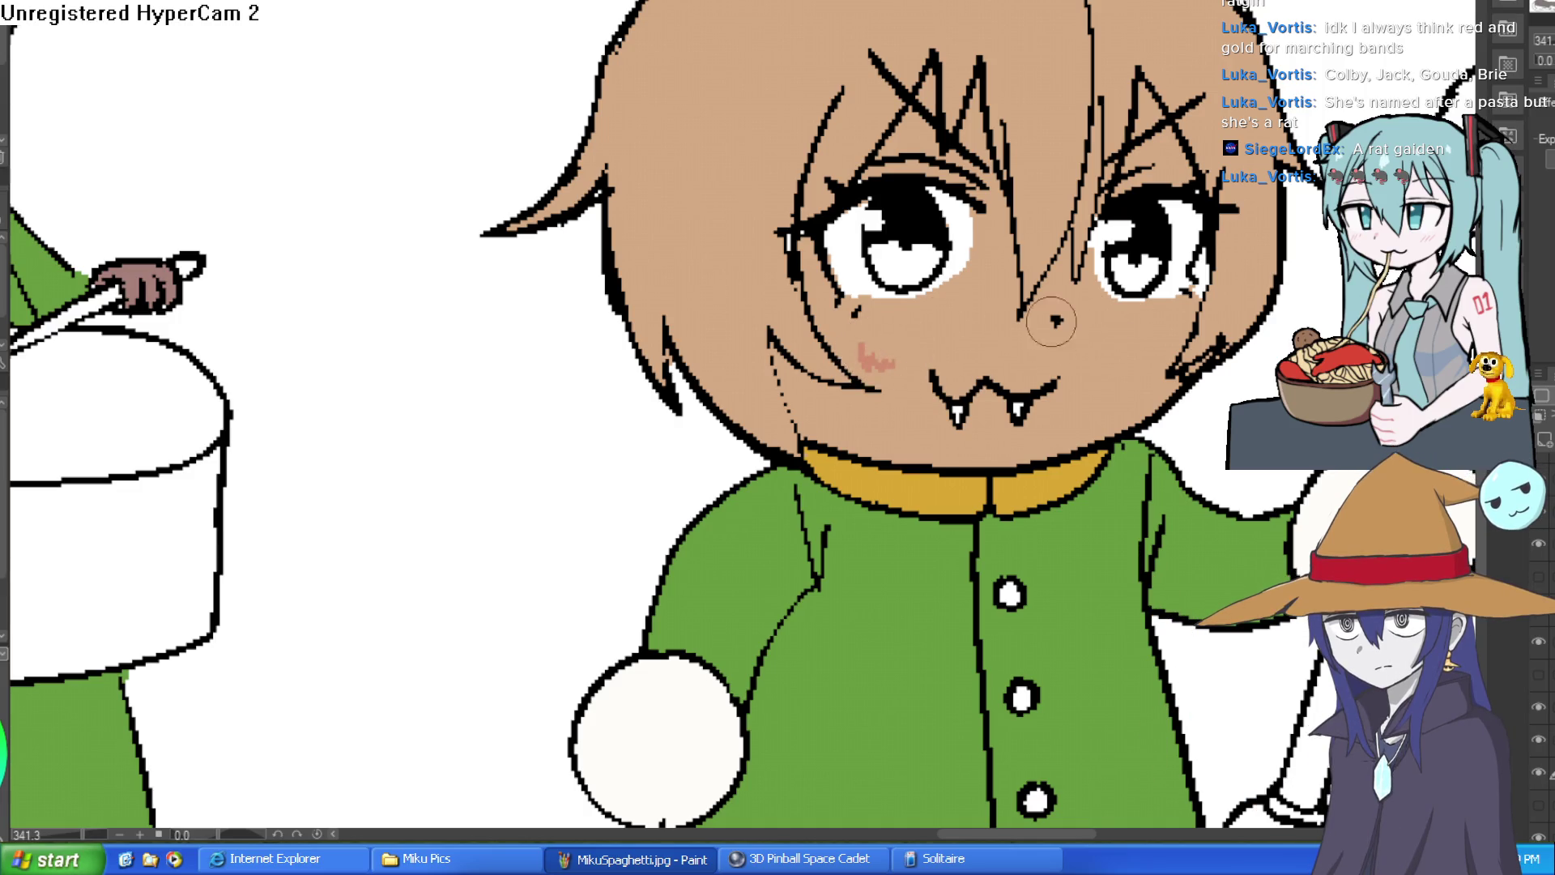
{"action": "left_click_drag", "start_coordinate": [1121, 355], "coordinate": [1138, 376]}
{"action": "left_click_drag", "start_coordinate": [875, 431], "coordinate": [907, 441]}
{"action": "scroll", "coordinate": [1053, 380], "scroll_direction": "up", "scroll_amount": 2}
{"action": "scroll", "coordinate": [1166, 371], "scroll_direction": "down", "scroll_amount": 3}
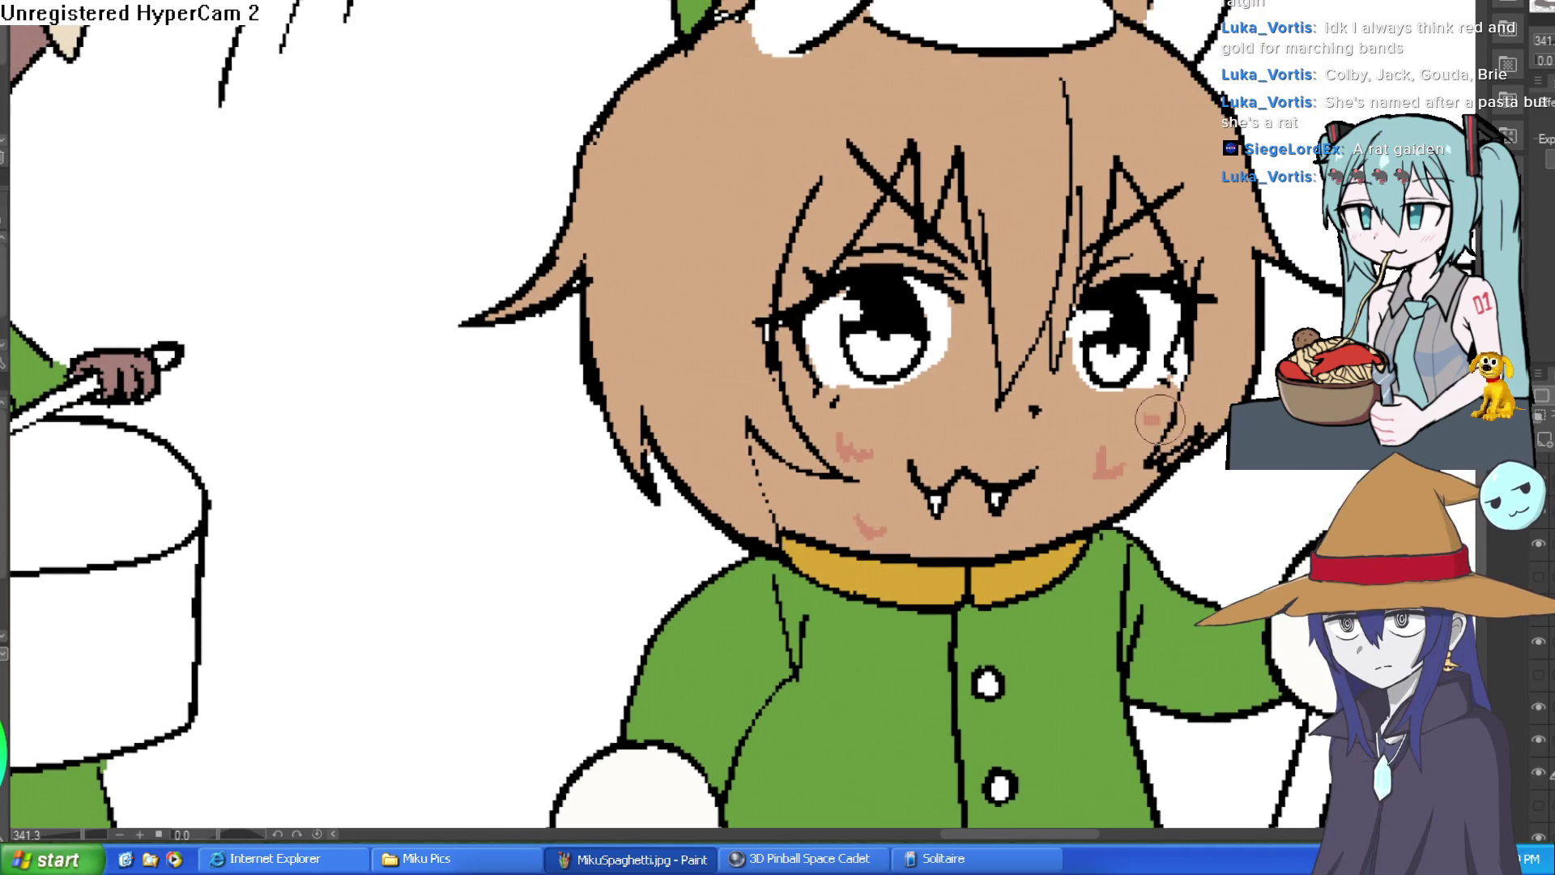
{"action": "key", "text": "ctrl+z"}
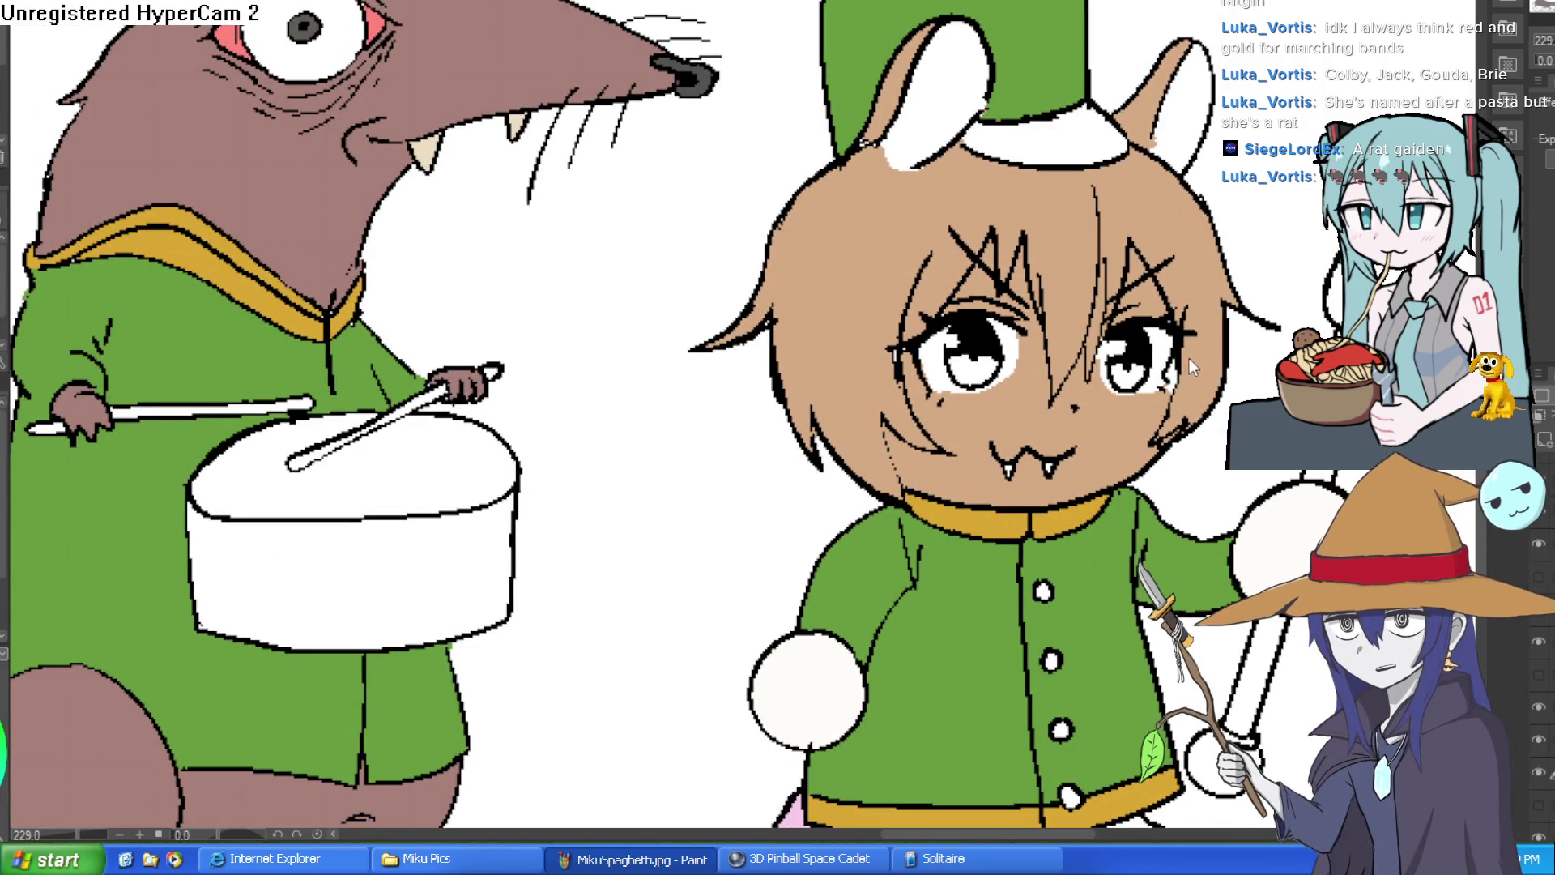
Step: Fill both of Ziti's inner ears pink
{"action": "key", "text": "ctrl+z"}
{"action": "key", "text": "ctrl+y"}
{"action": "left_click", "coordinate": [1181, 124]}
{"action": "key", "text": "ctrl+z"}
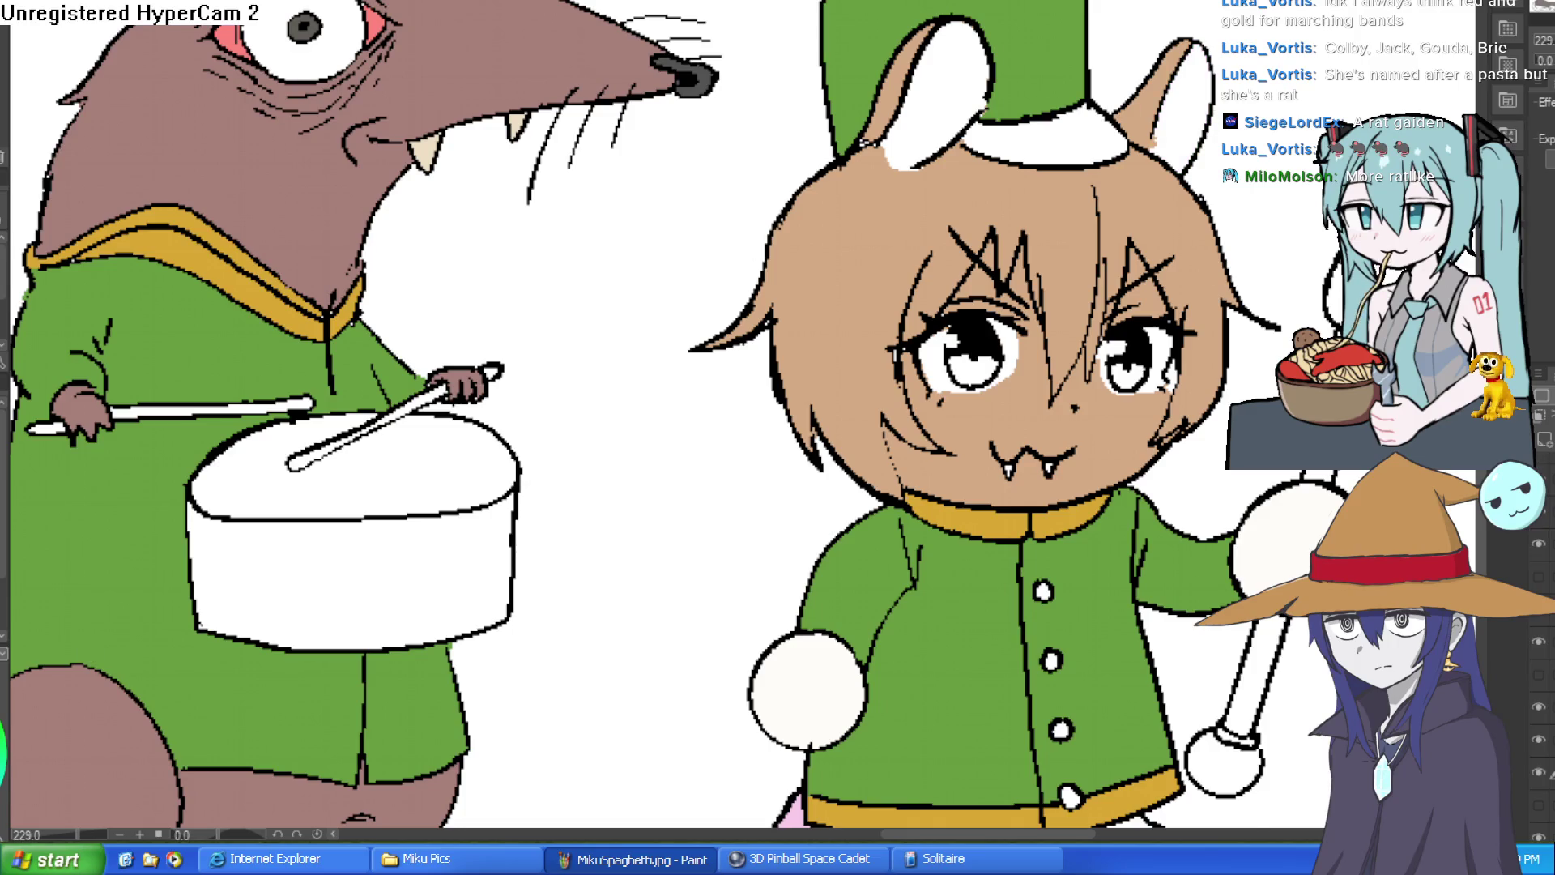
{"action": "left_click", "coordinate": [1207, 106]}
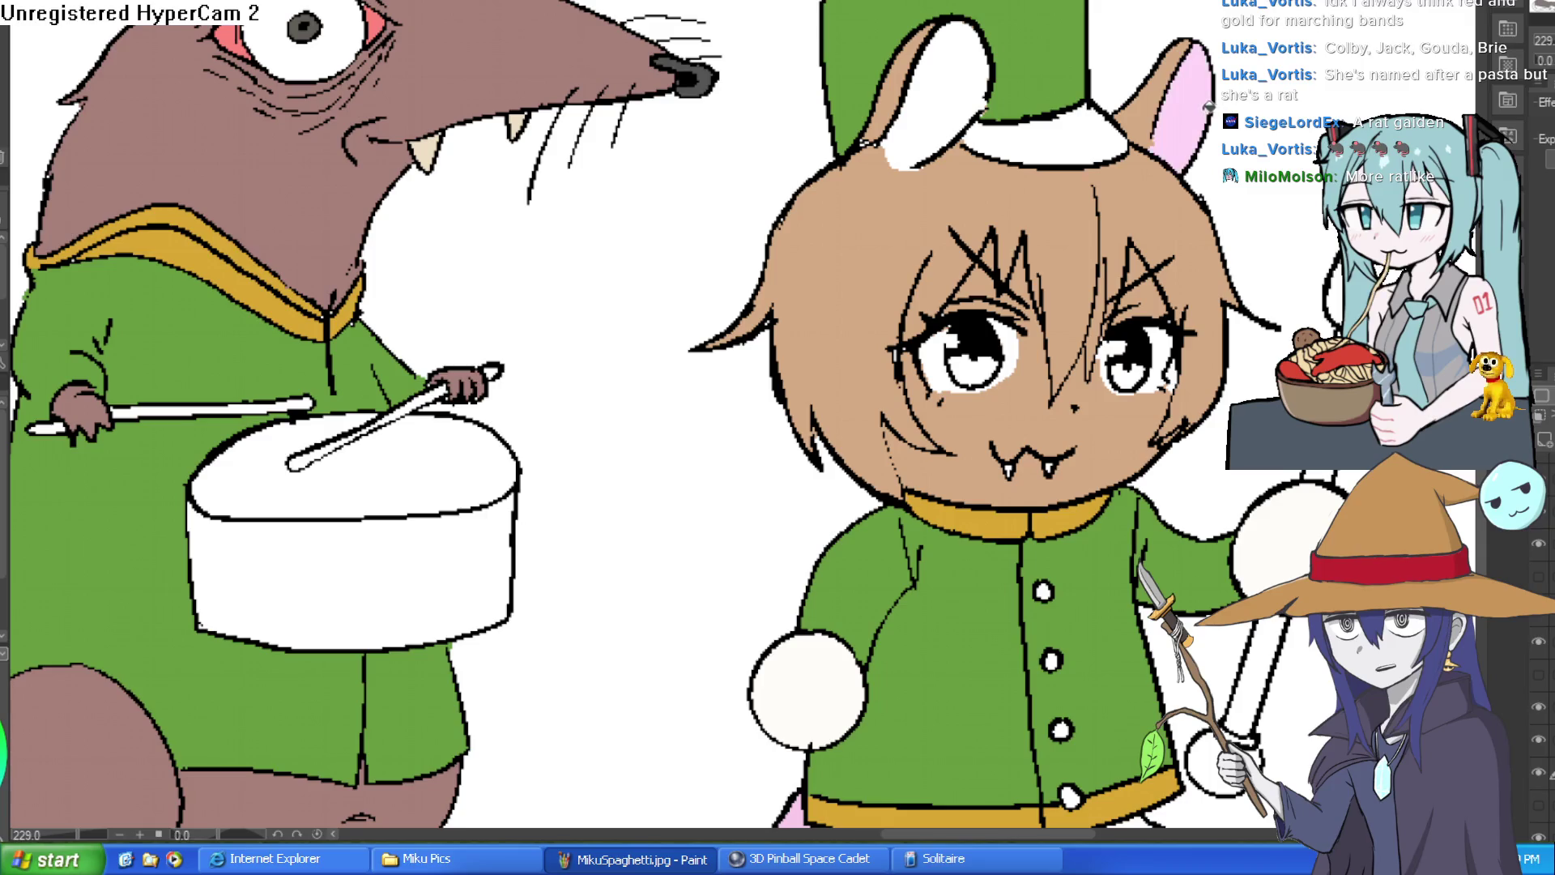
{"action": "left_click", "coordinate": [976, 89]}
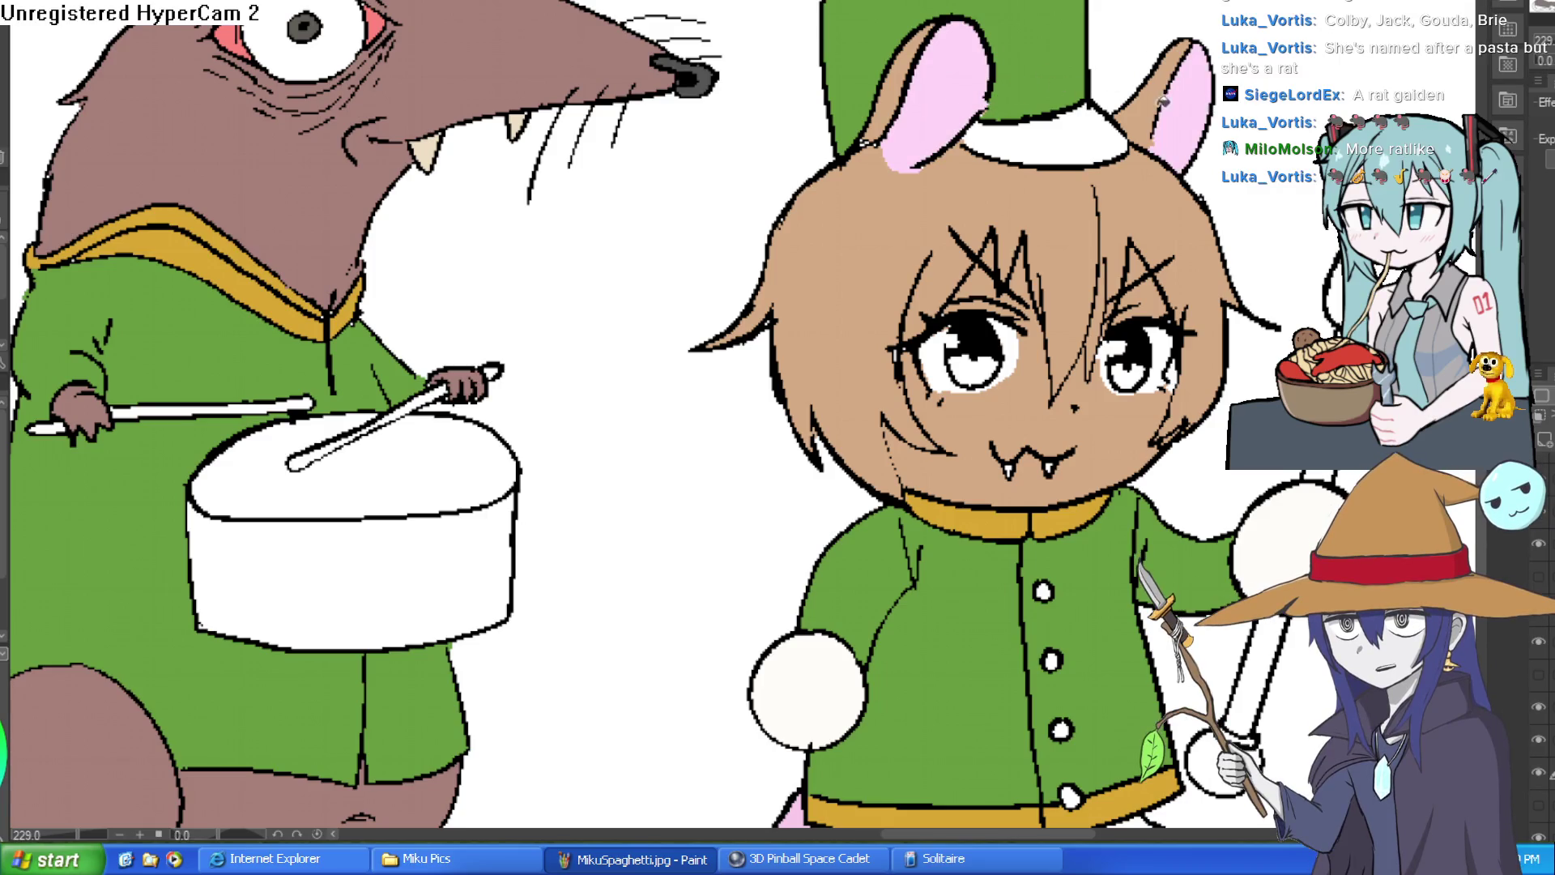
{"action": "scroll", "coordinate": [1147, 96], "scroll_direction": "down", "scroll_amount": 5}
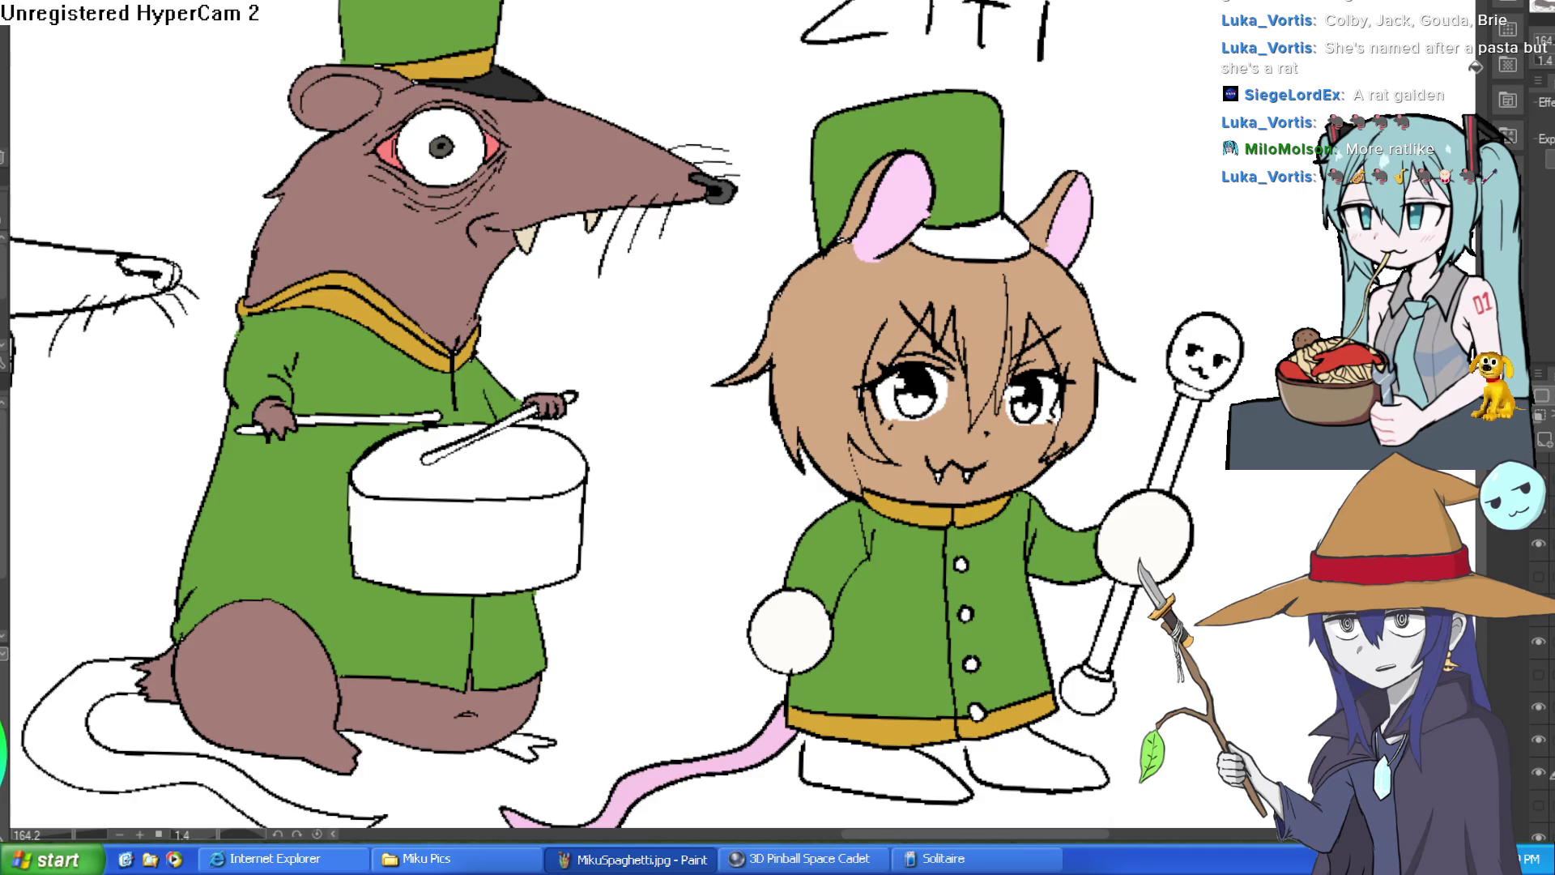
{"action": "left_click", "coordinate": [1296, 273]}
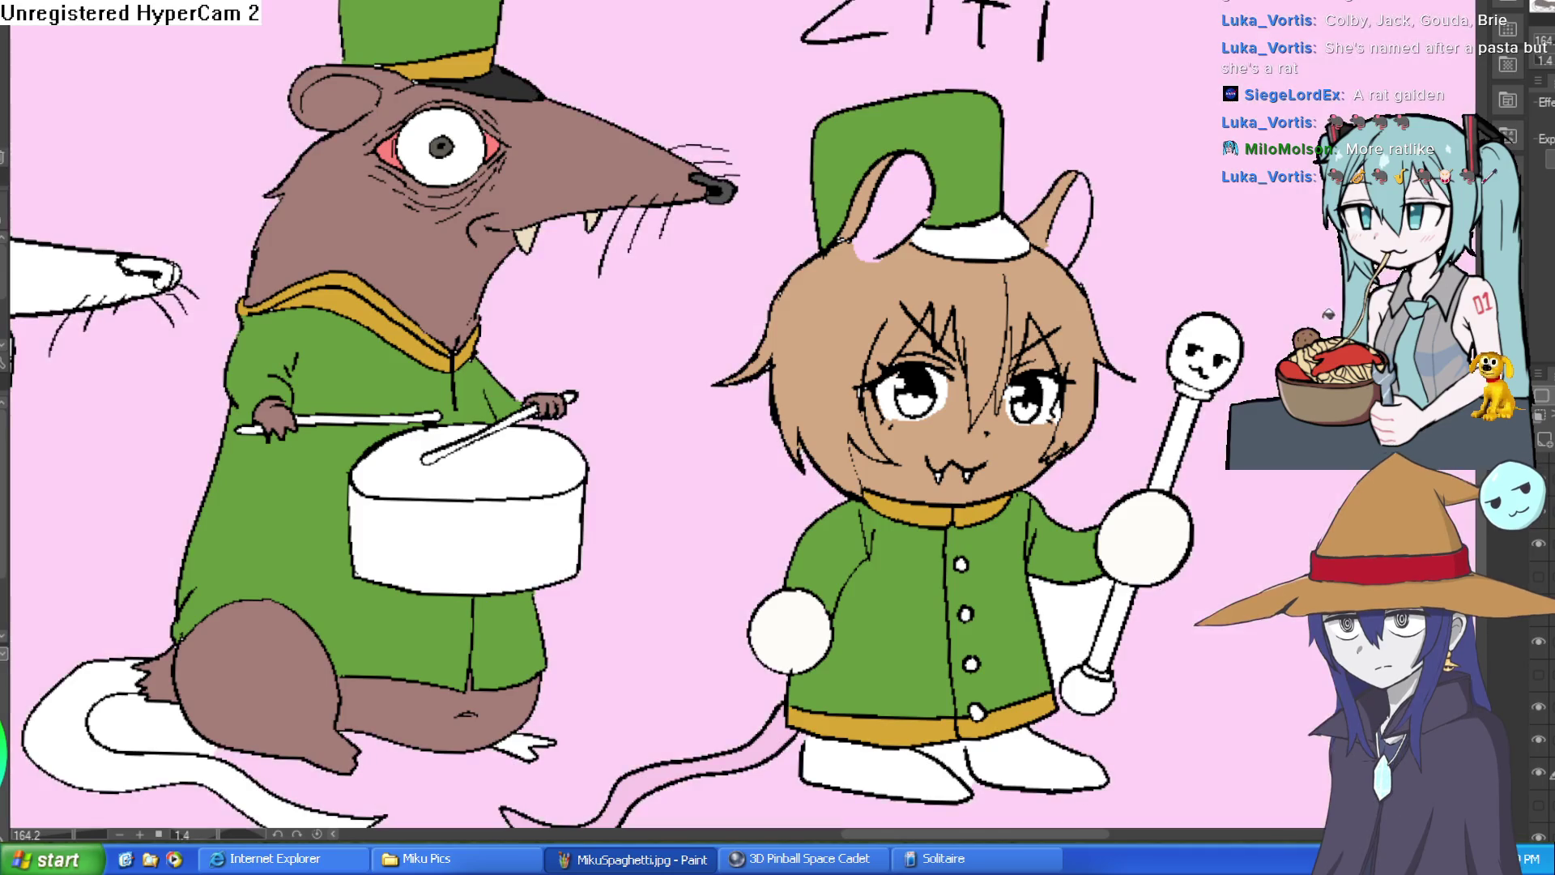
{"action": "scroll", "coordinate": [1334, 312], "scroll_direction": "down", "scroll_amount": 5}
{"action": "key", "text": "ctrl+z"}
{"action": "scroll", "coordinate": [1296, 299], "scroll_direction": "up", "scroll_amount": 1}
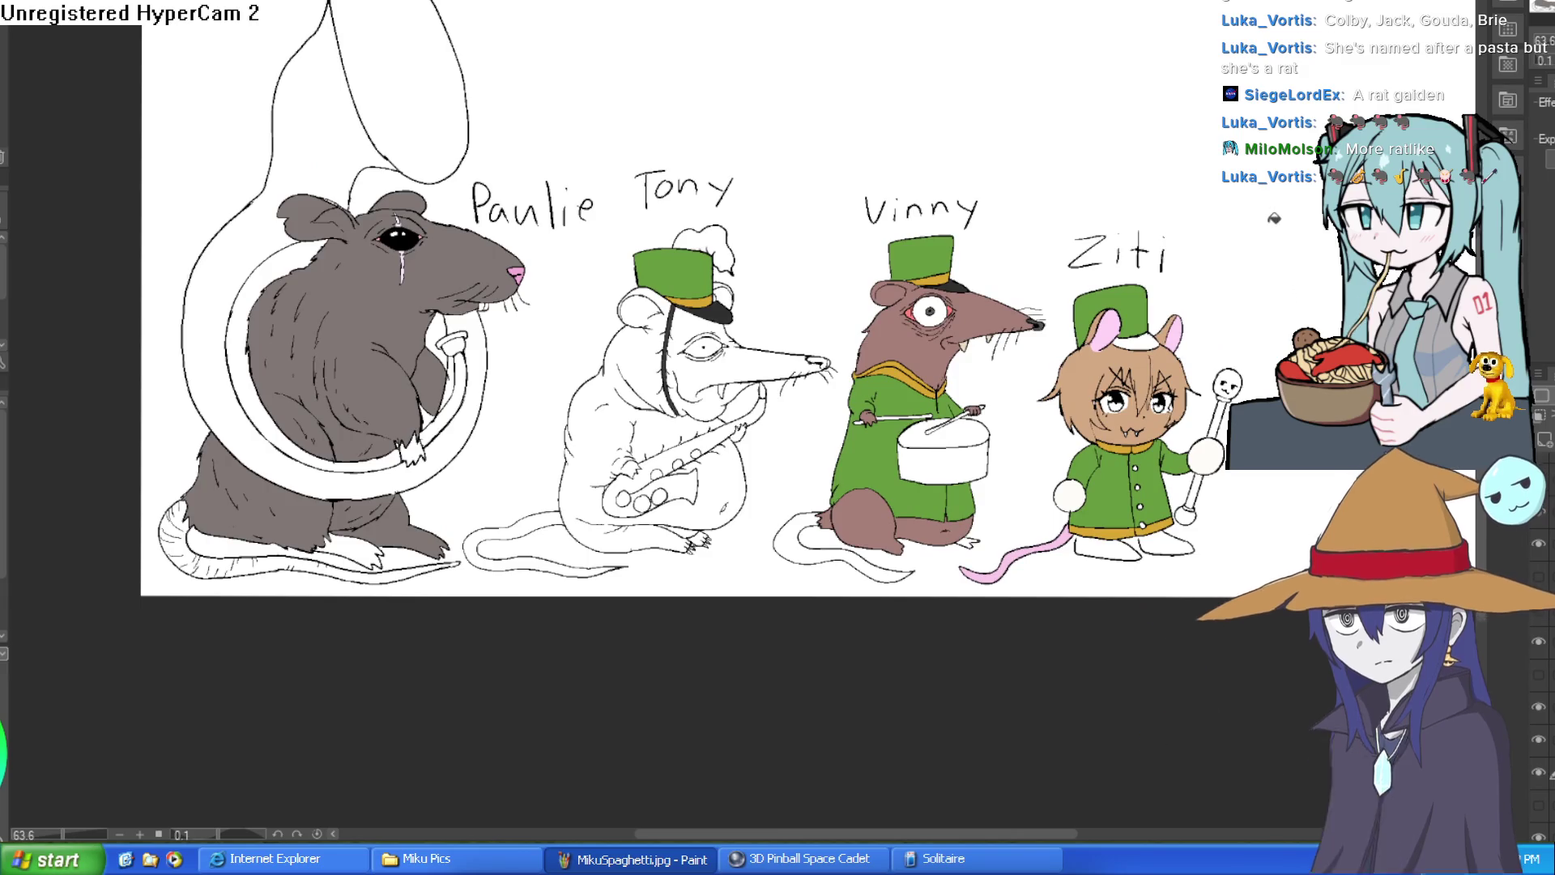
{"action": "scroll", "coordinate": [1268, 222], "scroll_direction": "up", "scroll_amount": 6}
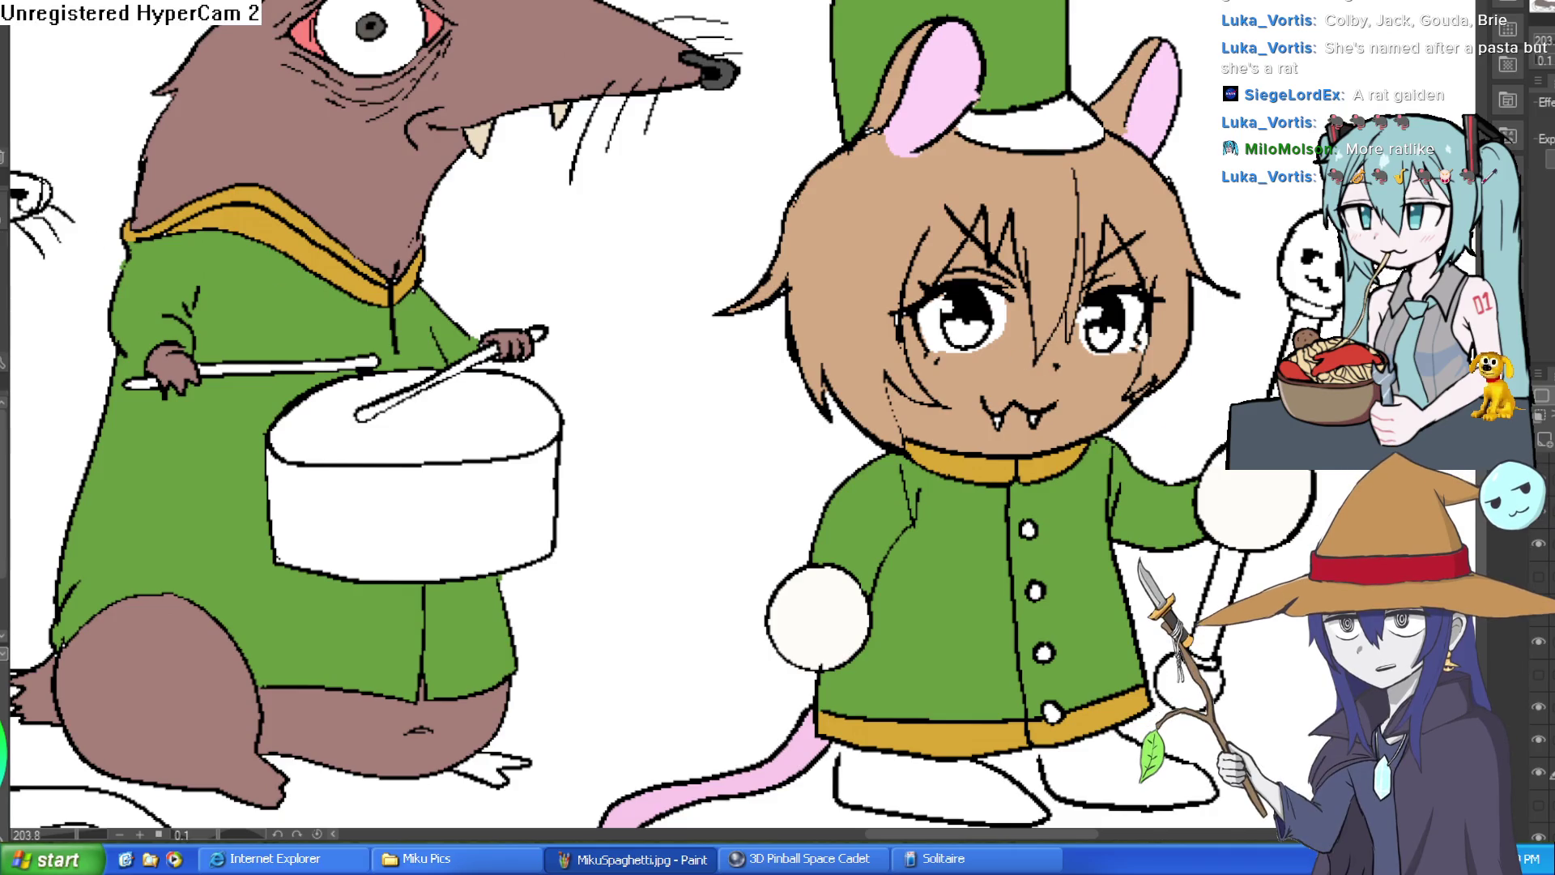
{"action": "scroll", "coordinate": [1074, 280], "scroll_direction": "up", "scroll_amount": 5}
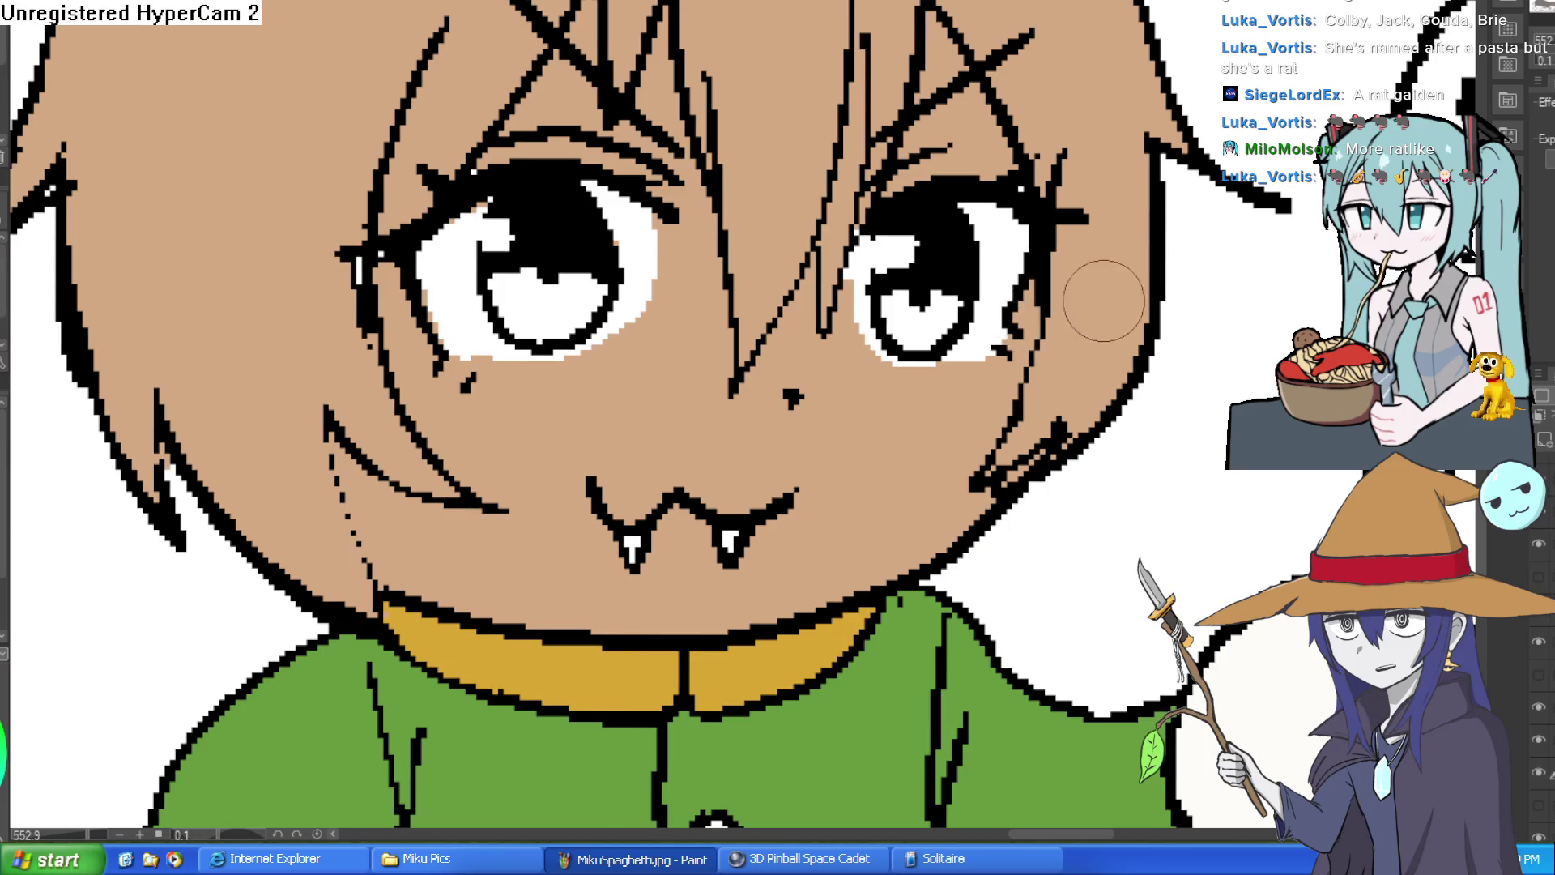
{"action": "scroll", "coordinate": [1094, 299], "scroll_direction": "down", "scroll_amount": 3}
{"action": "scroll", "coordinate": [839, 257], "scroll_direction": "up", "scroll_amount": 5}
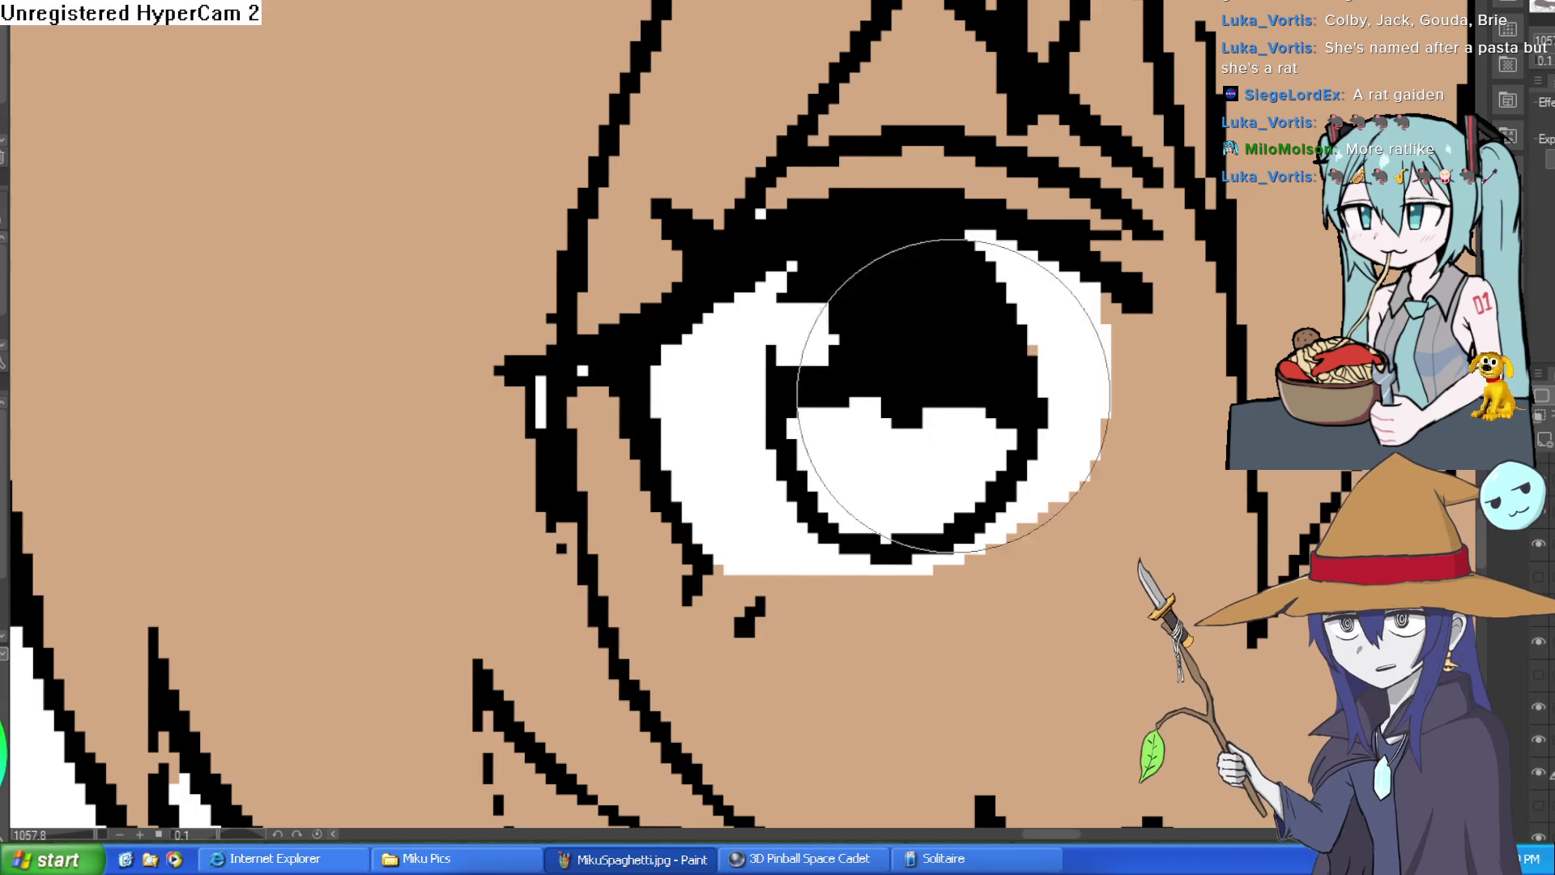
{"action": "scroll", "coordinate": [832, 245], "scroll_direction": "down", "scroll_amount": 3}
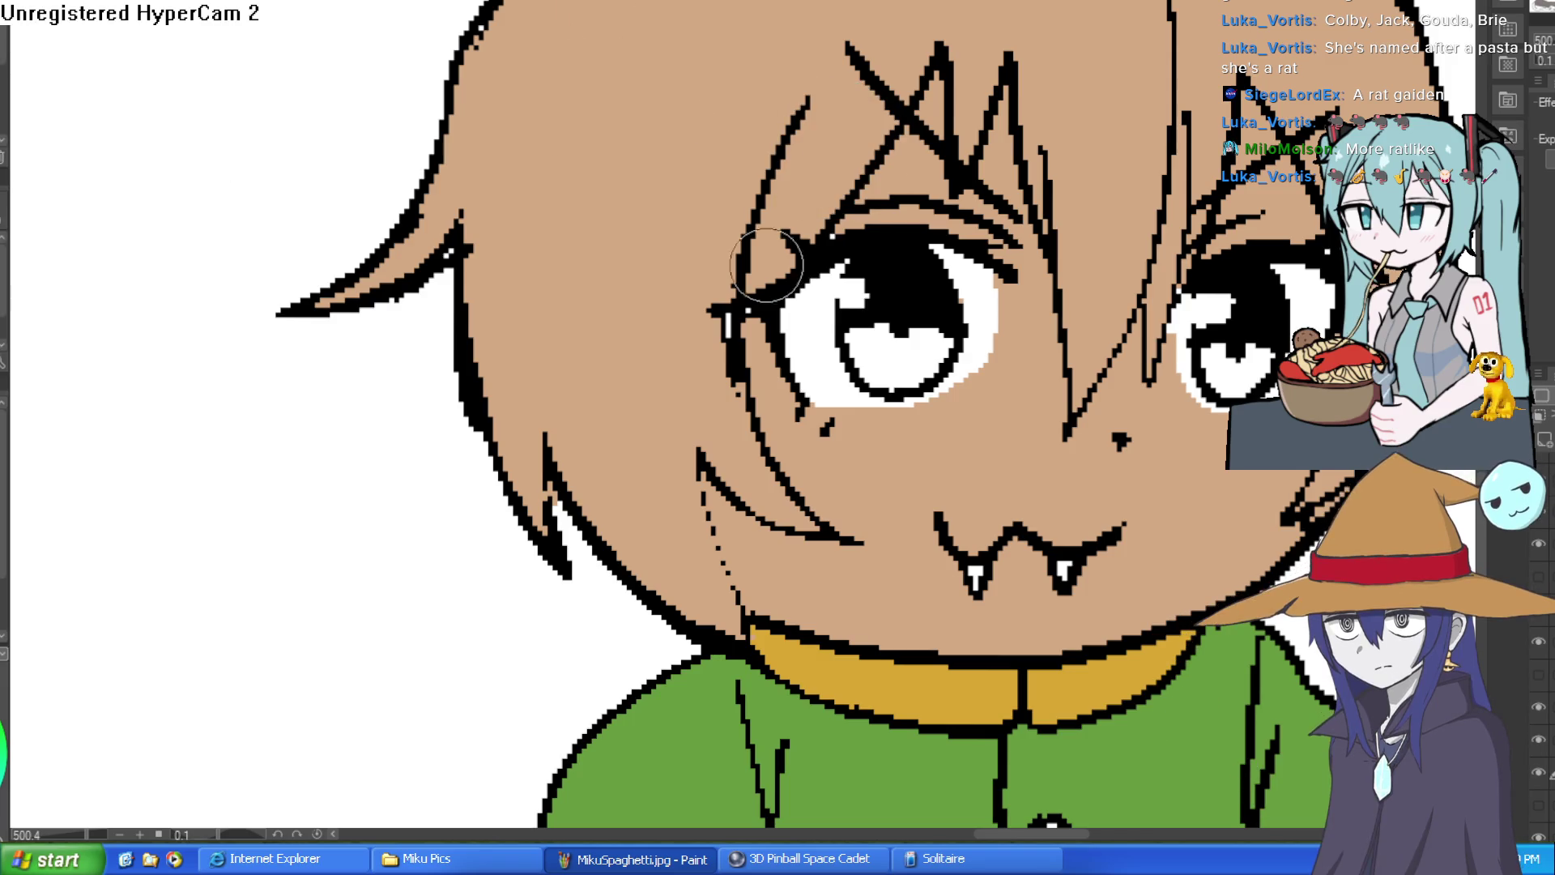
{"action": "scroll", "coordinate": [980, 231], "scroll_direction": "down", "scroll_amount": 3}
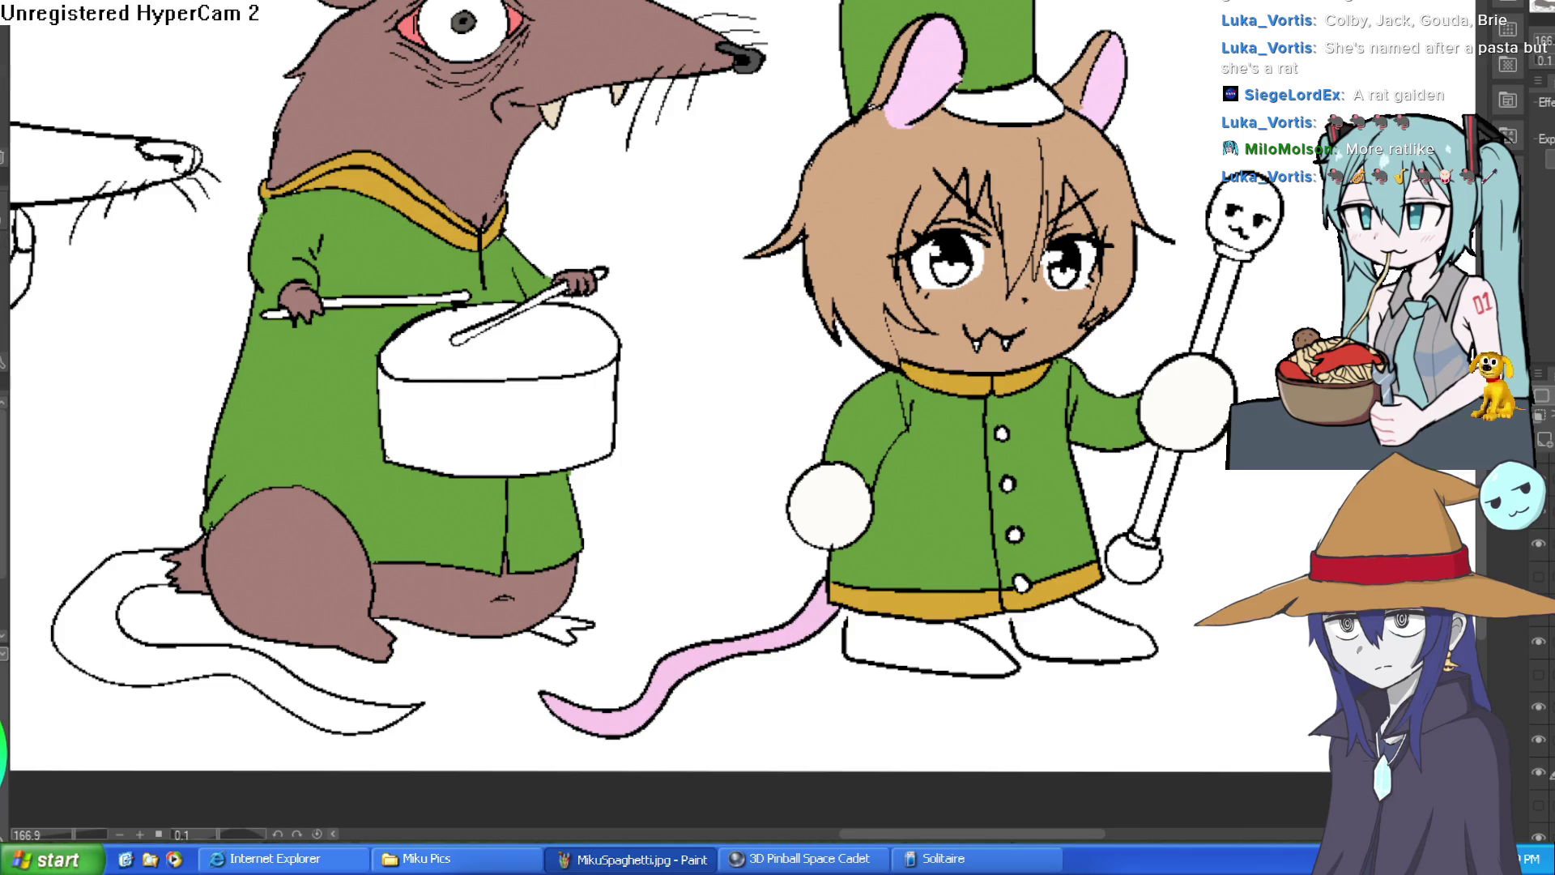
{"action": "left_click", "coordinate": [1022, 107]}
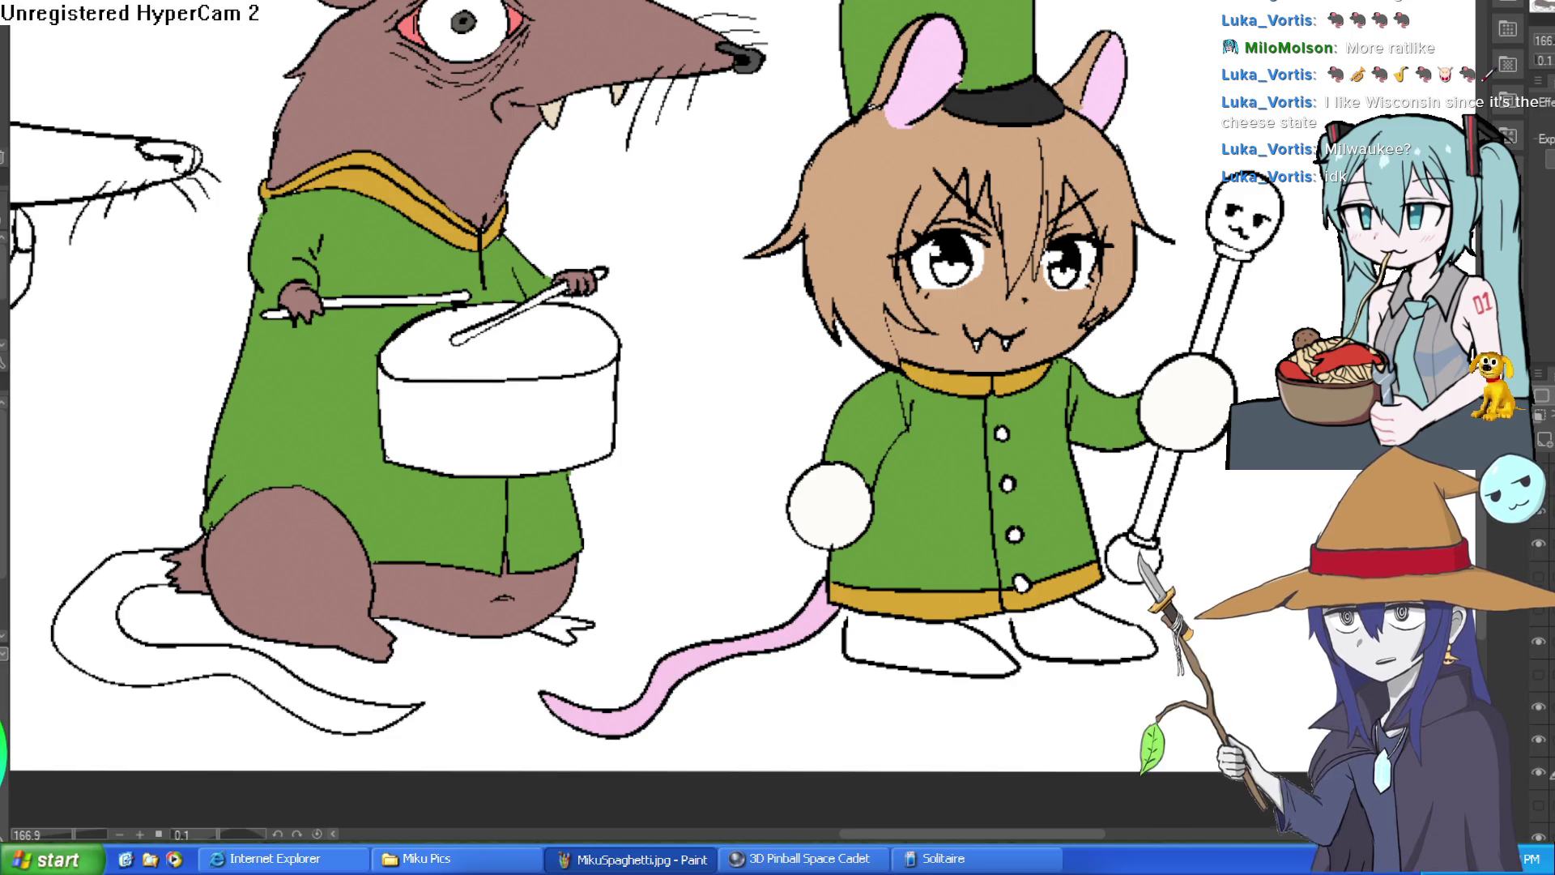
Step: Zoom out from Ziti to view the band lineup
{"action": "scroll", "coordinate": [1316, 305], "scroll_direction": "down", "scroll_amount": 5}
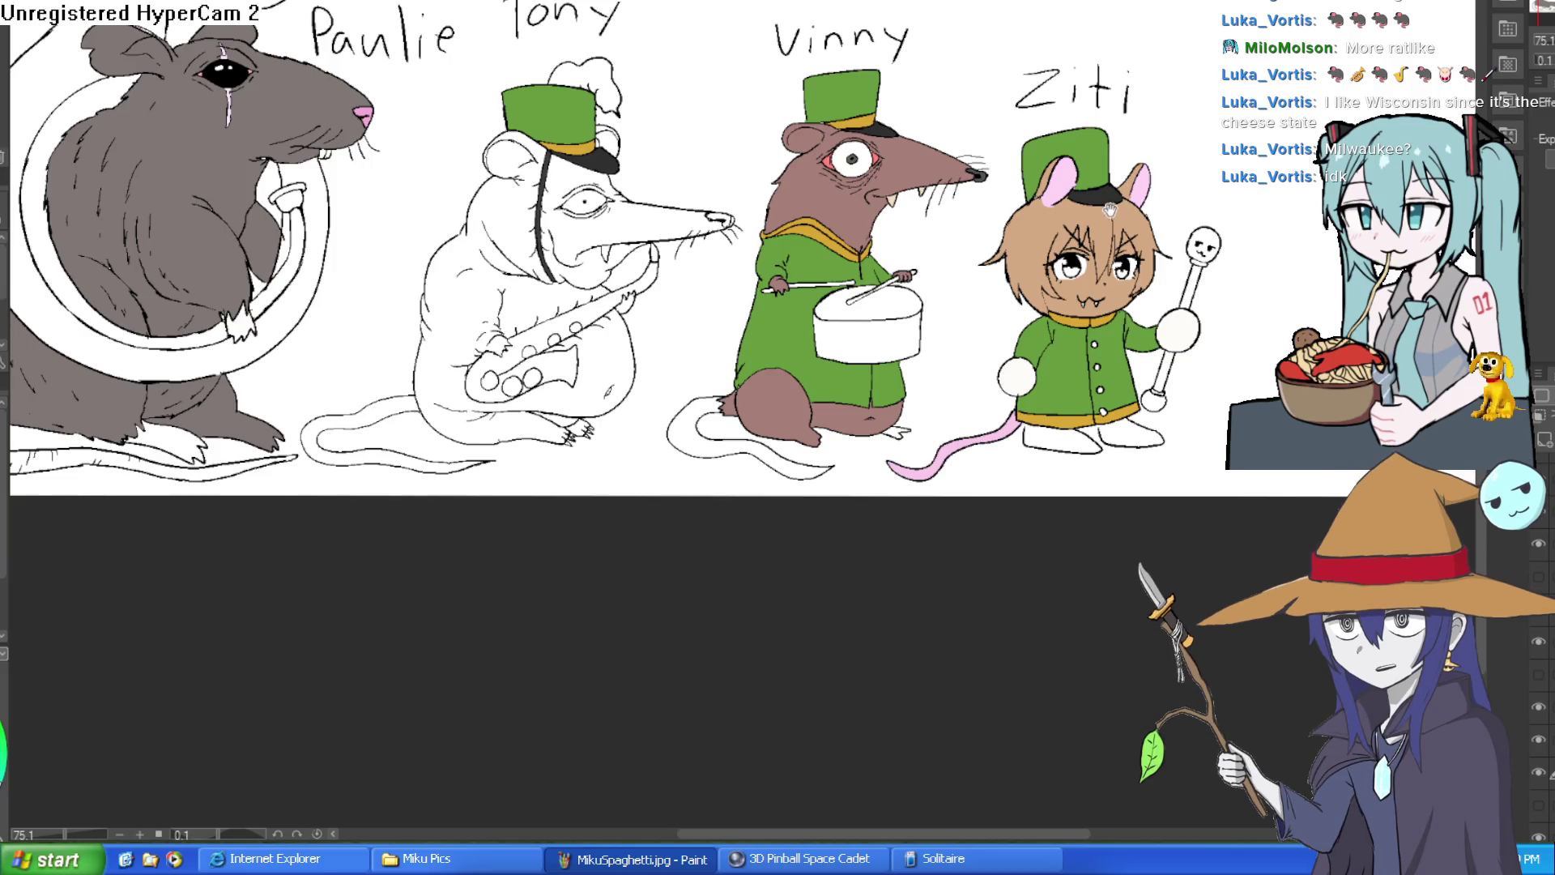
{"action": "scroll", "coordinate": [1113, 208], "scroll_direction": "up", "scroll_amount": 5}
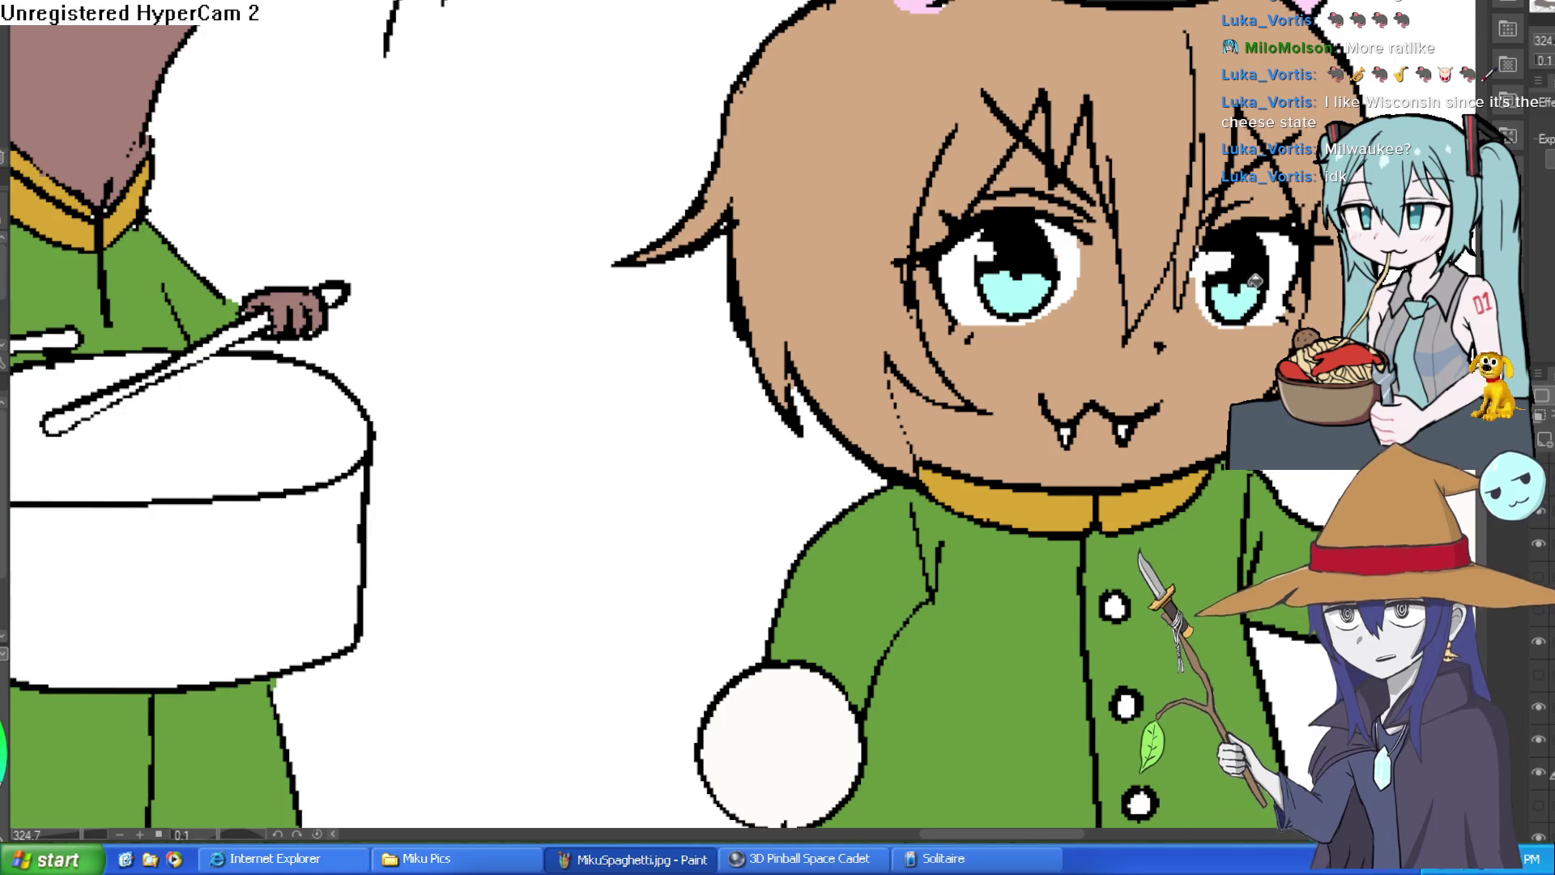
{"action": "left_click_drag", "start_coordinate": [1295, 283], "coordinate": [1156, 332]}
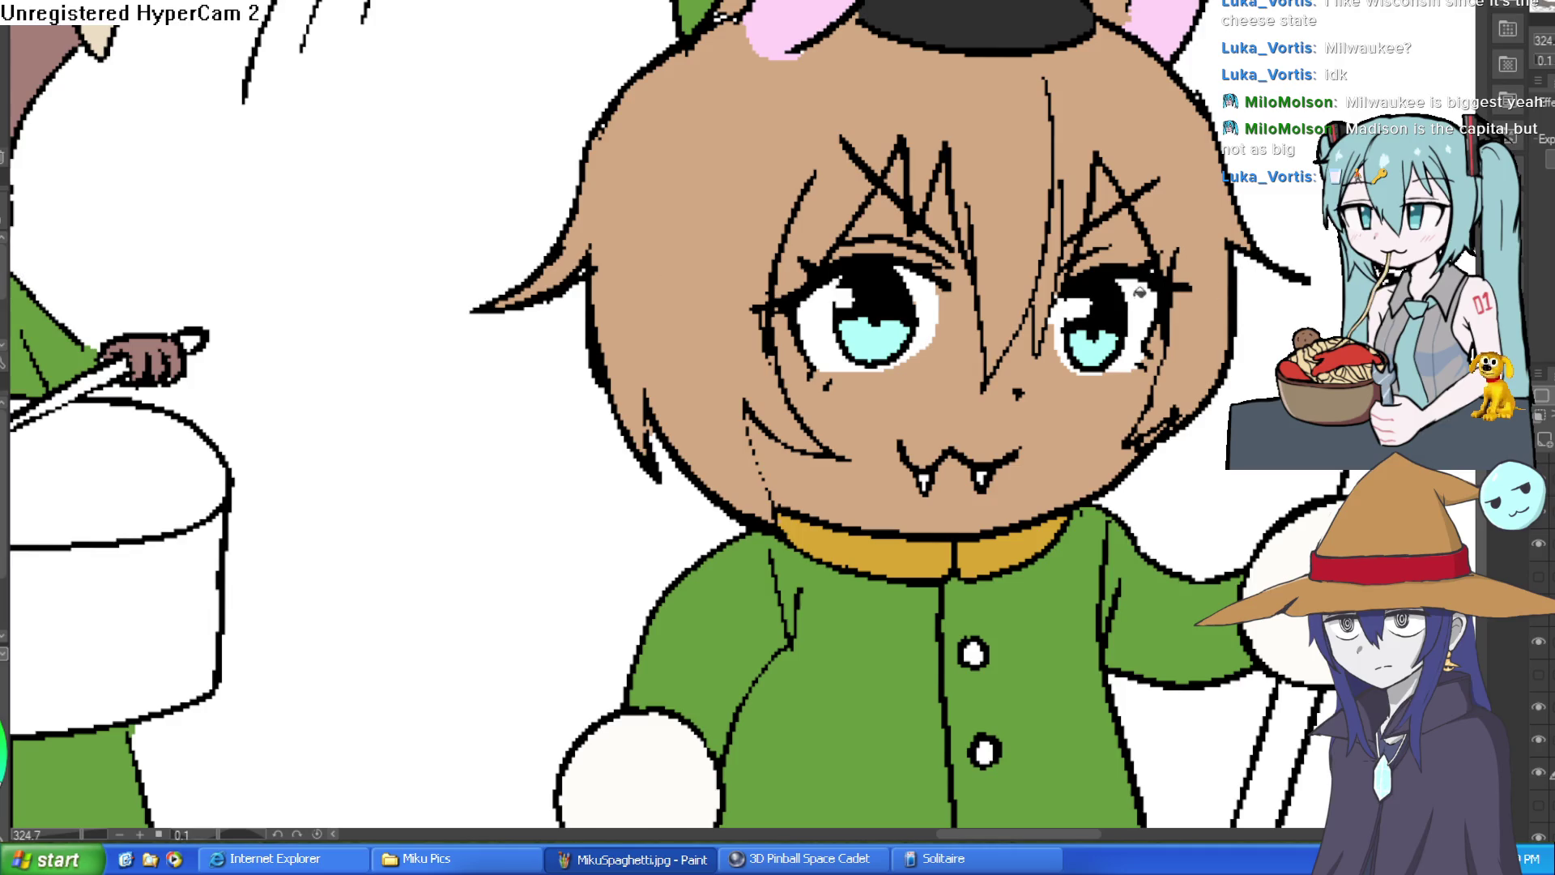
{"action": "scroll", "coordinate": [1125, 275], "scroll_direction": "up", "scroll_amount": 2}
{"action": "left_click_drag", "start_coordinate": [1125, 276], "coordinate": [1138, 171]}
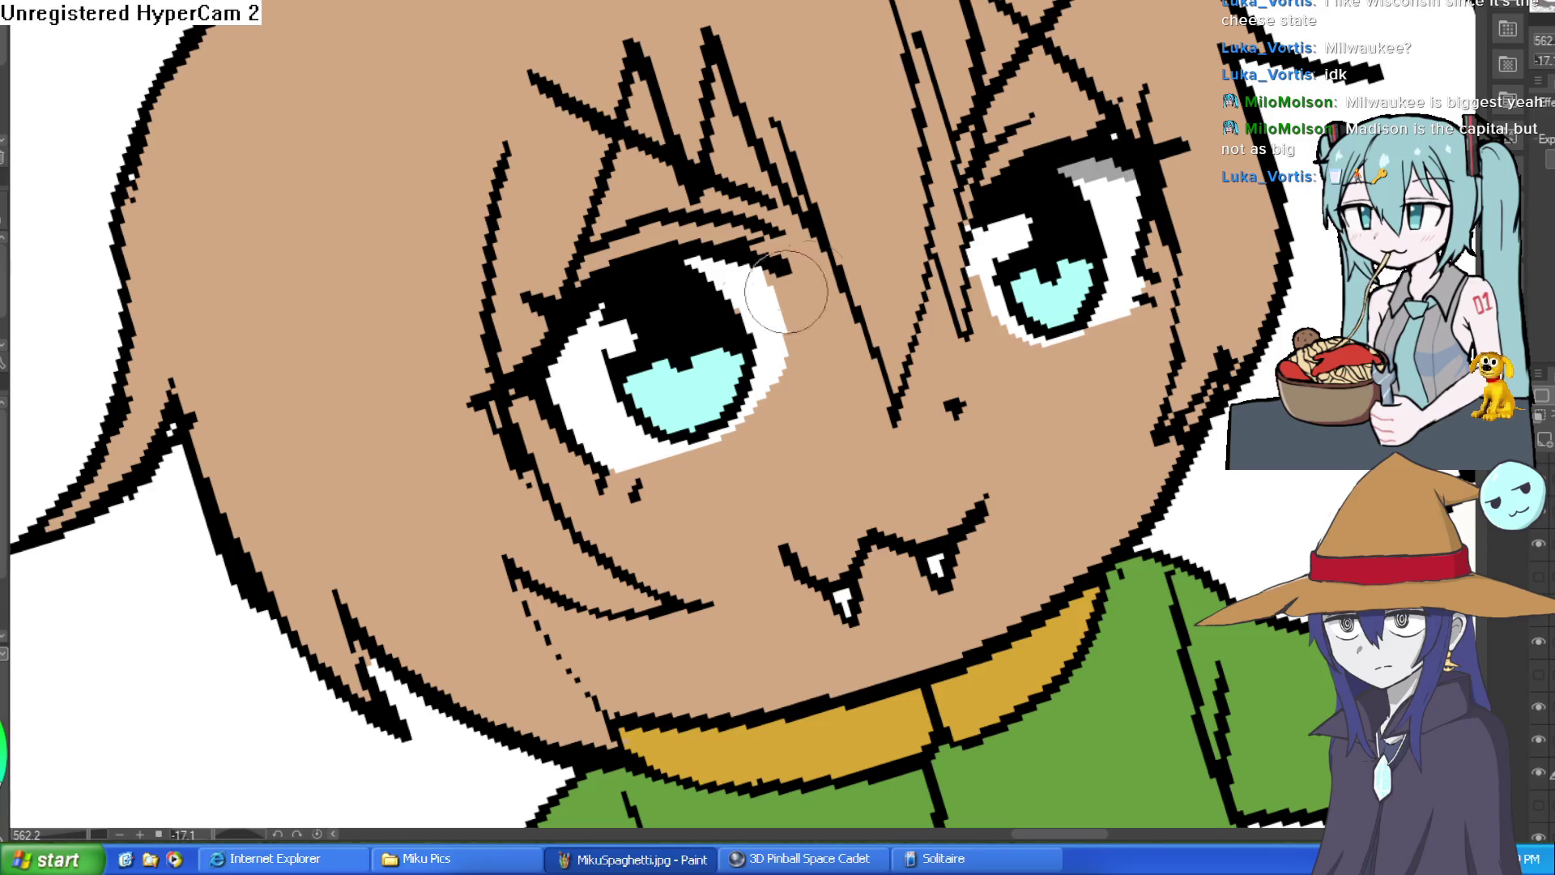
Step: Brush grey shading along the left edge and top of Ziti's eye white
{"action": "left_click_drag", "start_coordinate": [599, 309], "coordinate": [550, 394]}
{"action": "left_click_drag", "start_coordinate": [660, 271], "coordinate": [747, 260]}
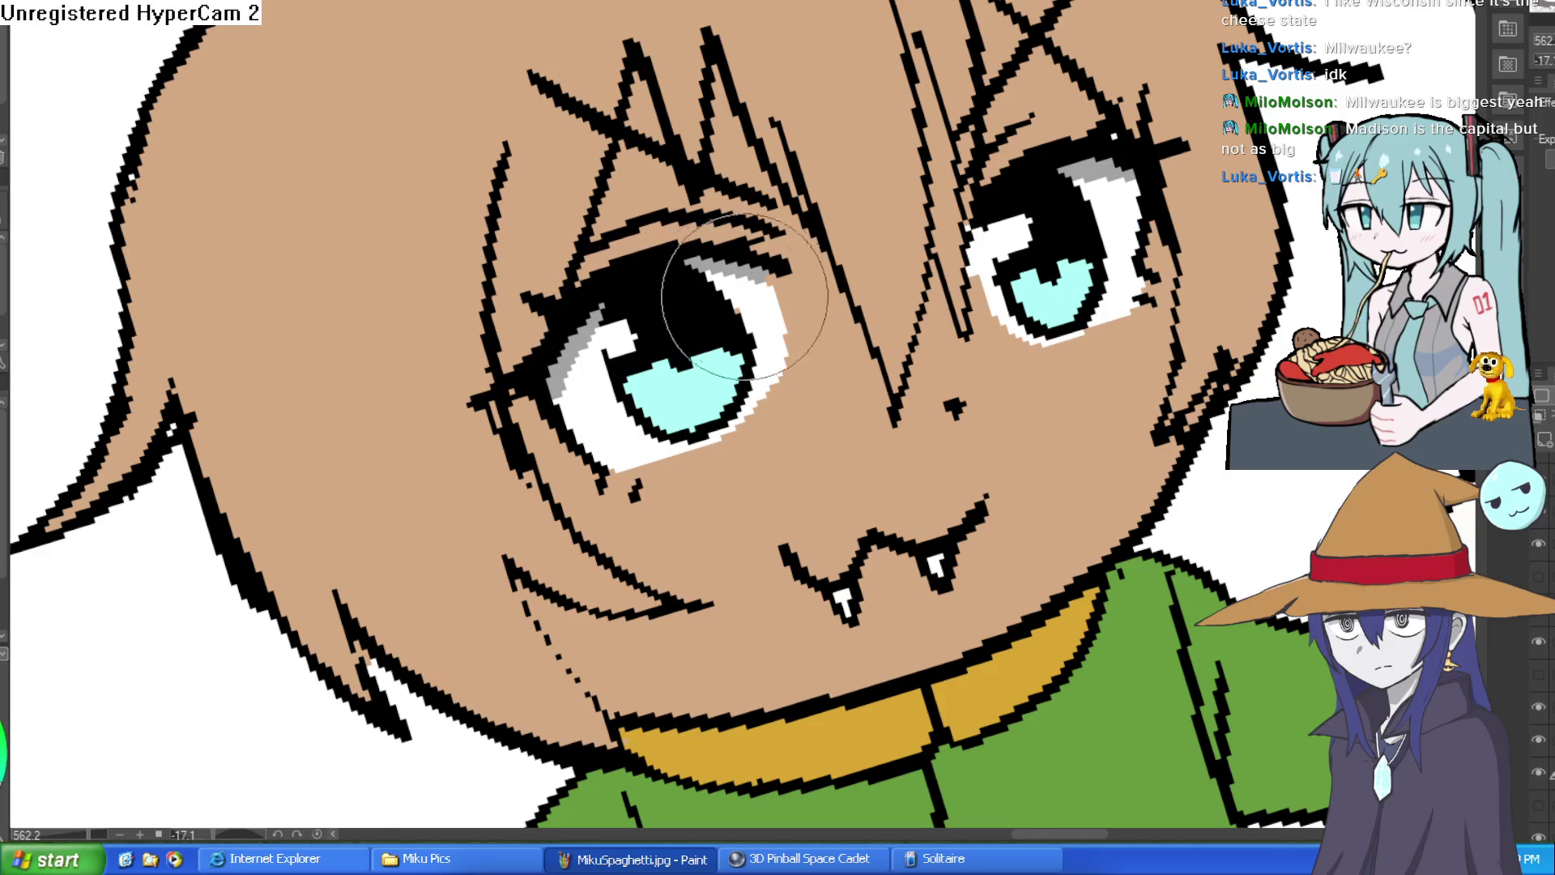
{"action": "scroll", "coordinate": [1005, 218], "scroll_direction": "down", "scroll_amount": 3}
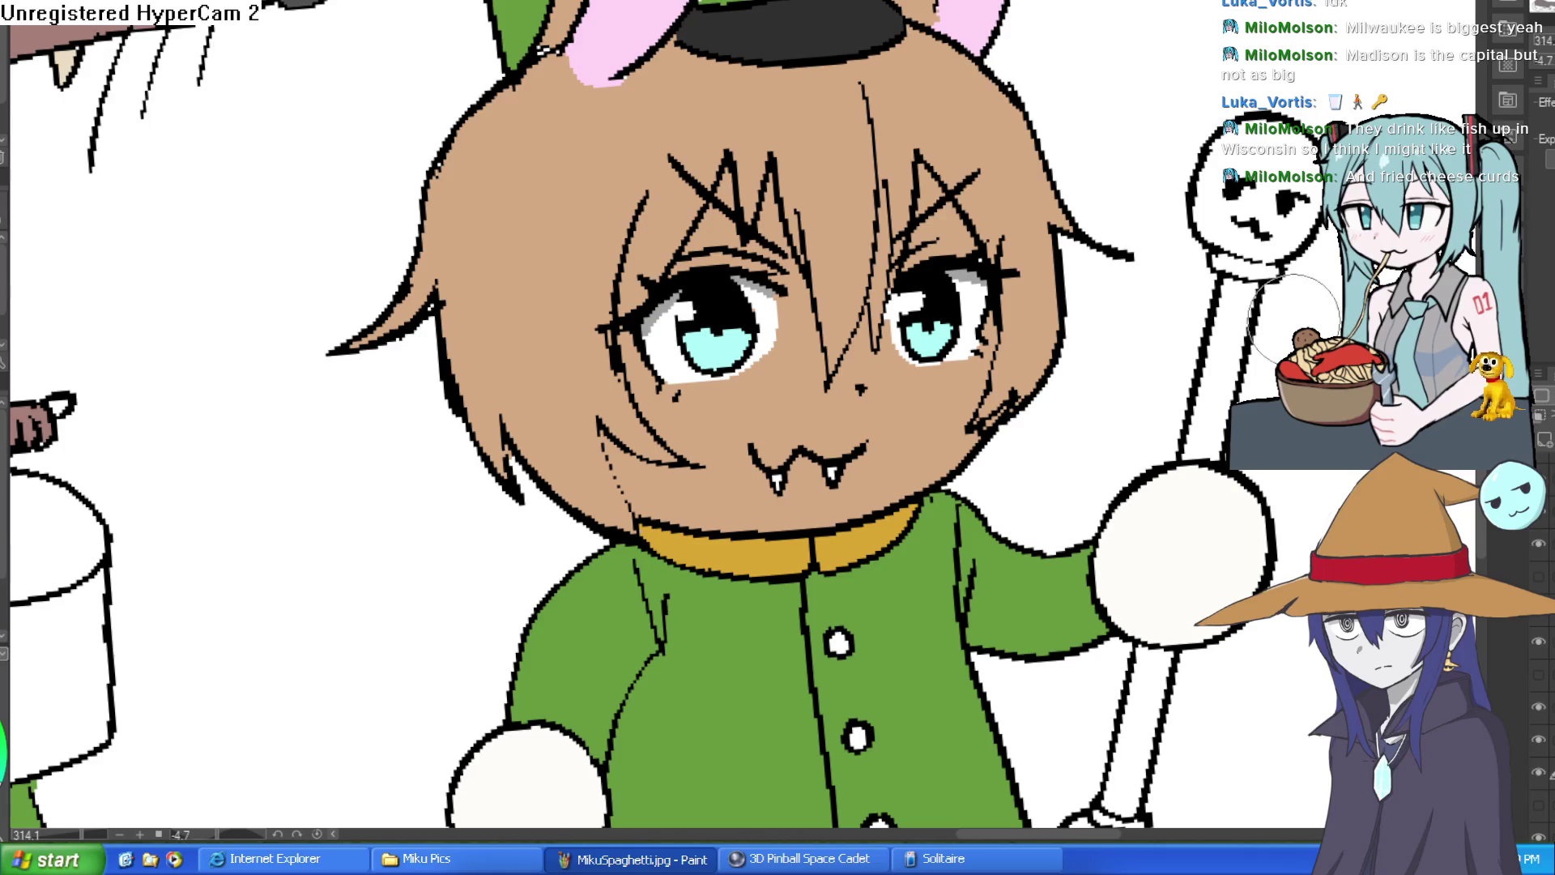
{"action": "scroll", "coordinate": [1239, 383], "scroll_direction": "down", "scroll_amount": 5}
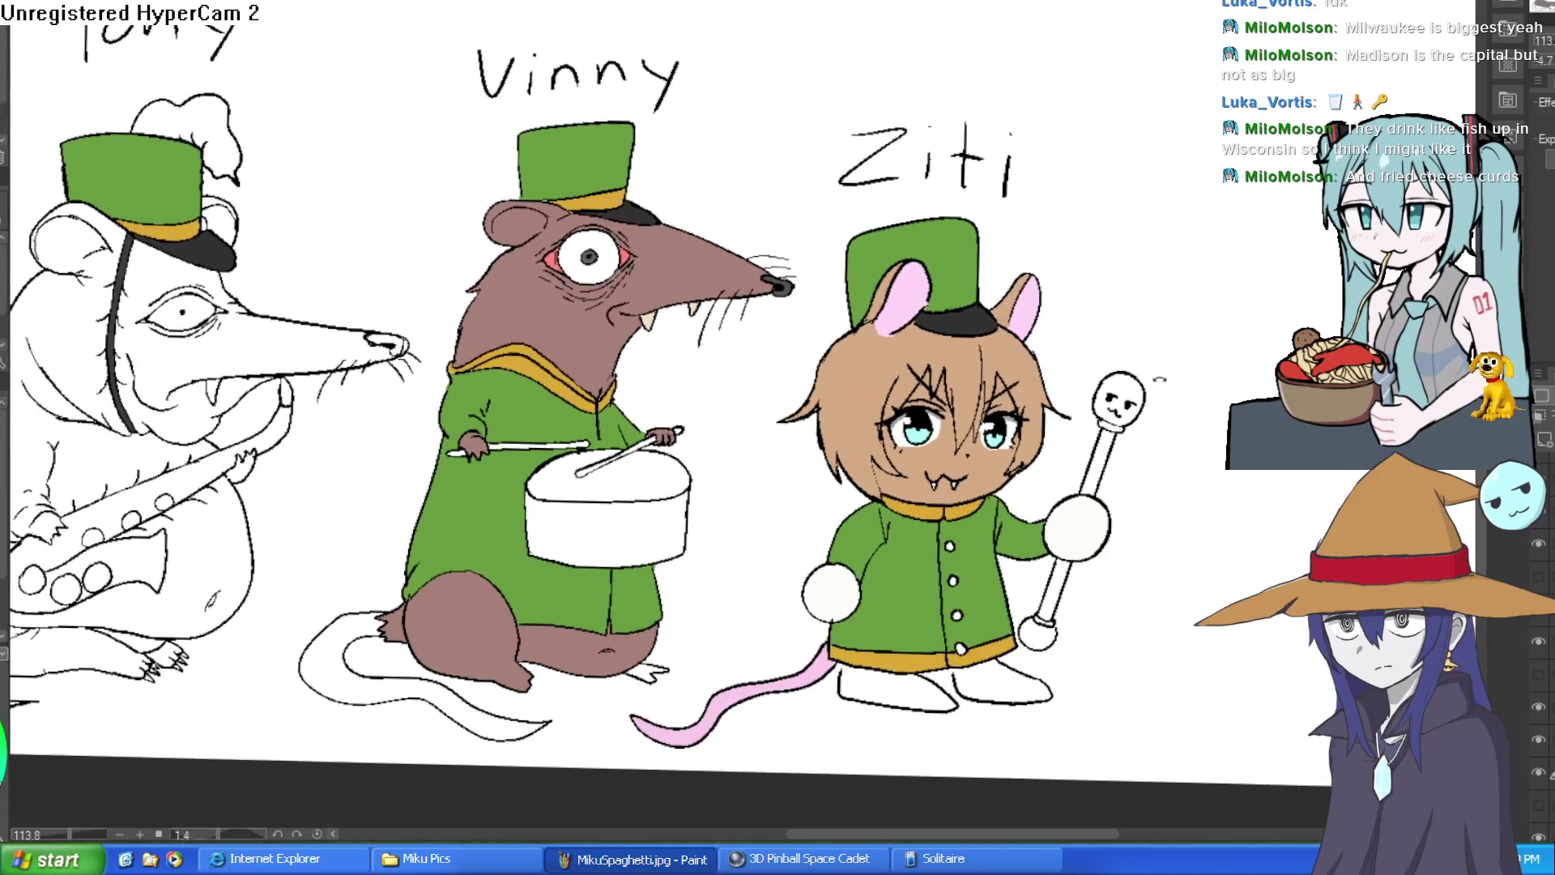
{"action": "left_click_drag", "start_coordinate": [1119, 399], "coordinate": [1121, 435]}
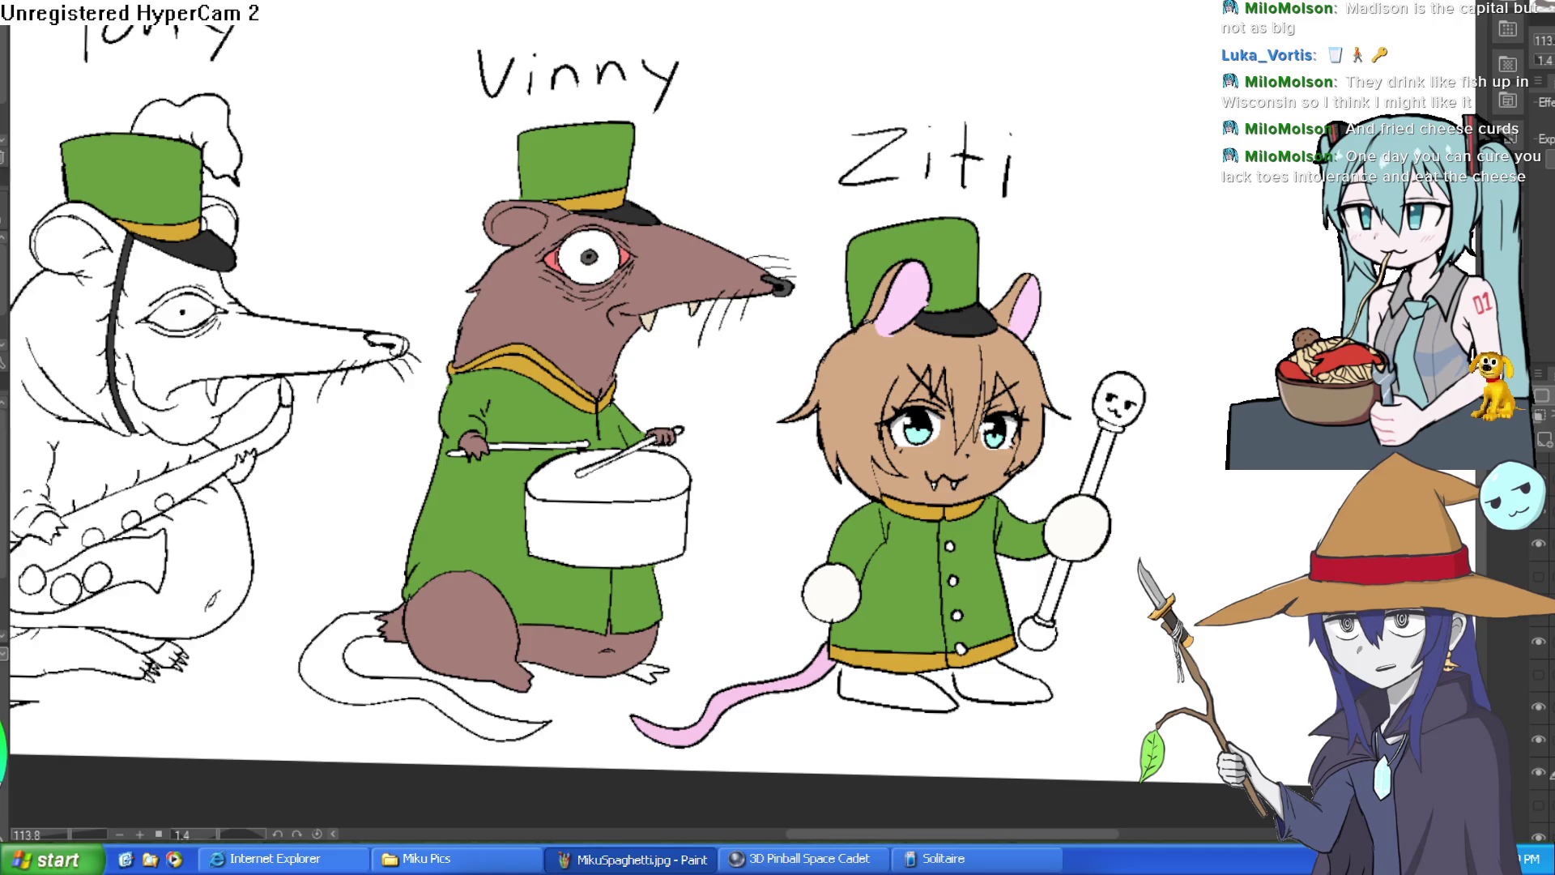
{"action": "scroll", "coordinate": [1188, 159], "scroll_direction": "down", "scroll_amount": 3}
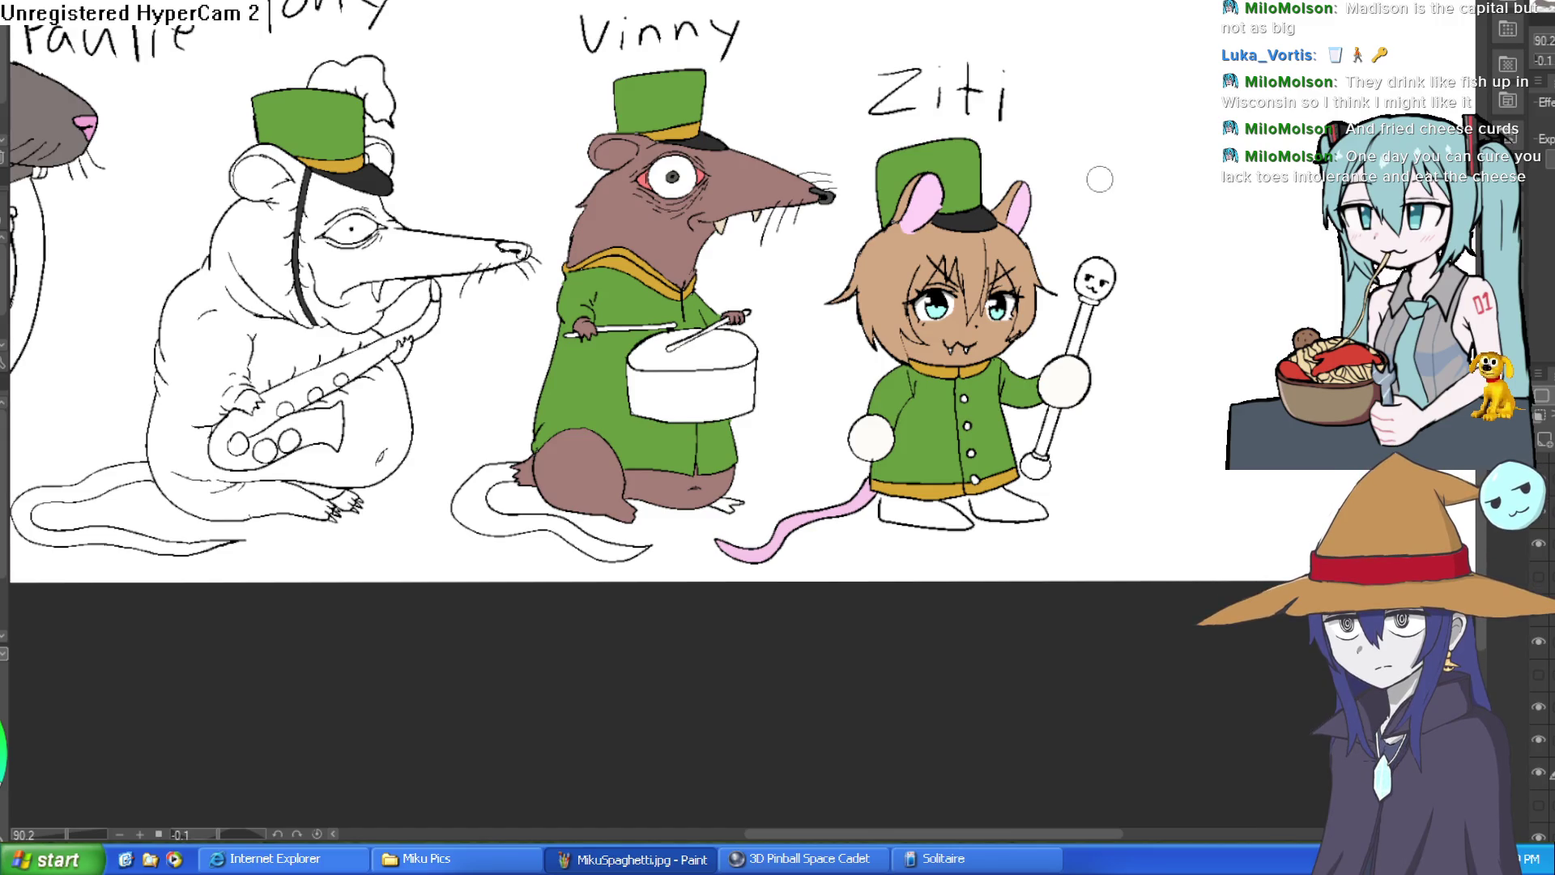
{"action": "scroll", "coordinate": [1071, 253], "scroll_direction": "down", "scroll_amount": 2}
Step: Pan to centre Ziti, then zoom out to see all four band rats
{"action": "scroll", "coordinate": [1077, 275], "scroll_direction": "up", "scroll_amount": 5}
{"action": "left_click_drag", "start_coordinate": [1086, 295], "coordinate": [1090, 259]}
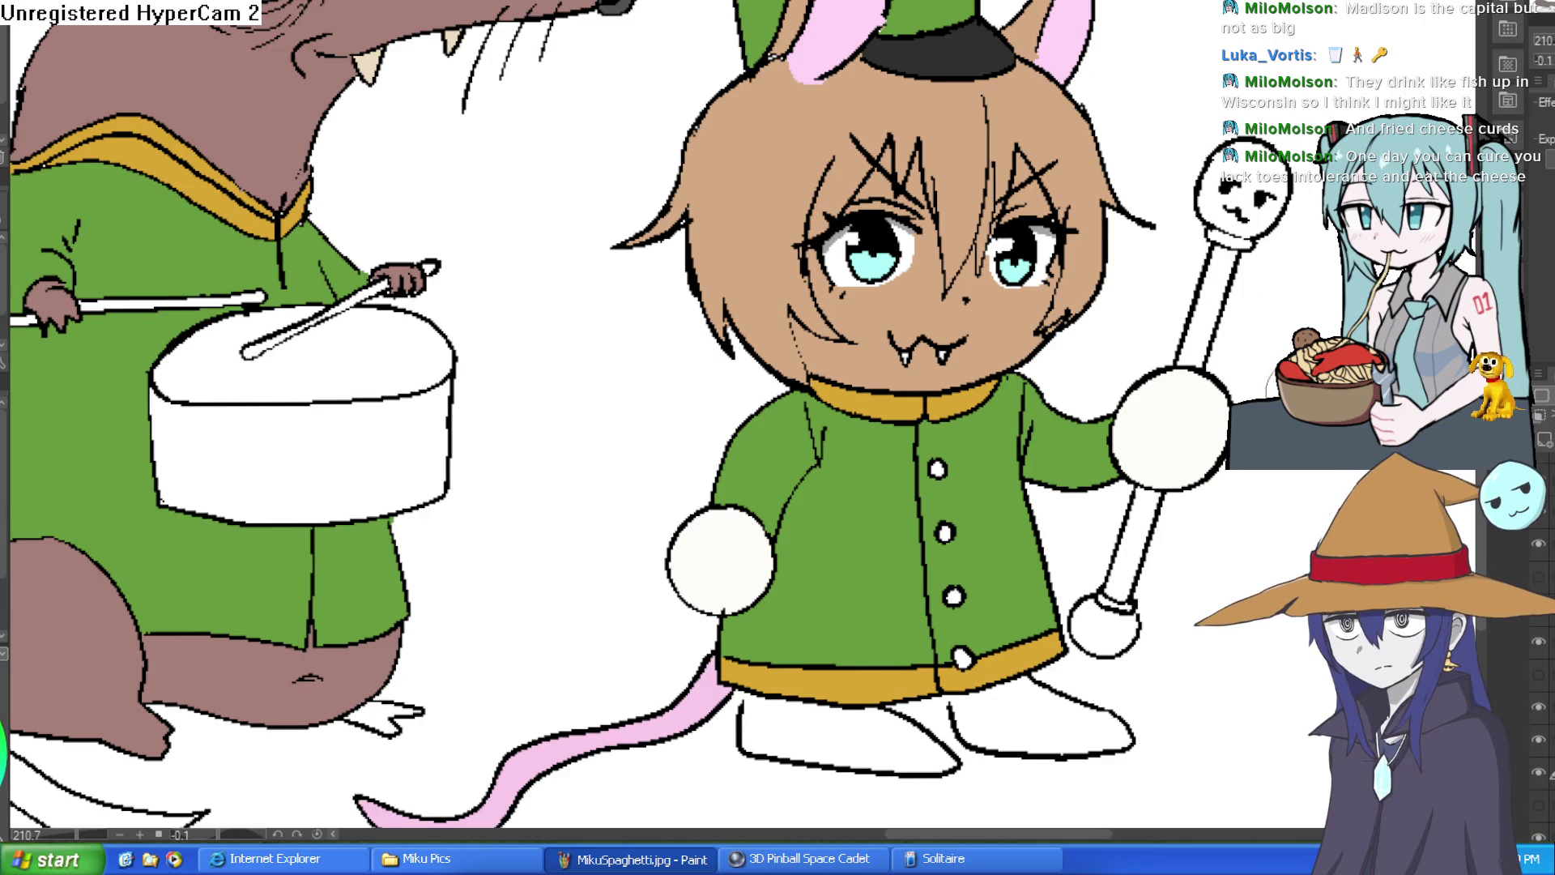
{"action": "left_click_drag", "start_coordinate": [1303, 359], "coordinate": [1288, 344]}
{"action": "scroll", "coordinate": [1288, 344], "scroll_direction": "down", "scroll_amount": 5}
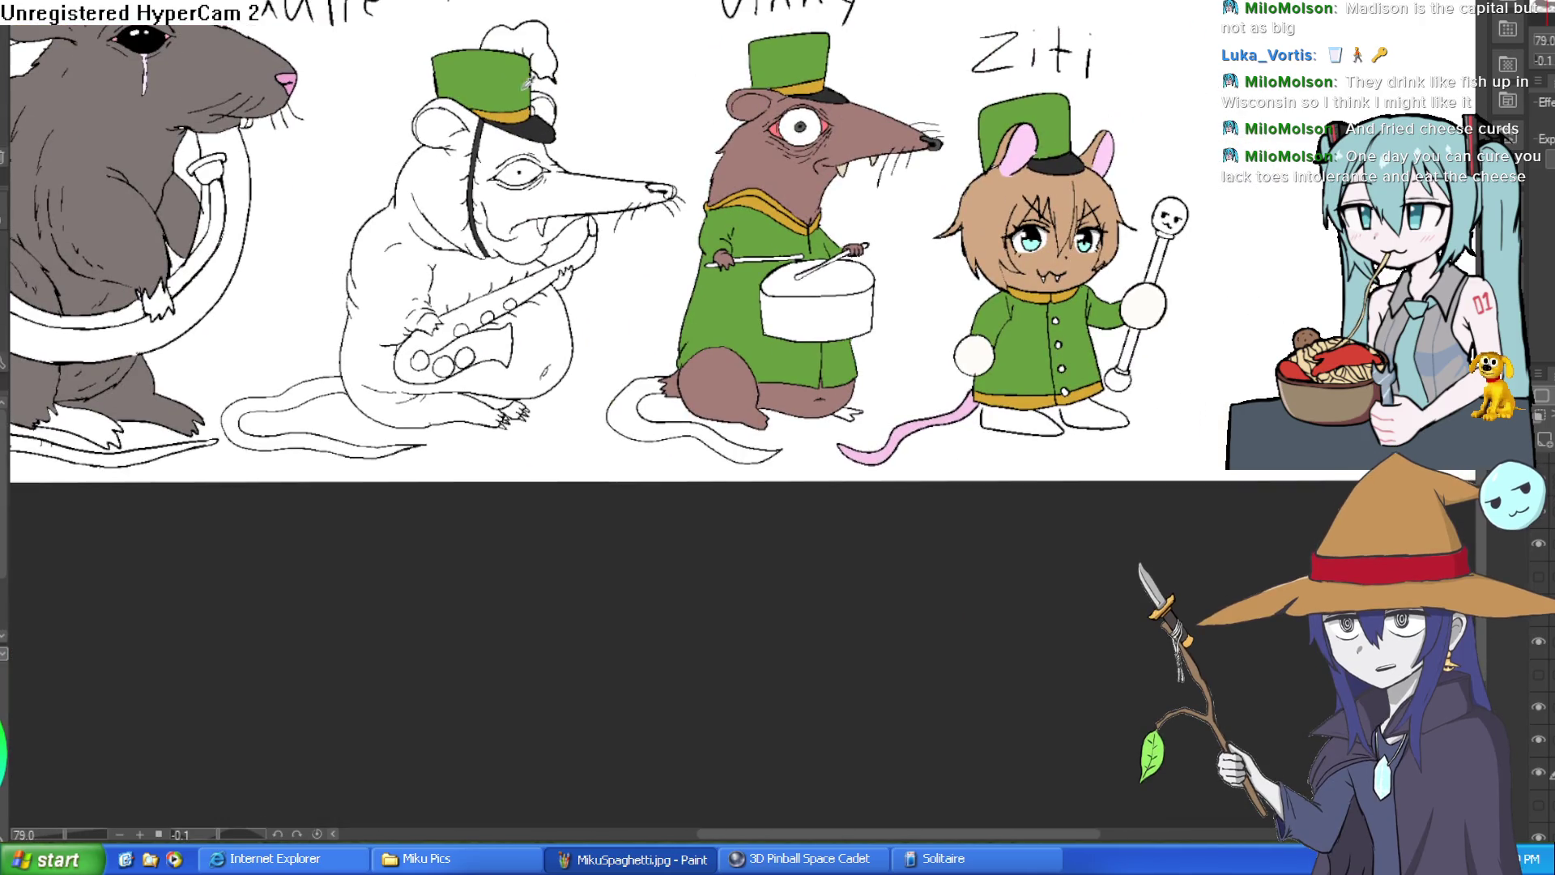
{"action": "scroll", "coordinate": [1016, 154], "scroll_direction": "up", "scroll_amount": 5}
{"action": "scroll", "coordinate": [1017, 154], "scroll_direction": "down", "scroll_amount": 1}
{"action": "mouse_move", "coordinate": [243, 169]}
{"action": "left_mouse_down"}
{"action": "mouse_move", "coordinate": [714, 169]}
{"action": "mouse_move", "coordinate": [722, 156]}
{"action": "left_mouse_up"}
{"action": "left_click_drag", "start_coordinate": [557, 235], "coordinate": [640, 356]}
{"action": "left_click_drag", "start_coordinate": [593, 305], "coordinate": [627, 406]}
{"action": "scroll", "coordinate": [594, 252], "scroll_direction": "up", "scroll_amount": 2}
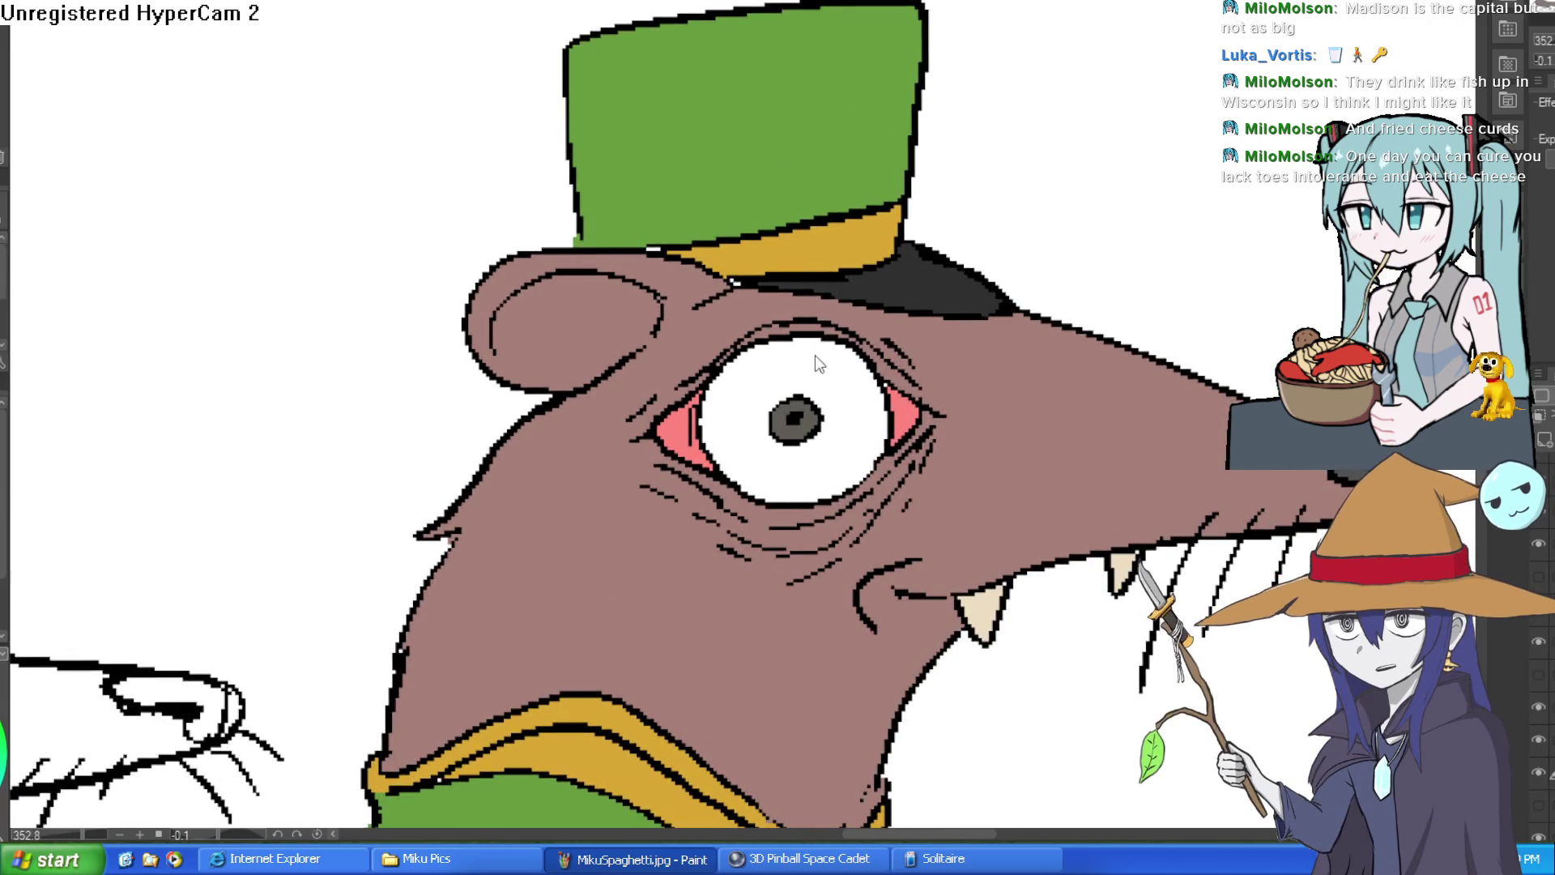
{"action": "scroll", "coordinate": [887, 457], "scroll_direction": "down", "scroll_amount": 4}
{"action": "scroll", "coordinate": [887, 457], "scroll_direction": "down", "scroll_amount": 1}
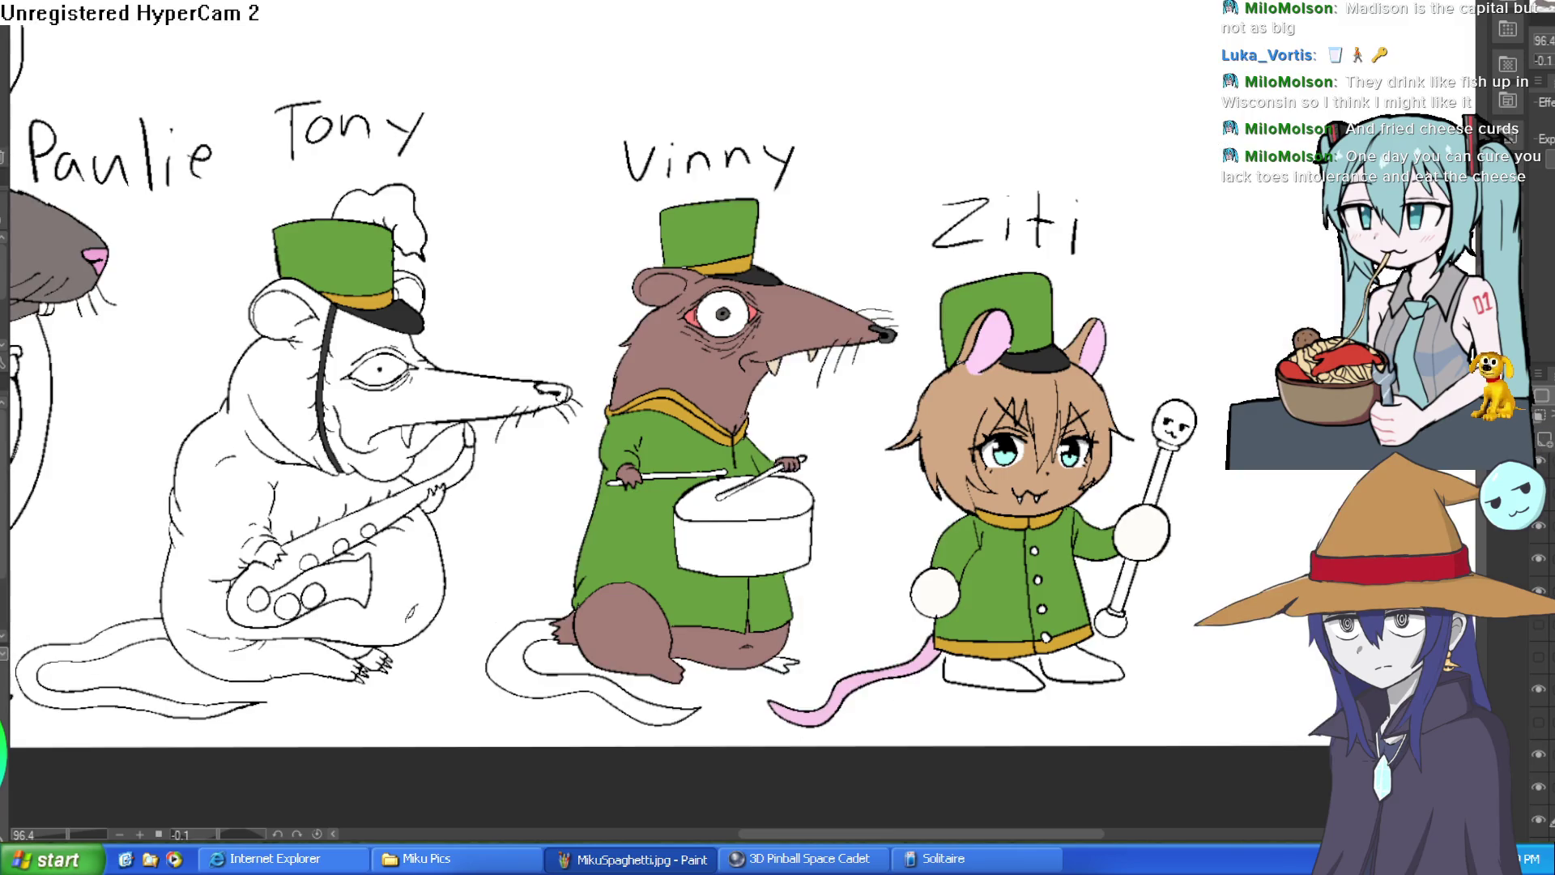
Step: Handwrite 'Goblin shinobi' across the top of the canvas
{"action": "mouse_move", "coordinate": [1003, 3]}
{"action": "left_mouse_down"}
{"action": "mouse_move", "coordinate": [1060, 41]}
{"action": "mouse_move", "coordinate": [1100, 42]}
{"action": "left_mouse_up"}
{"action": "left_click", "coordinate": [1120, 5]}
{"action": "mouse_move", "coordinate": [1120, 20]}
{"action": "left_mouse_down"}
{"action": "mouse_move", "coordinate": [1121, 42]}
{"action": "mouse_move", "coordinate": [1255, 51]}
{"action": "mouse_move", "coordinate": [1290, 23]}
{"action": "mouse_move", "coordinate": [1328, 58]}
{"action": "mouse_move", "coordinate": [1392, 56]}
{"action": "left_mouse_up"}
{"action": "left_click", "coordinate": [1398, 22]}
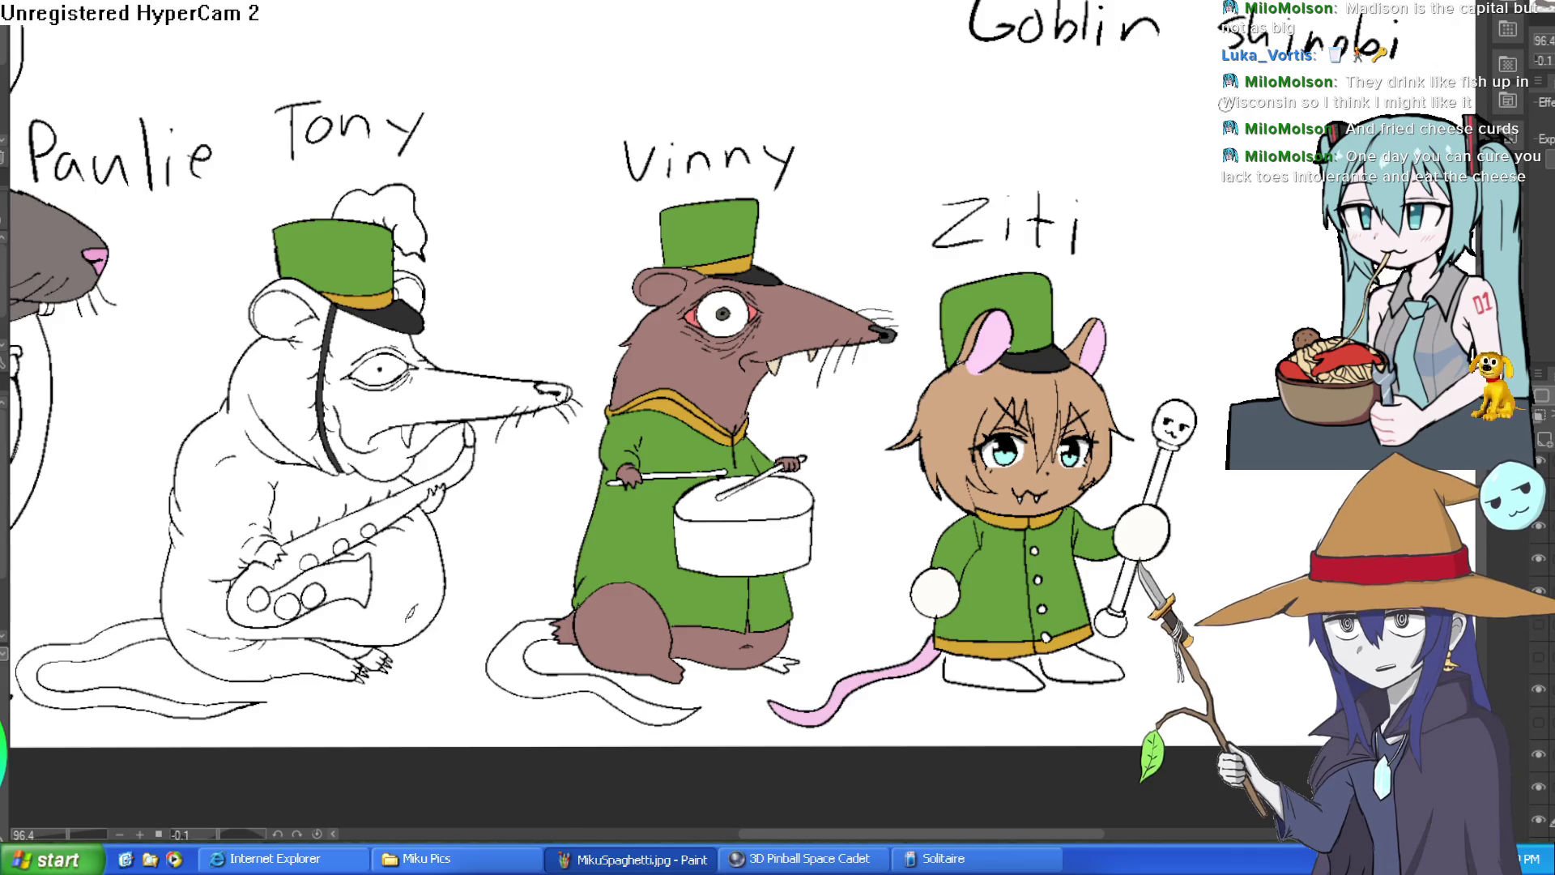
Step: Draw a rectangular frame around the 'Goblin shinobi' title
{"action": "left_click_drag", "start_coordinate": [1171, 138], "coordinate": [850, 243]}
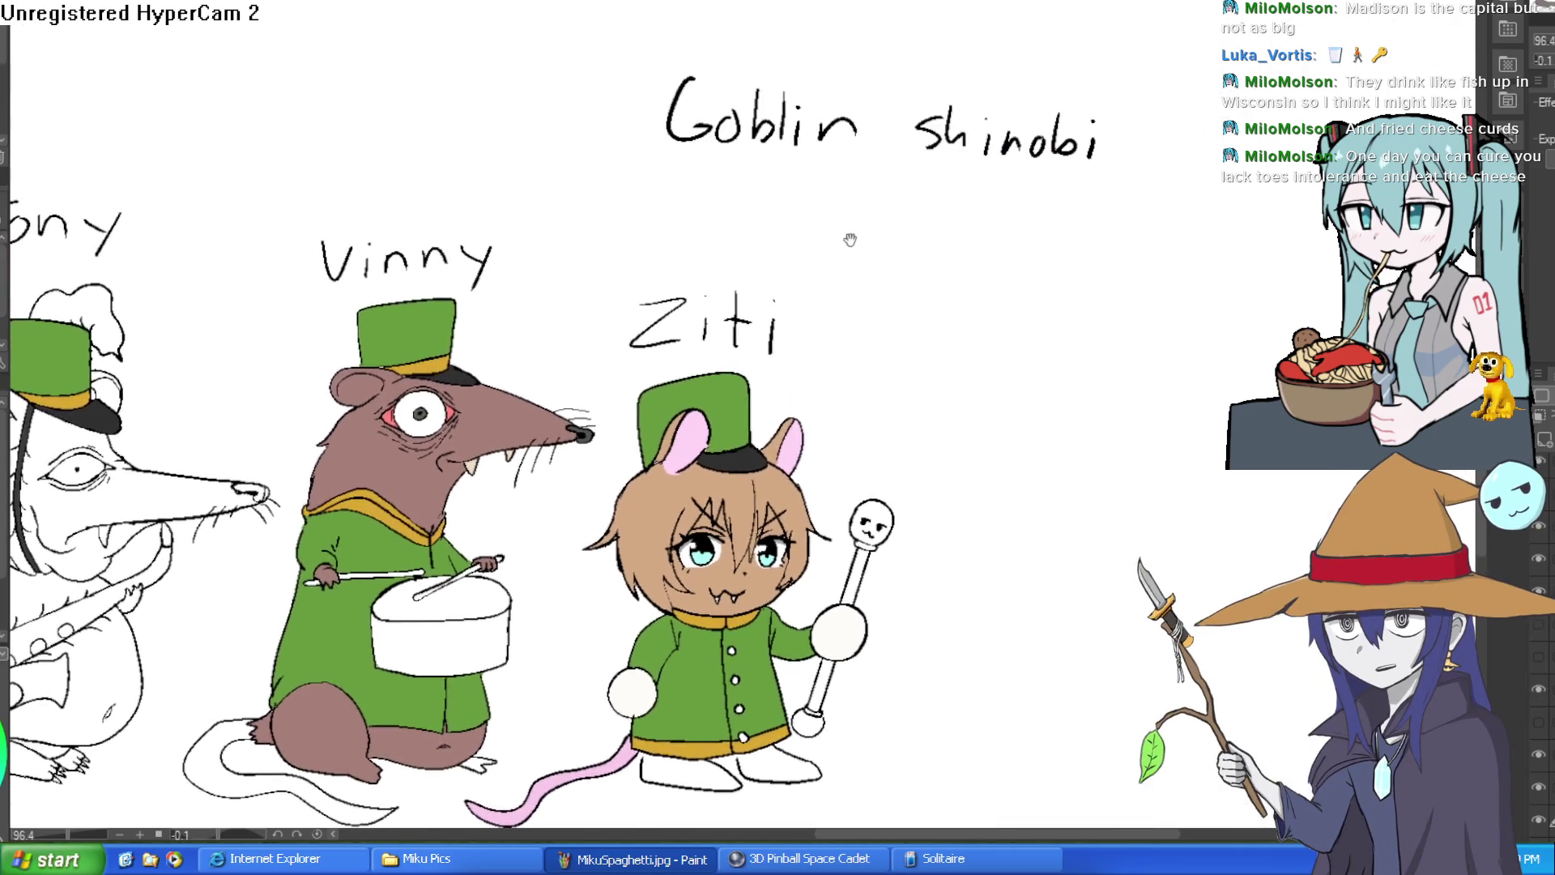
{"action": "mouse_move", "coordinate": [640, 183]}
{"action": "left_mouse_down"}
{"action": "mouse_move", "coordinate": [1159, 203]}
{"action": "mouse_move", "coordinate": [757, 24]}
{"action": "mouse_move", "coordinate": [633, 187]}
{"action": "left_mouse_up"}
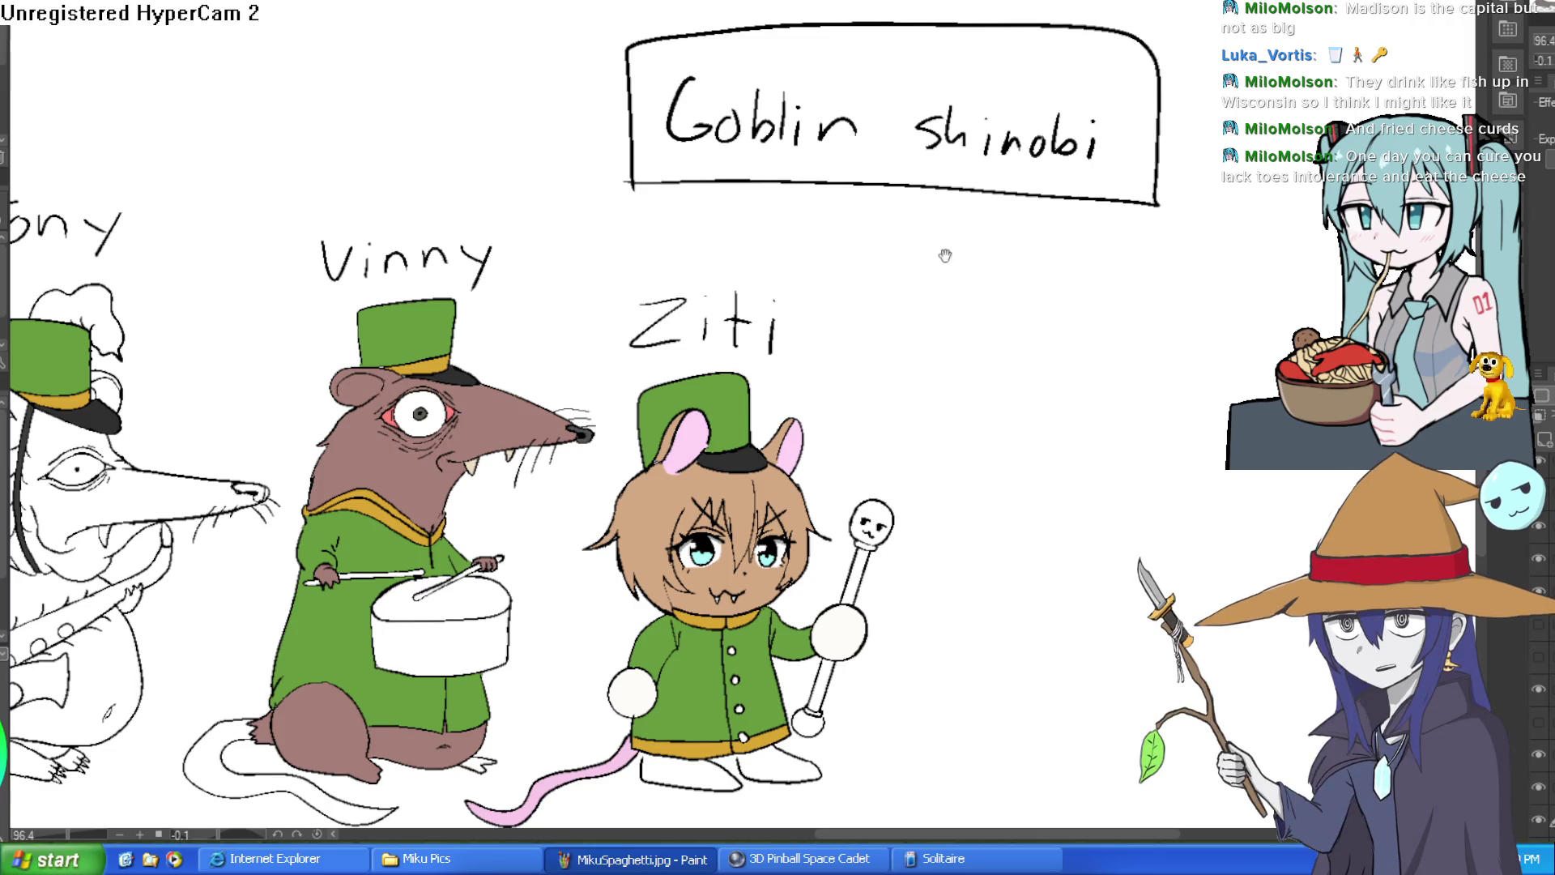
{"action": "mouse_move", "coordinate": [833, 270]}
{"action": "left_mouse_down"}
{"action": "mouse_move", "coordinate": [1016, 117]}
{"action": "mouse_move", "coordinate": [1267, 243]}
{"action": "mouse_move", "coordinate": [1053, 162]}
{"action": "mouse_move", "coordinate": [1051, 243]}
{"action": "left_mouse_up"}
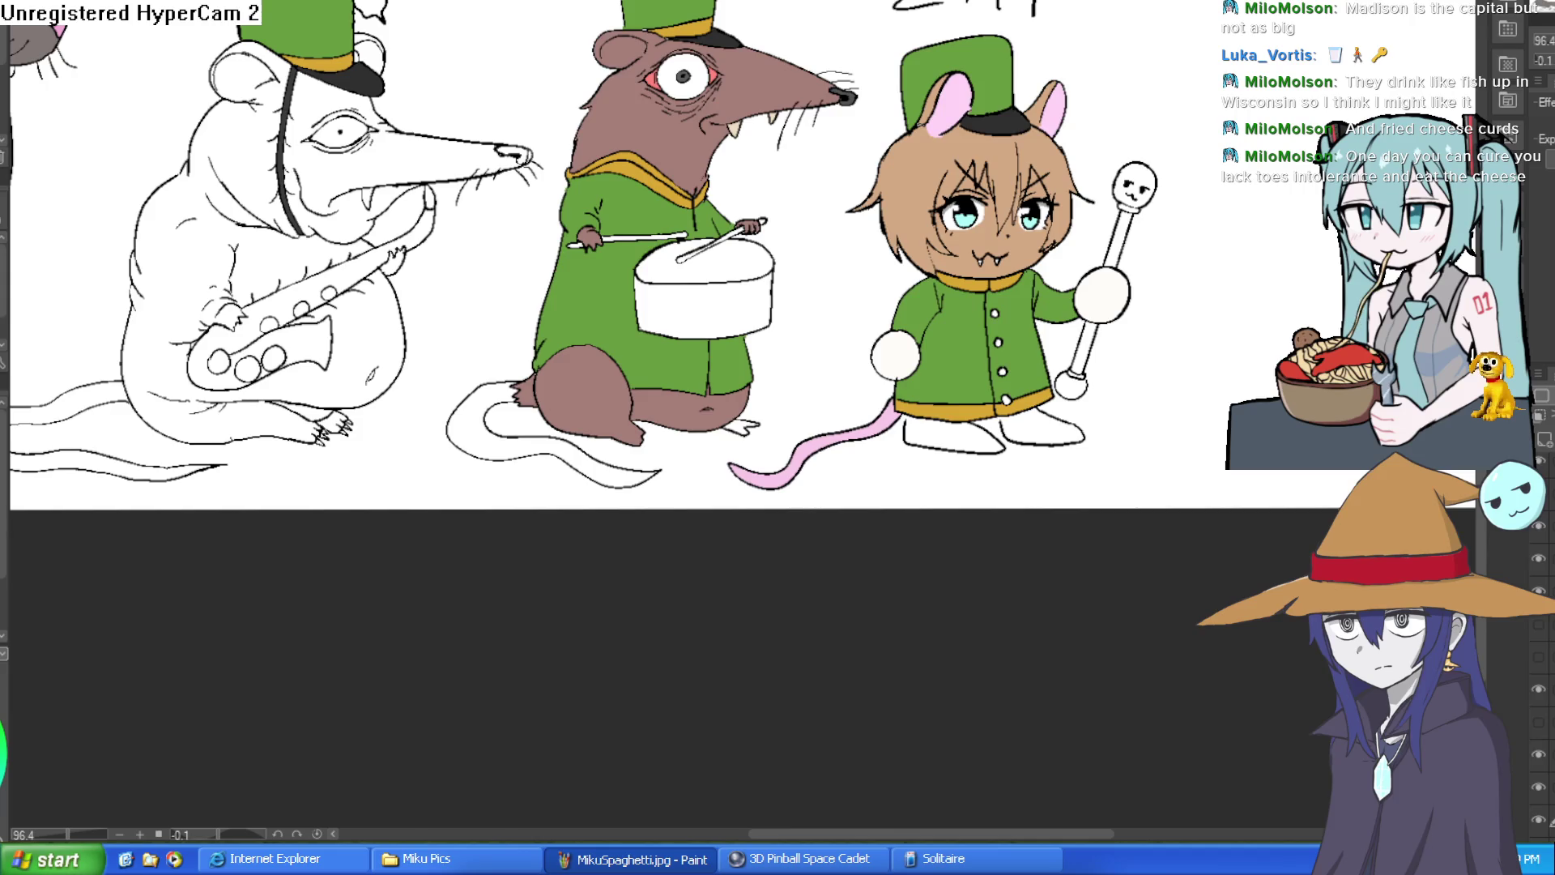
Step: Zoom in on Ziti and fill both his shoes brown
{"action": "scroll", "coordinate": [1028, 474], "scroll_direction": "up", "scroll_amount": 2}
{"action": "scroll", "coordinate": [1028, 473], "scroll_direction": "up", "scroll_amount": 5}
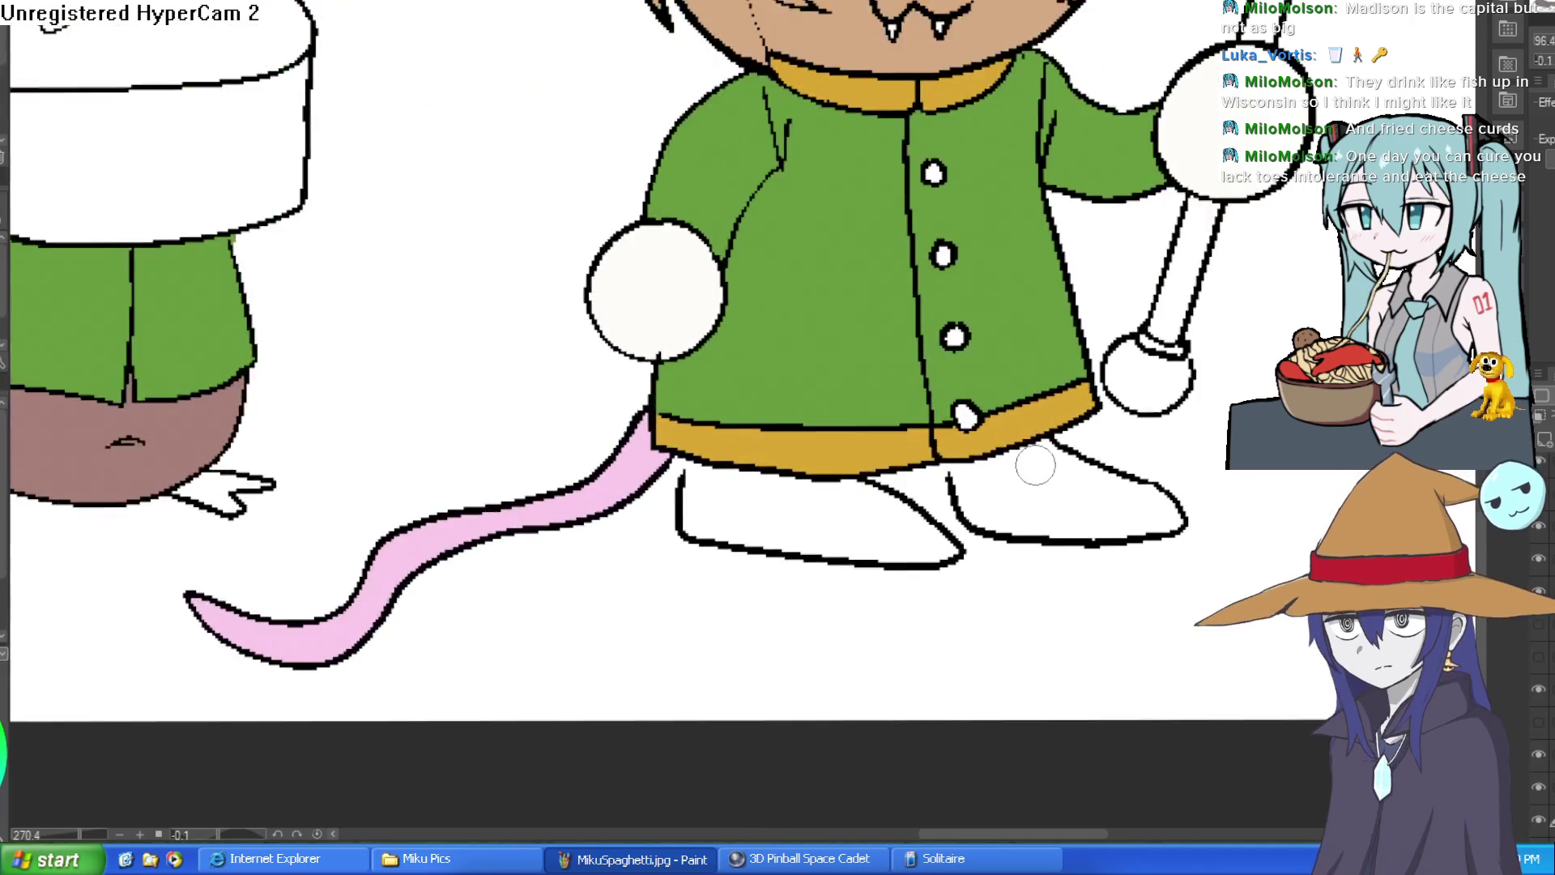
{"action": "left_click", "coordinate": [1035, 484]}
{"action": "left_click", "coordinate": [858, 510]}
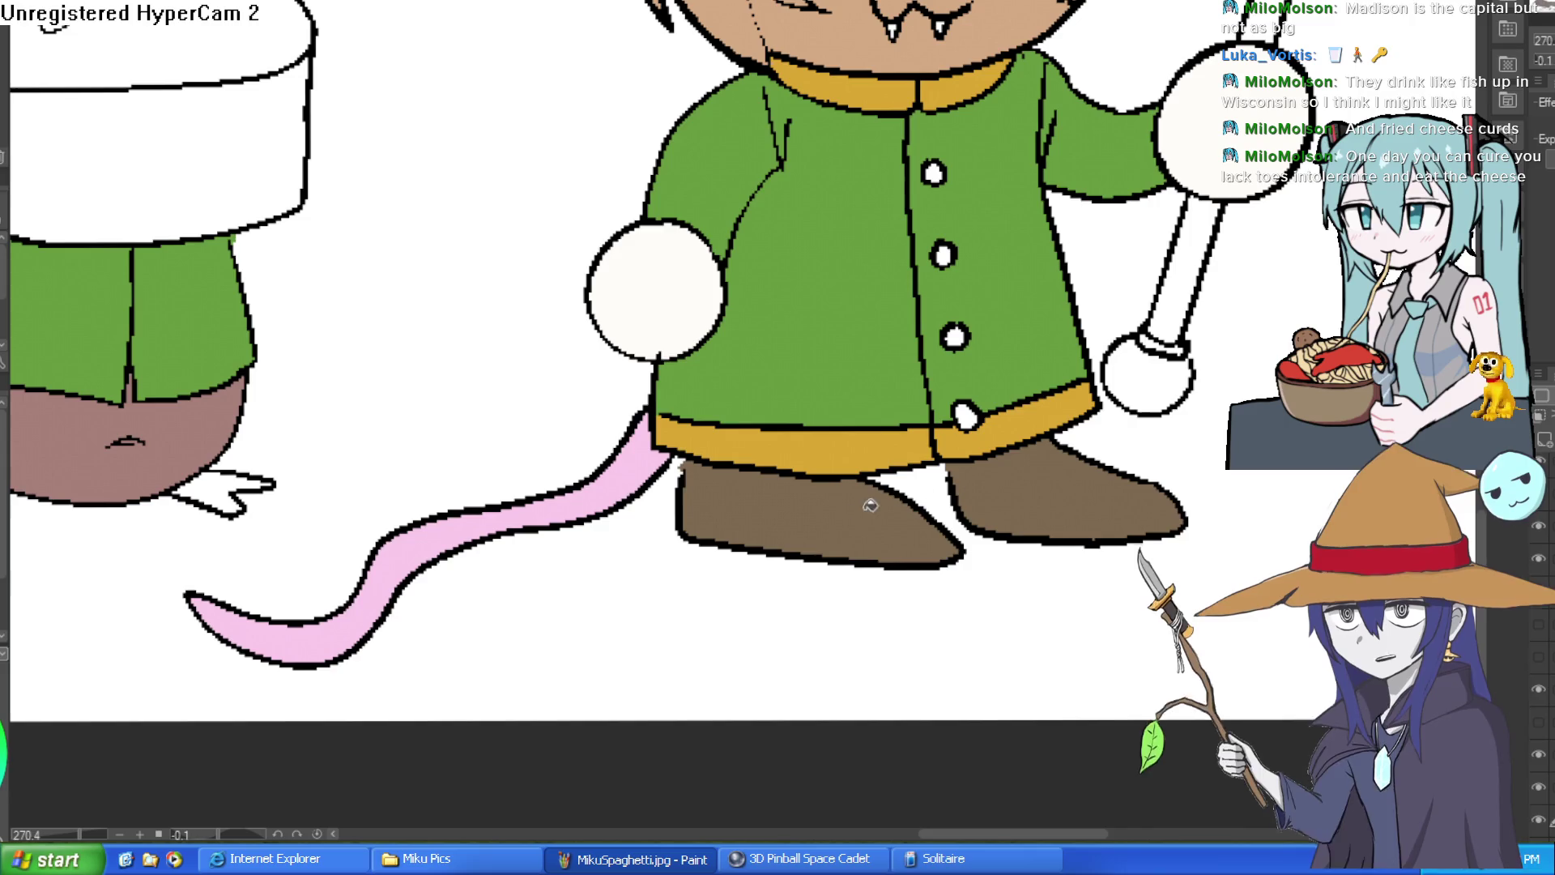
{"action": "scroll", "coordinate": [1191, 350], "scroll_direction": "down", "scroll_amount": 5}
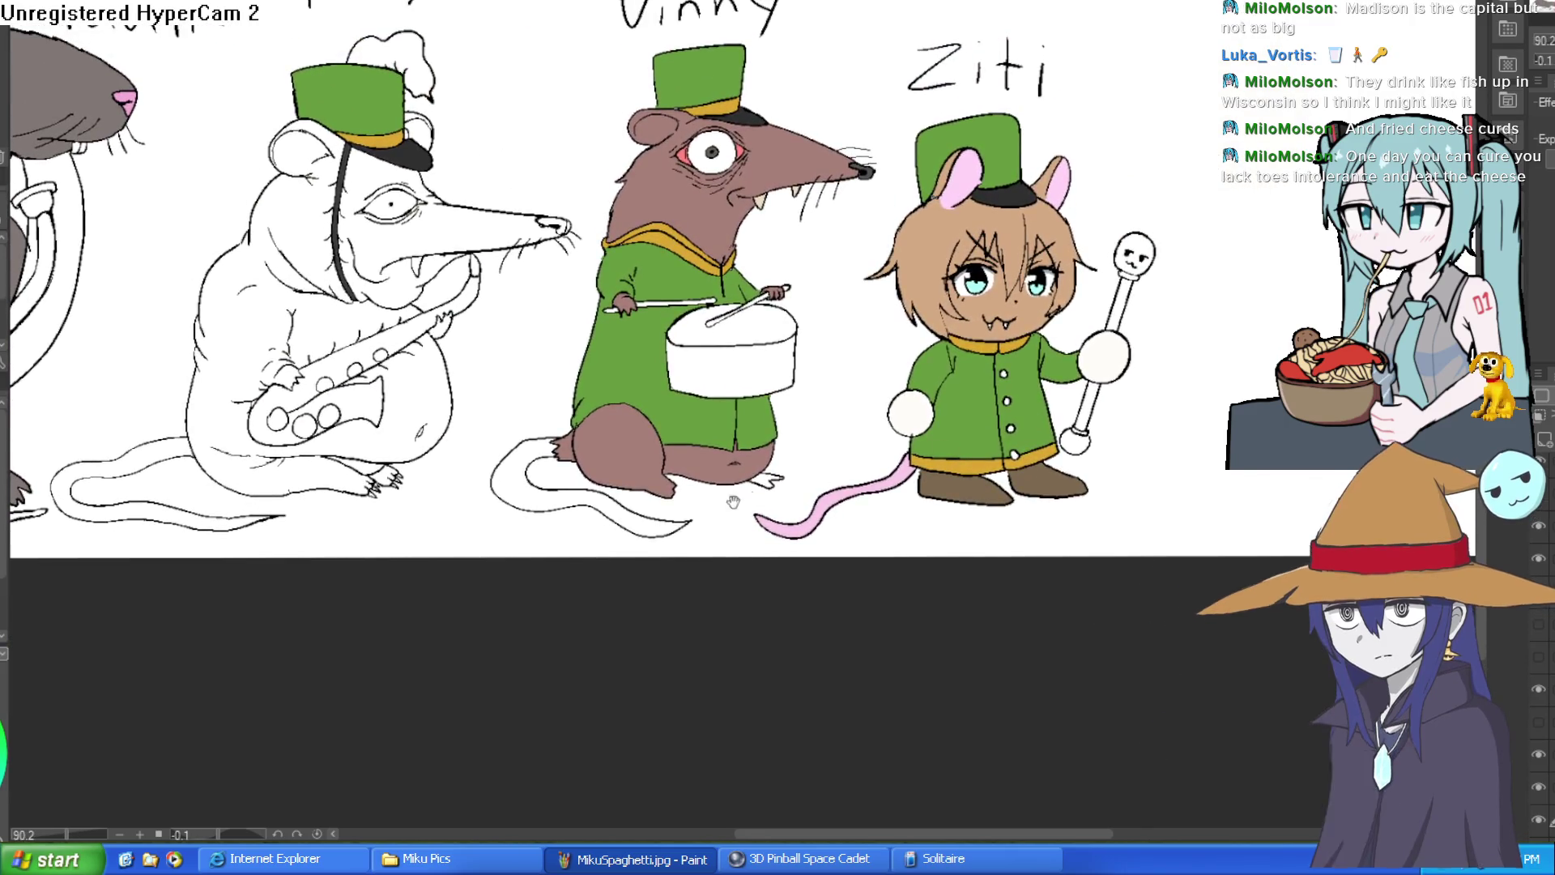
Step: Eyedrop light pink from the drawing and fill Vinny's tail with it
{"action": "left_click", "coordinate": [703, 441], "text": "alt"}
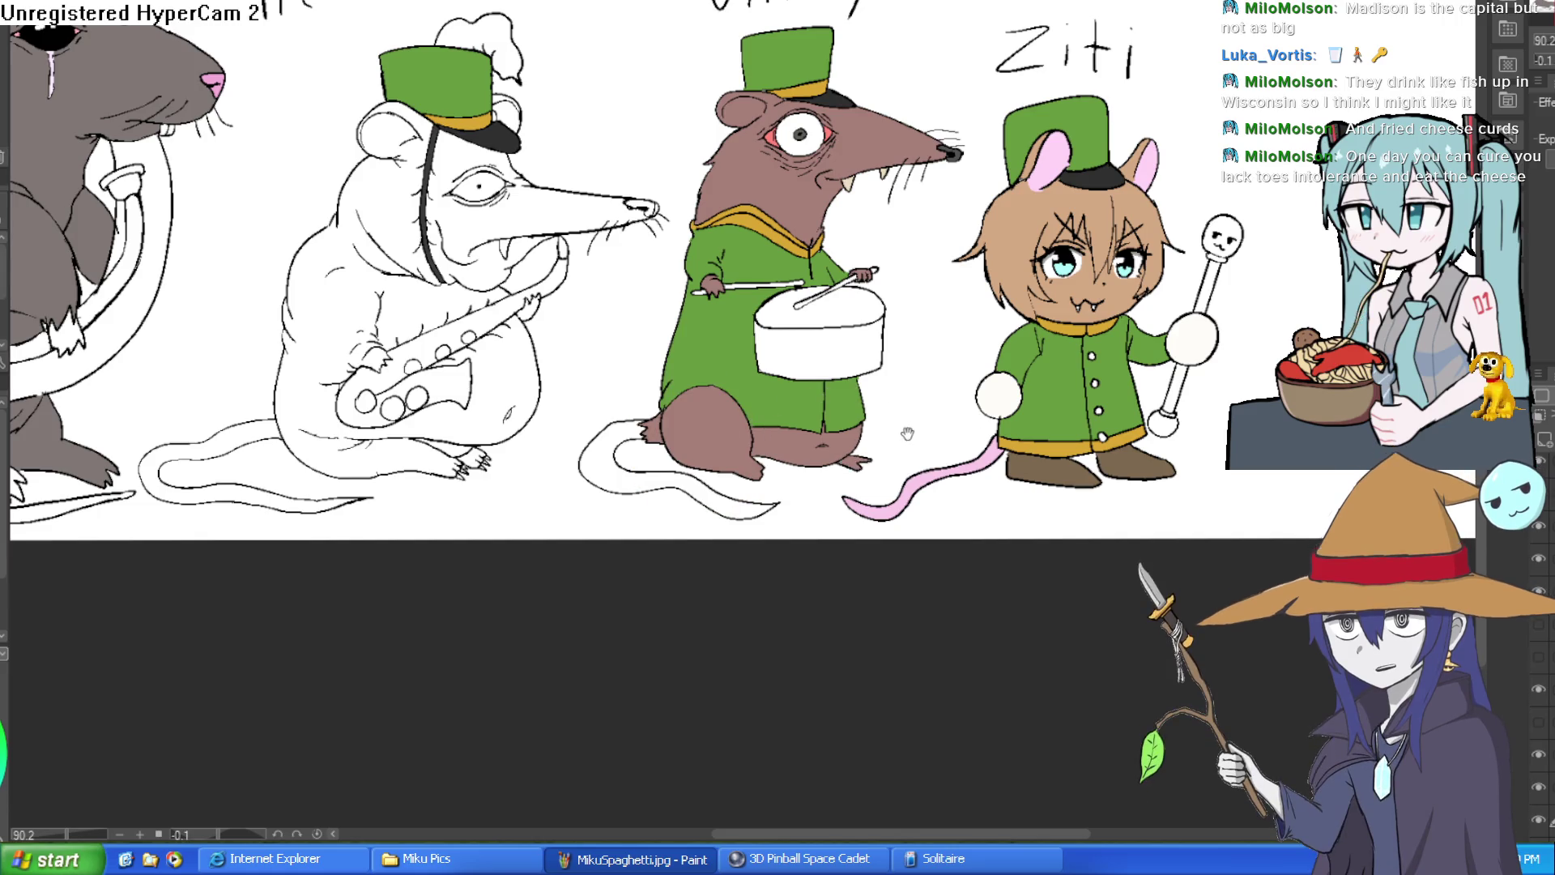
{"action": "left_click_drag", "start_coordinate": [907, 426], "coordinate": [862, 491]}
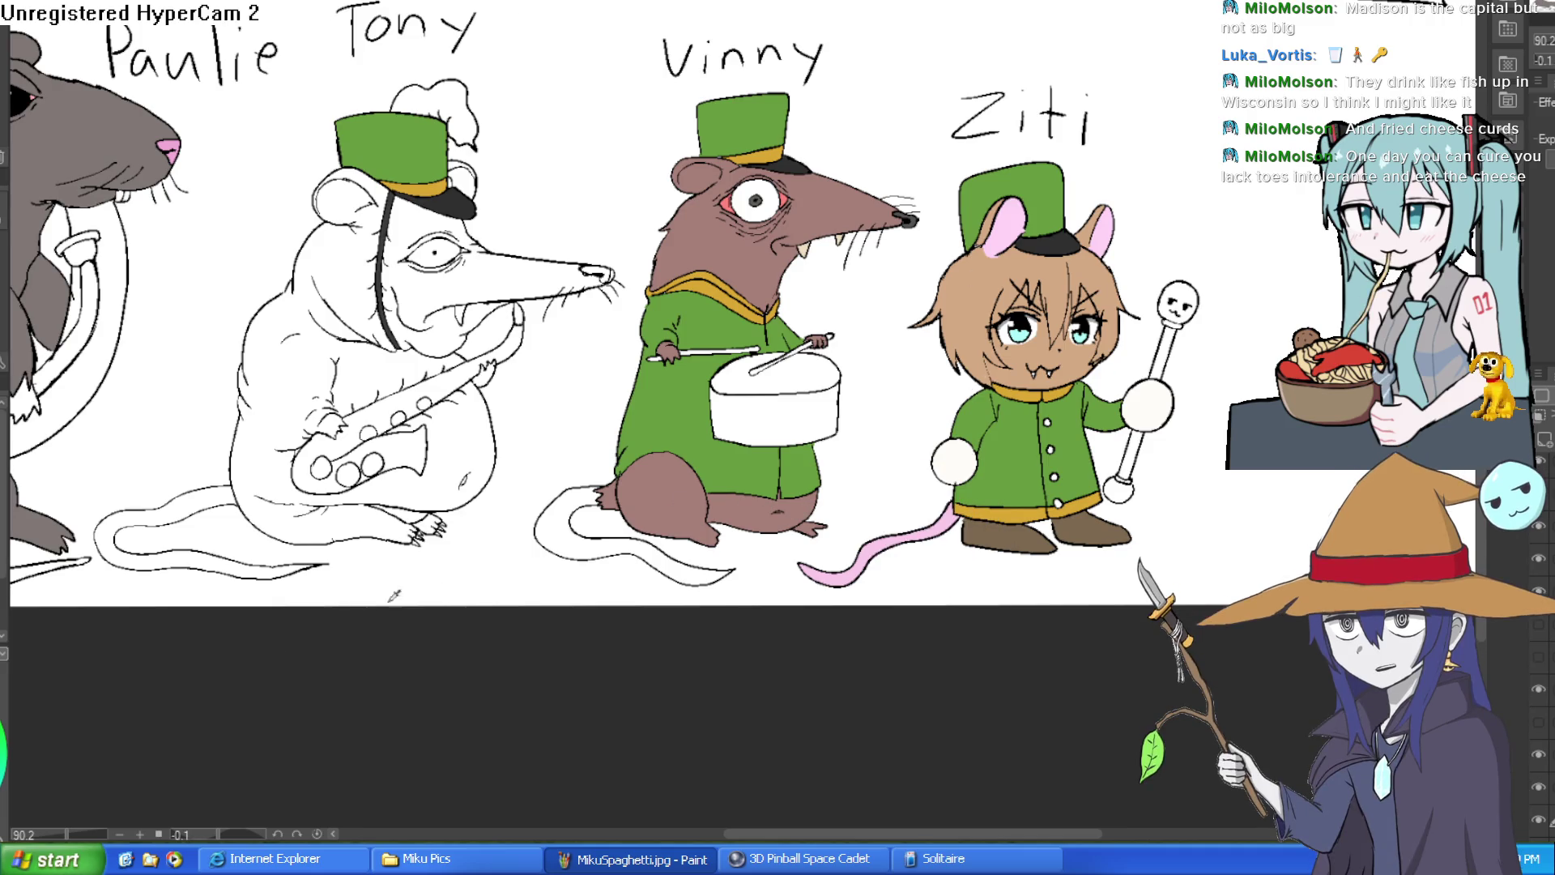
{"action": "left_click", "coordinate": [575, 520]}
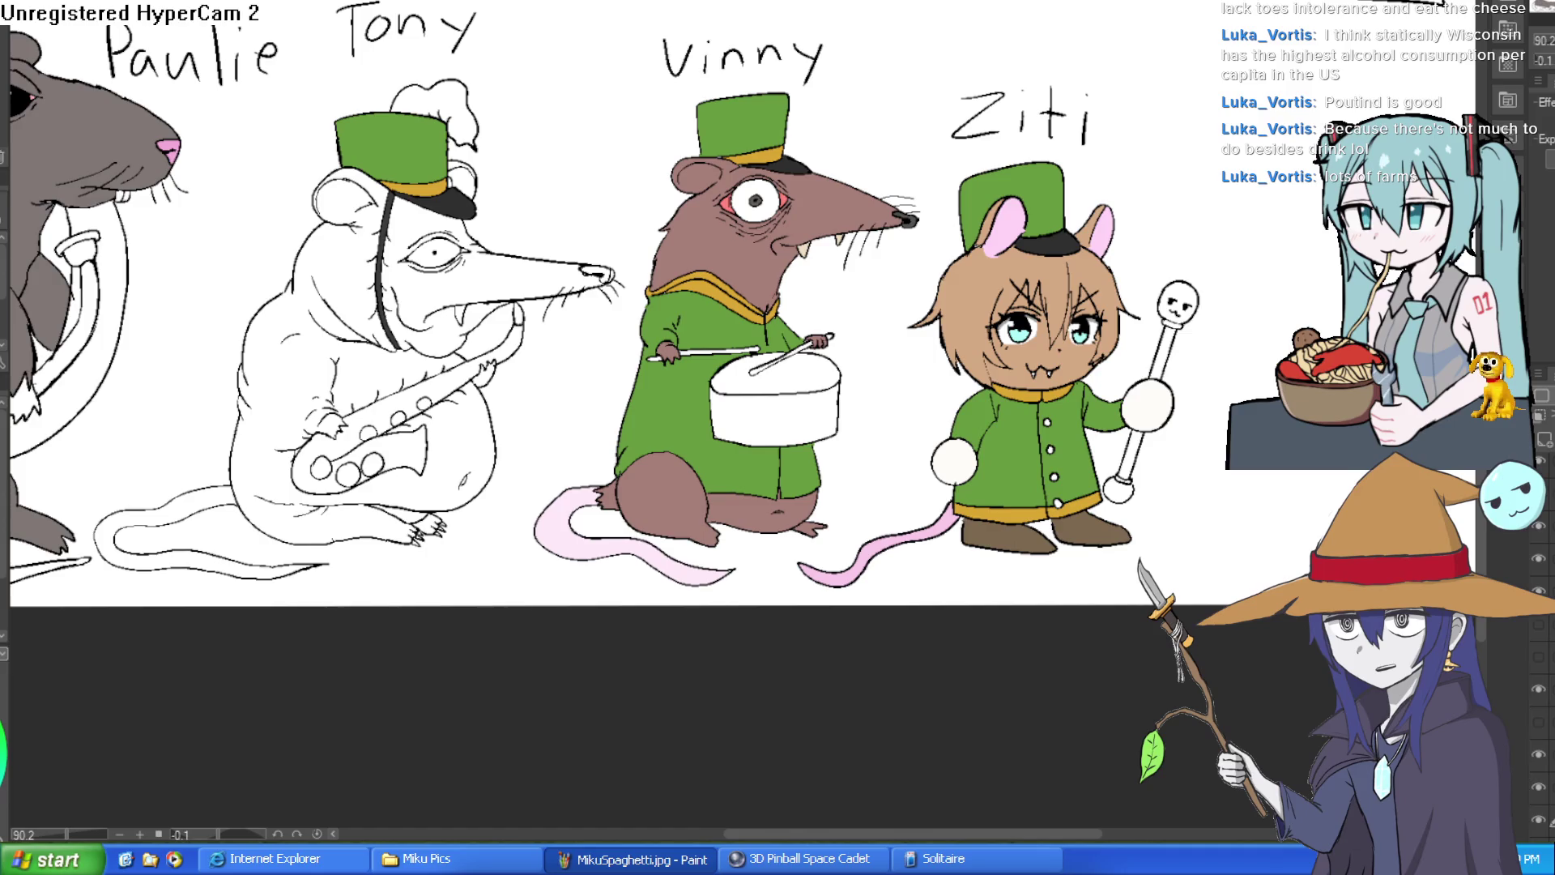
Step: Shift the rat lineup slightly in the view
{"action": "left_click_drag", "start_coordinate": [1249, 226], "coordinate": [1231, 214]}
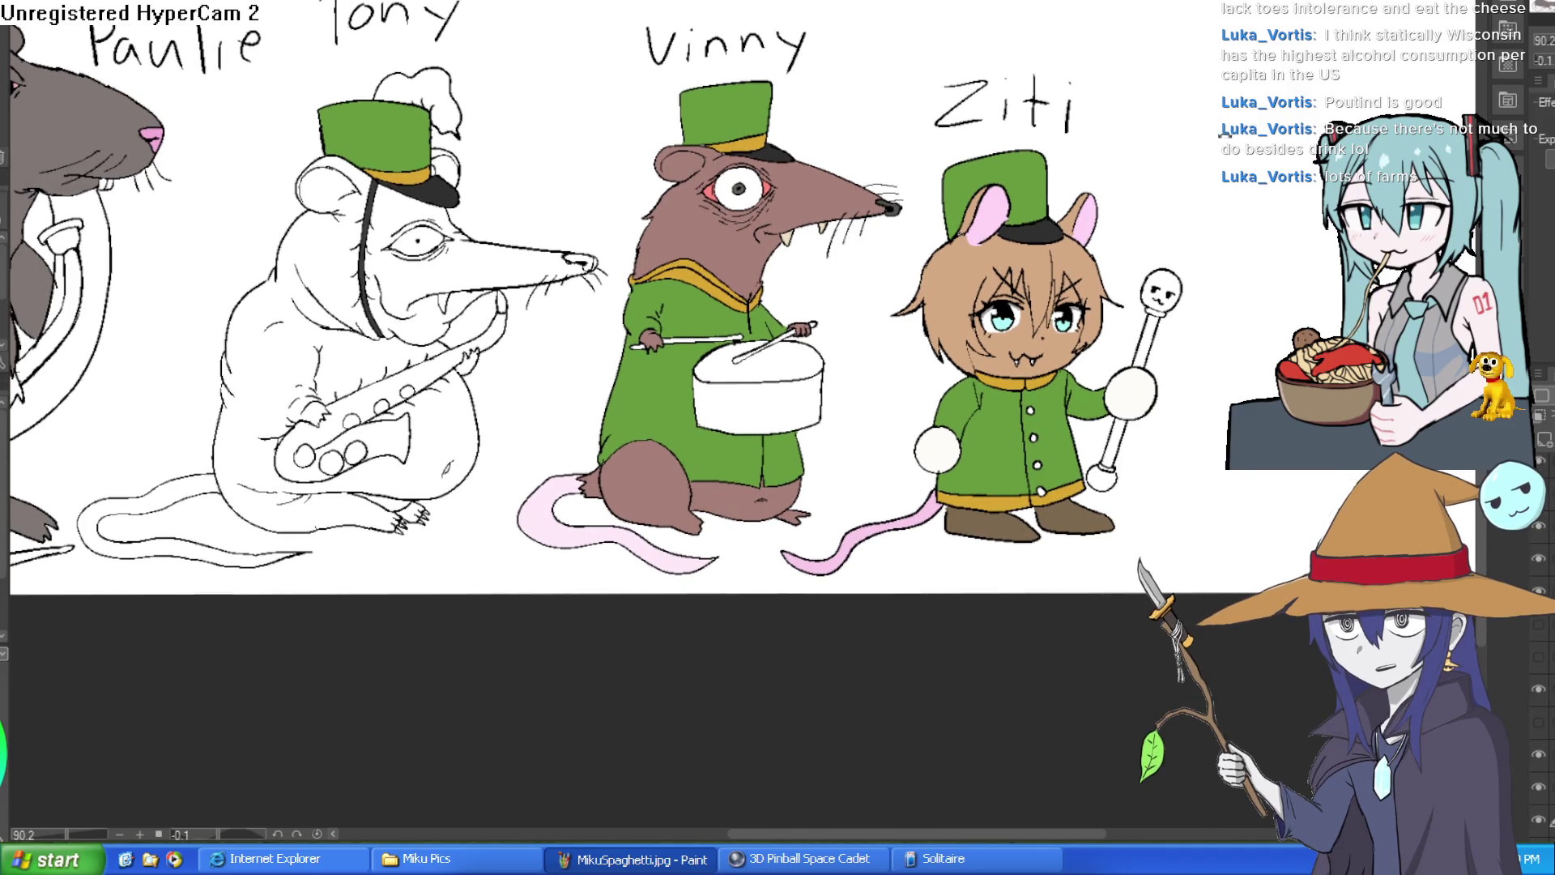
Step: Zoom in on Vinny's drum and fill both drumsticks and the far tip brown
{"action": "scroll", "coordinate": [792, 350], "scroll_direction": "up", "scroll_amount": 3}
{"action": "left_click_drag", "start_coordinate": [792, 350], "coordinate": [909, 291]}
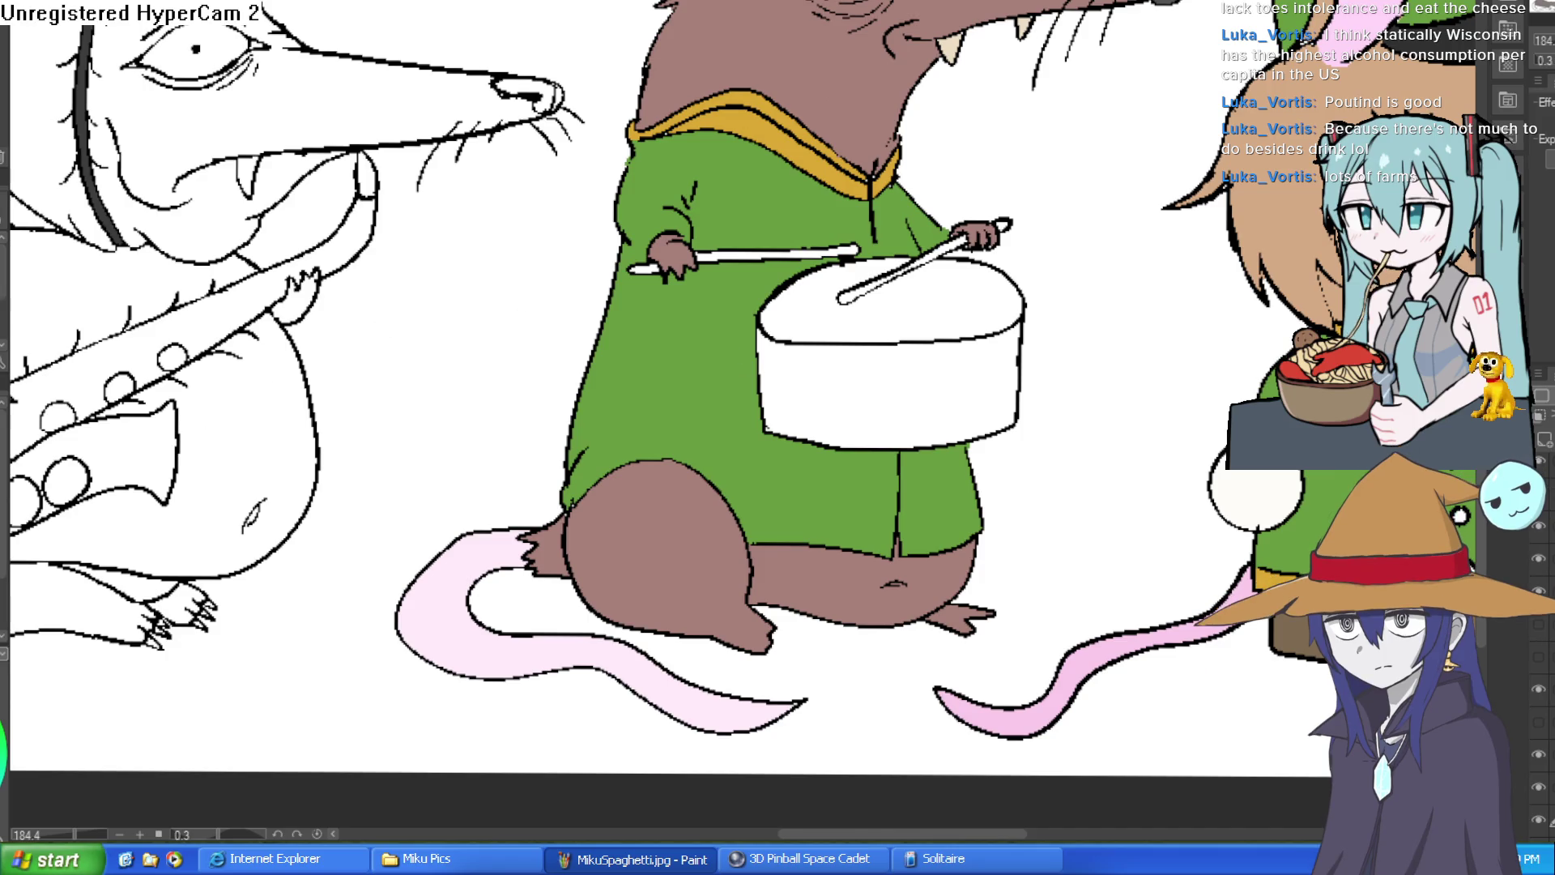
{"action": "scroll", "coordinate": [916, 255], "scroll_direction": "up", "scroll_amount": 5}
{"action": "left_click", "coordinate": [1018, 225]}
{"action": "left_click", "coordinate": [1176, 147]}
{"action": "left_click", "coordinate": [689, 231]}
{"action": "scroll", "coordinate": [703, 211], "scroll_direction": "down", "scroll_amount": 3}
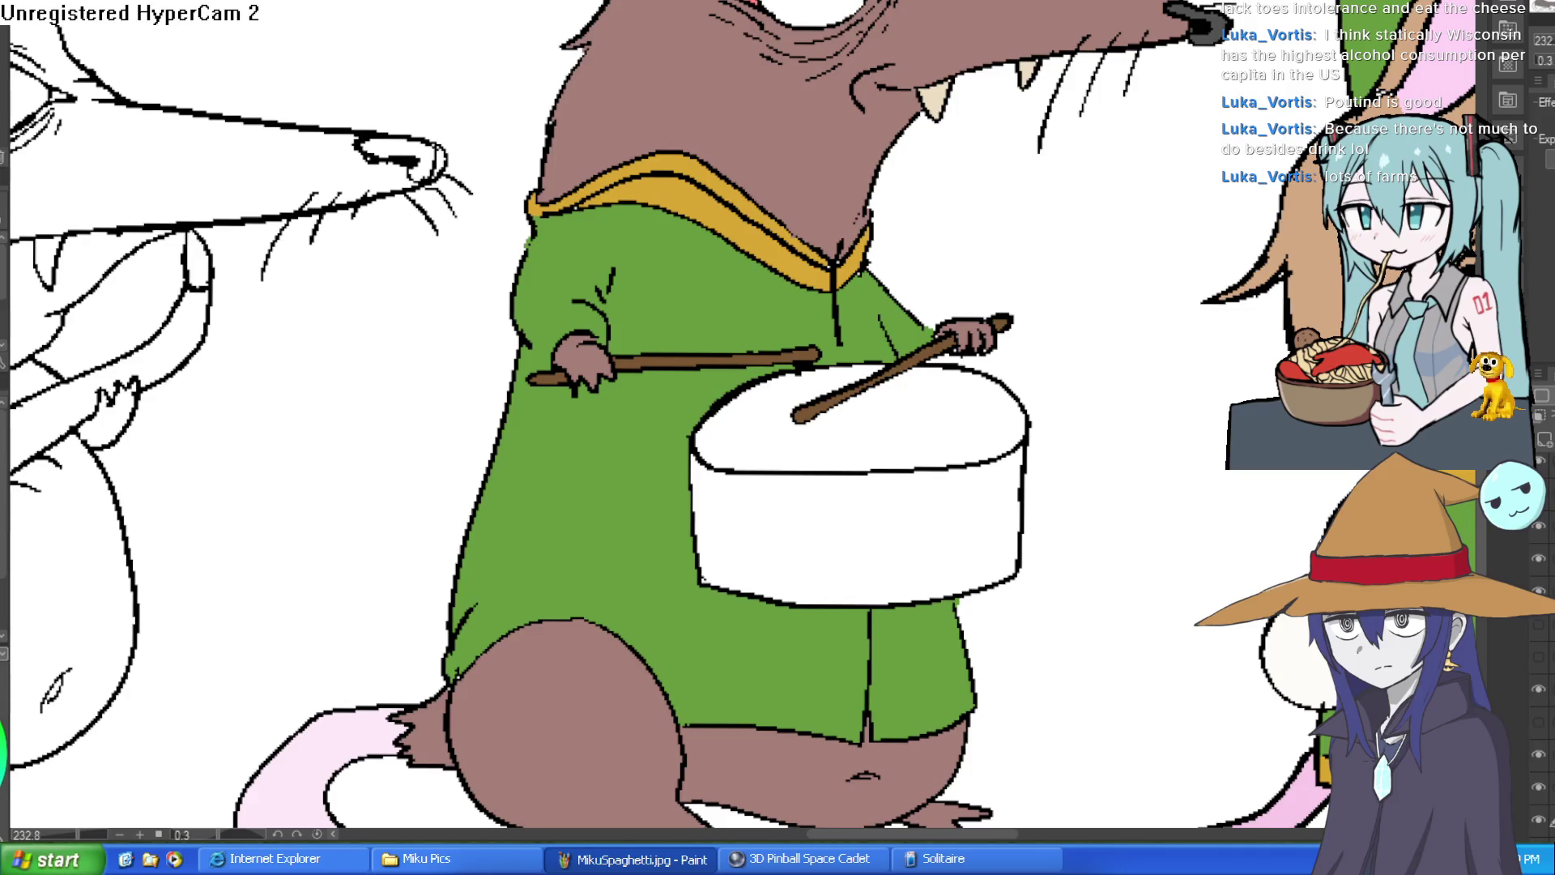
Step: Fill the drum's side band tan and its top light tan
{"action": "left_click", "coordinate": [948, 476]}
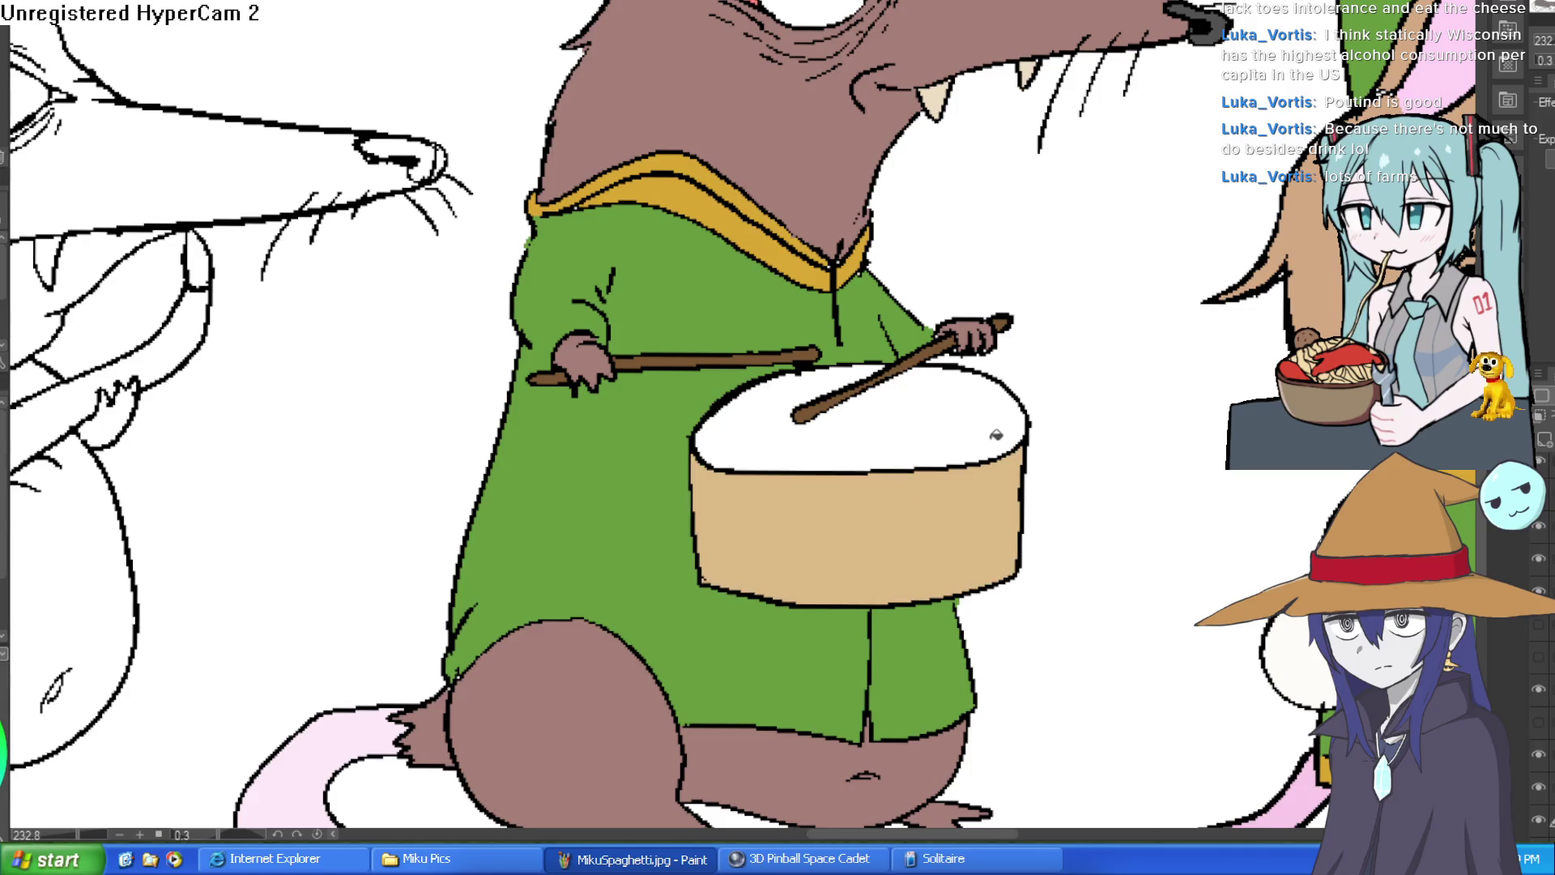
{"action": "scroll", "coordinate": [1048, 429], "scroll_direction": "down", "scroll_amount": 5}
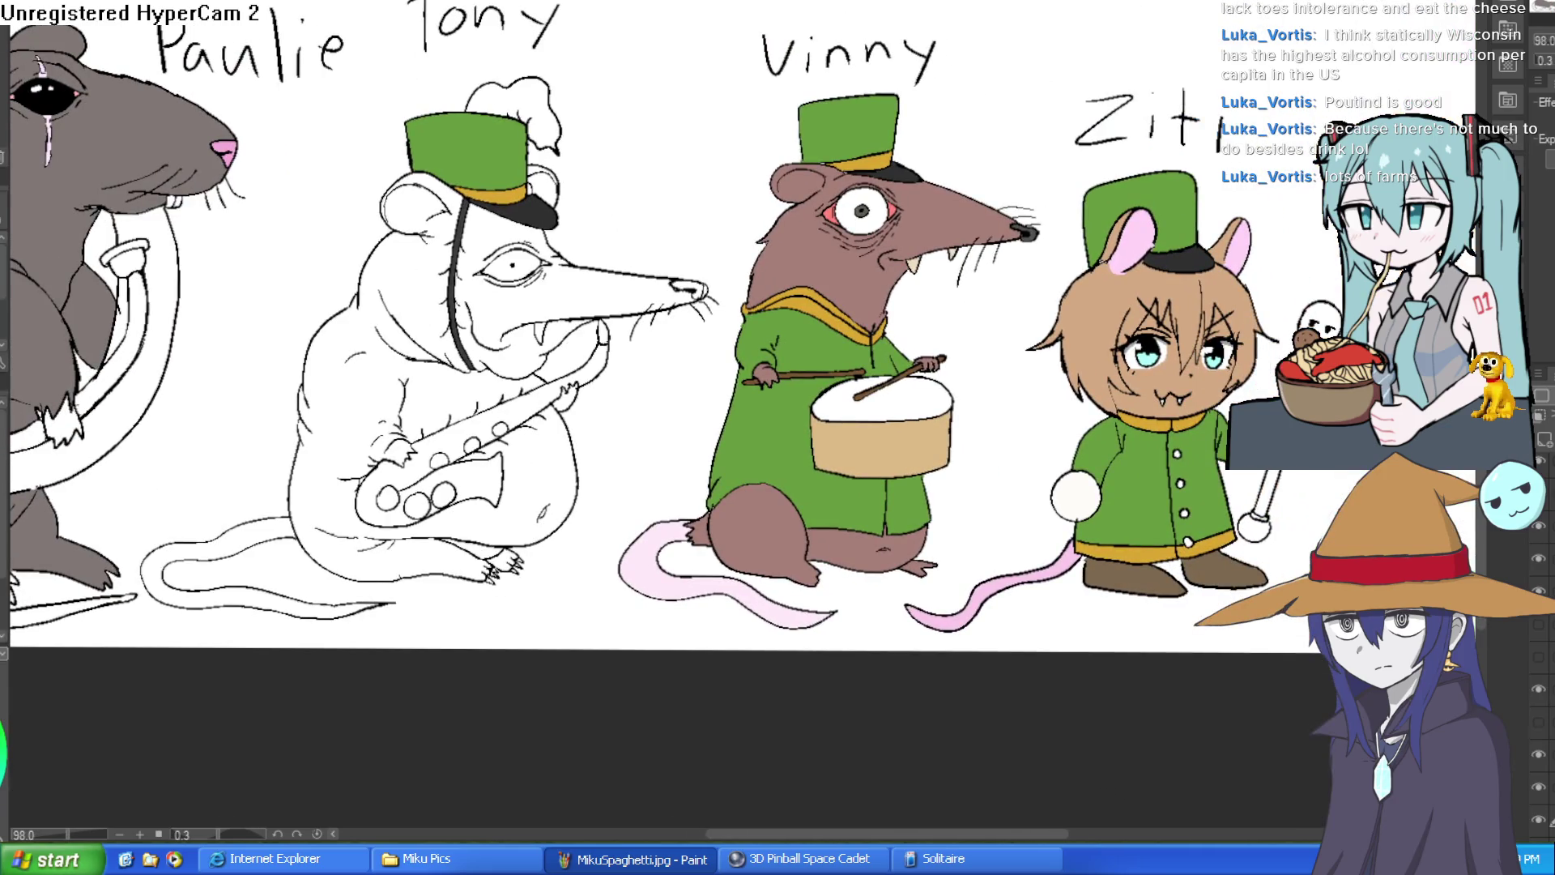
{"action": "left_click", "coordinate": [901, 402]}
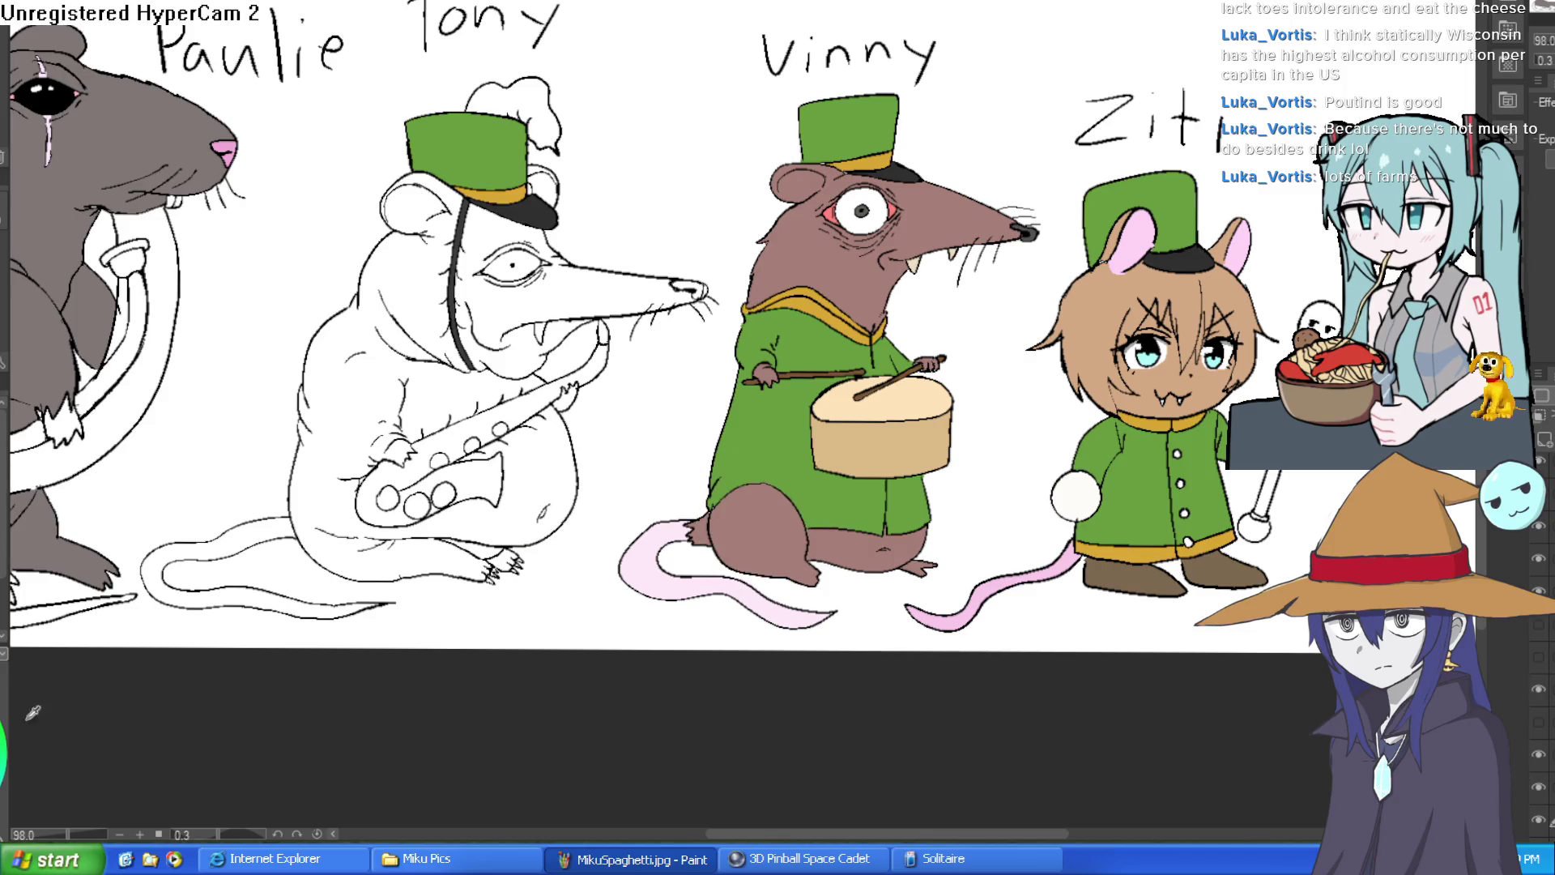
Step: Fill Tony's body, head, jaw patch, ear band and inner ear pink
{"action": "left_click", "coordinate": [540, 504]}
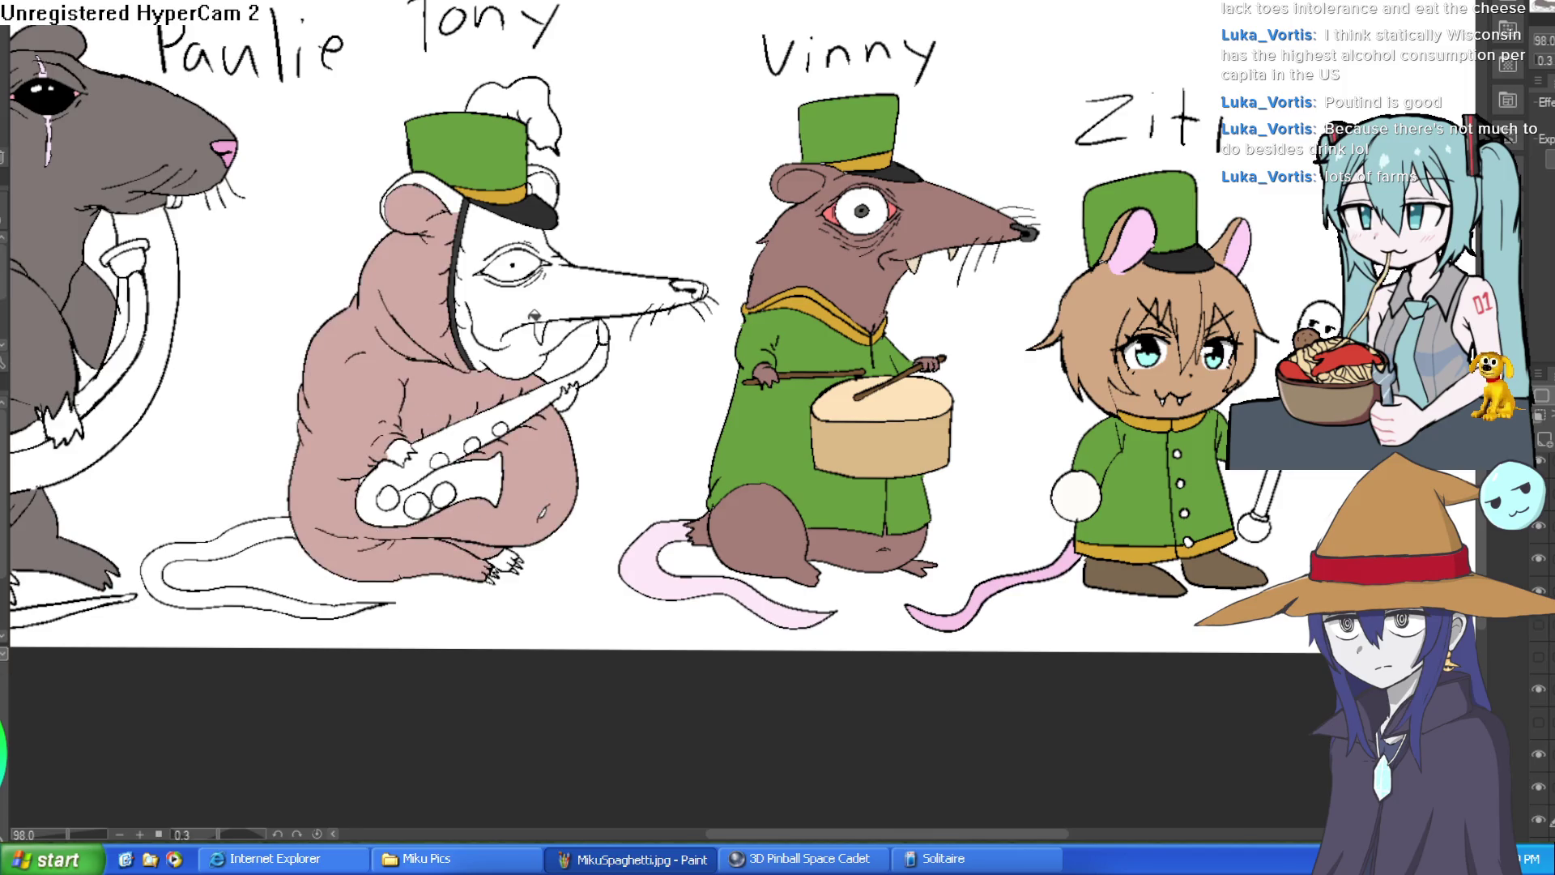
{"action": "left_click", "coordinate": [534, 315]}
{"action": "left_click", "coordinate": [524, 356]}
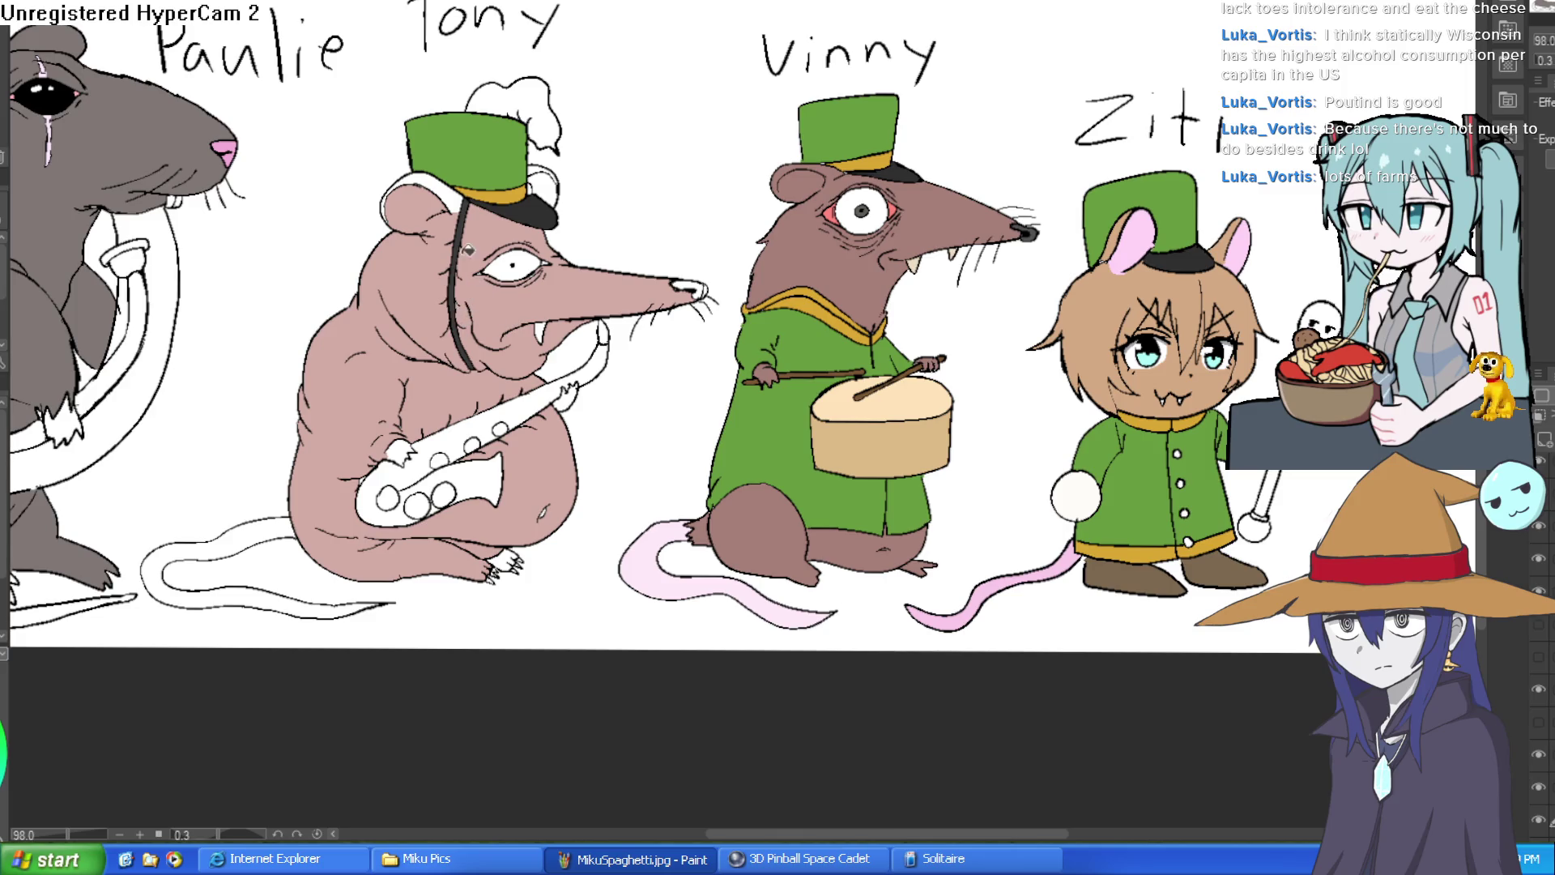
{"action": "left_click", "coordinate": [446, 195]}
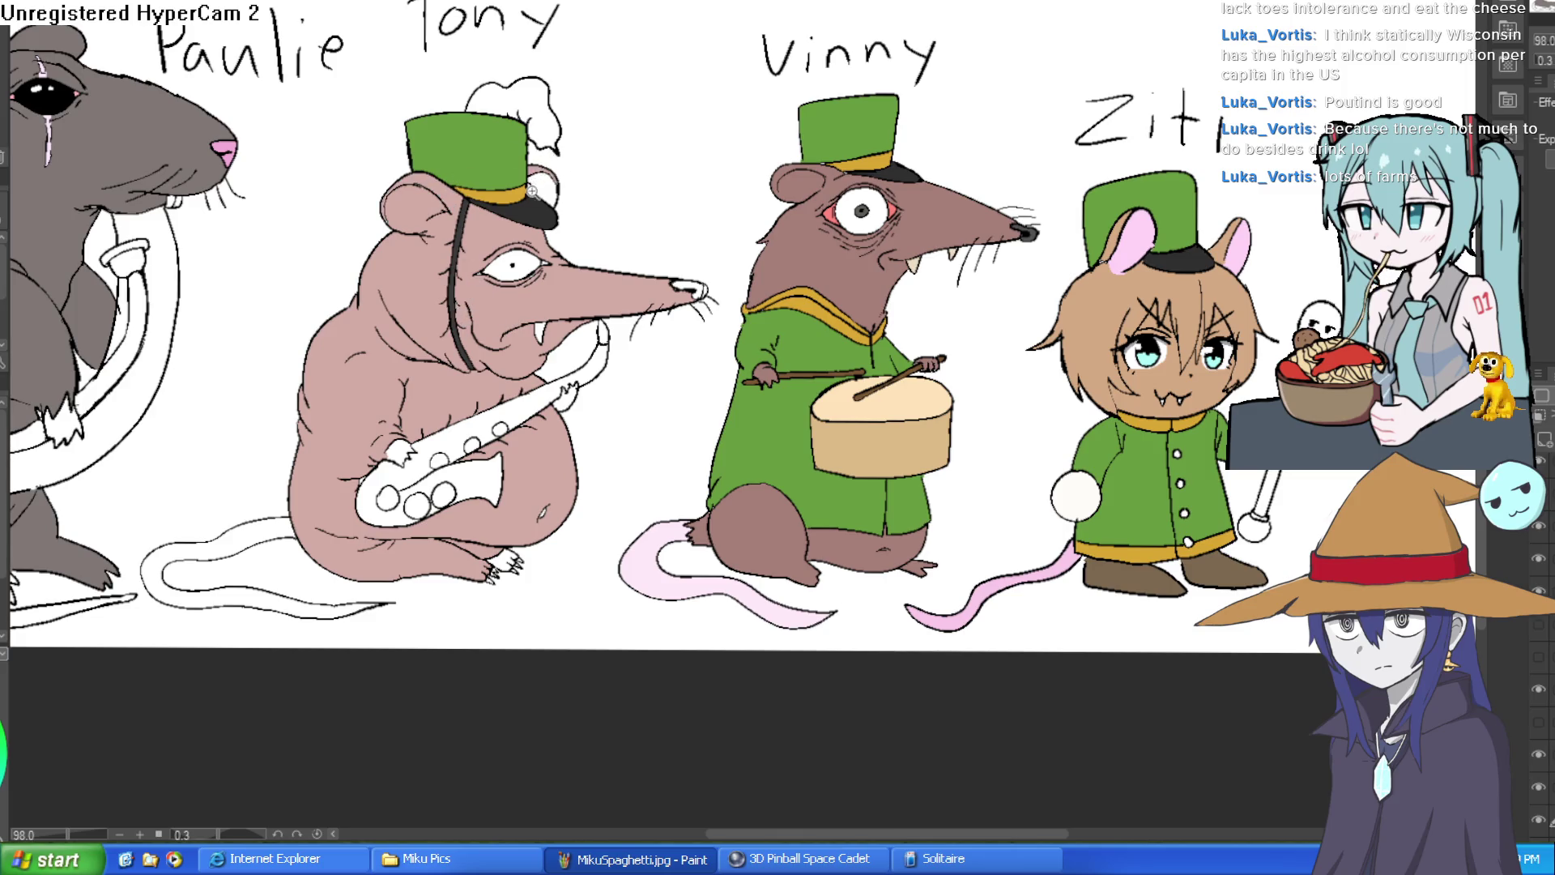
{"action": "scroll", "coordinate": [551, 166], "scroll_direction": "up", "scroll_amount": 4}
{"action": "left_click", "coordinate": [579, 157]}
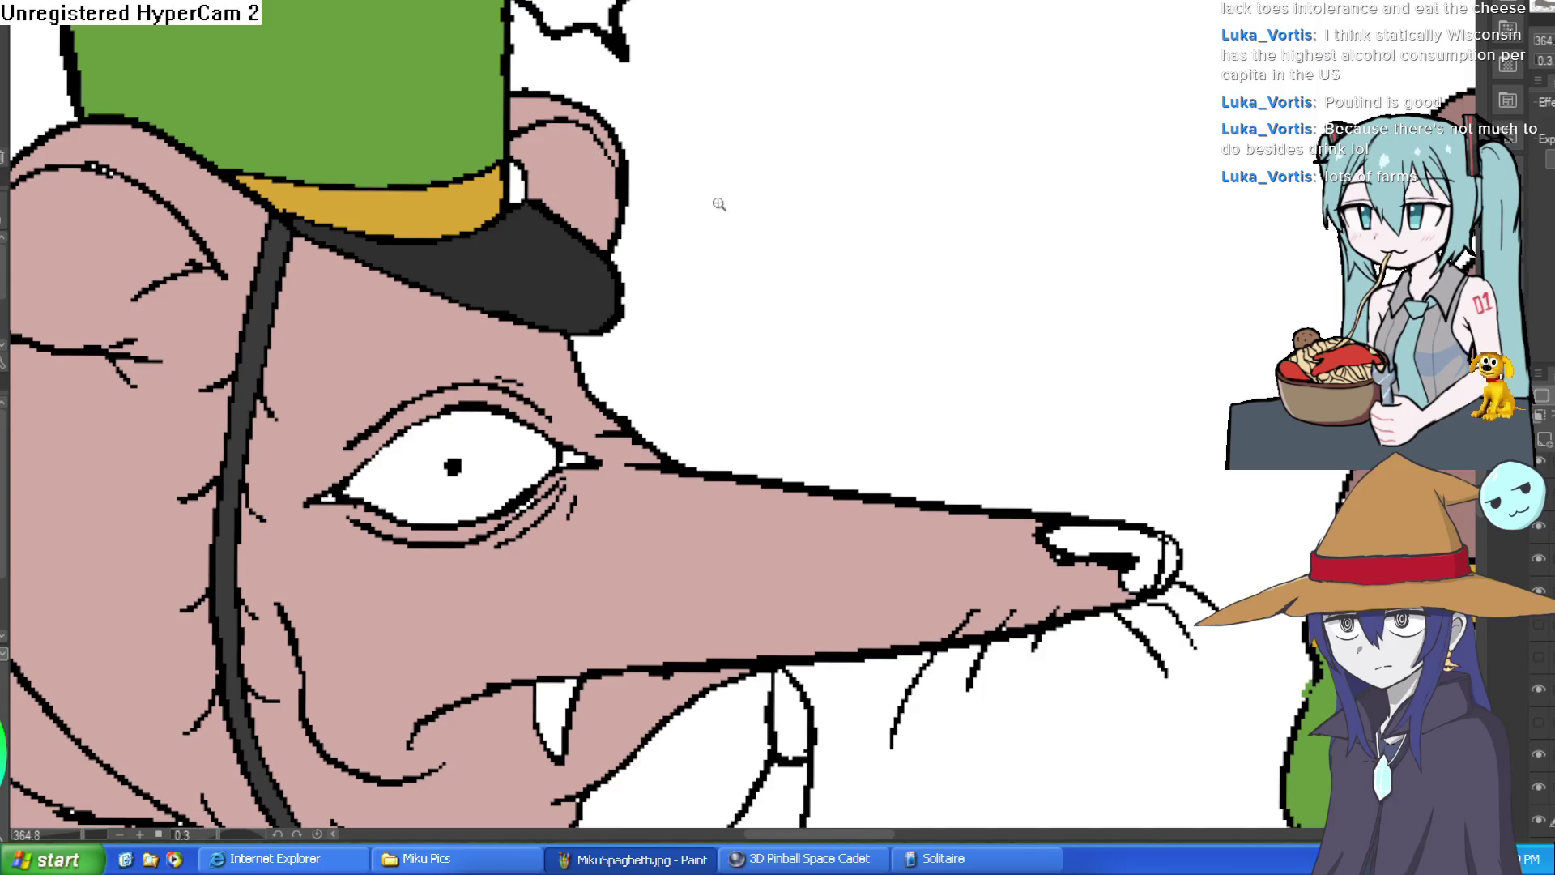
{"action": "scroll", "coordinate": [710, 198], "scroll_direction": "down", "scroll_amount": 5}
{"action": "scroll", "coordinate": [1147, 328], "scroll_direction": "down", "scroll_amount": 2}
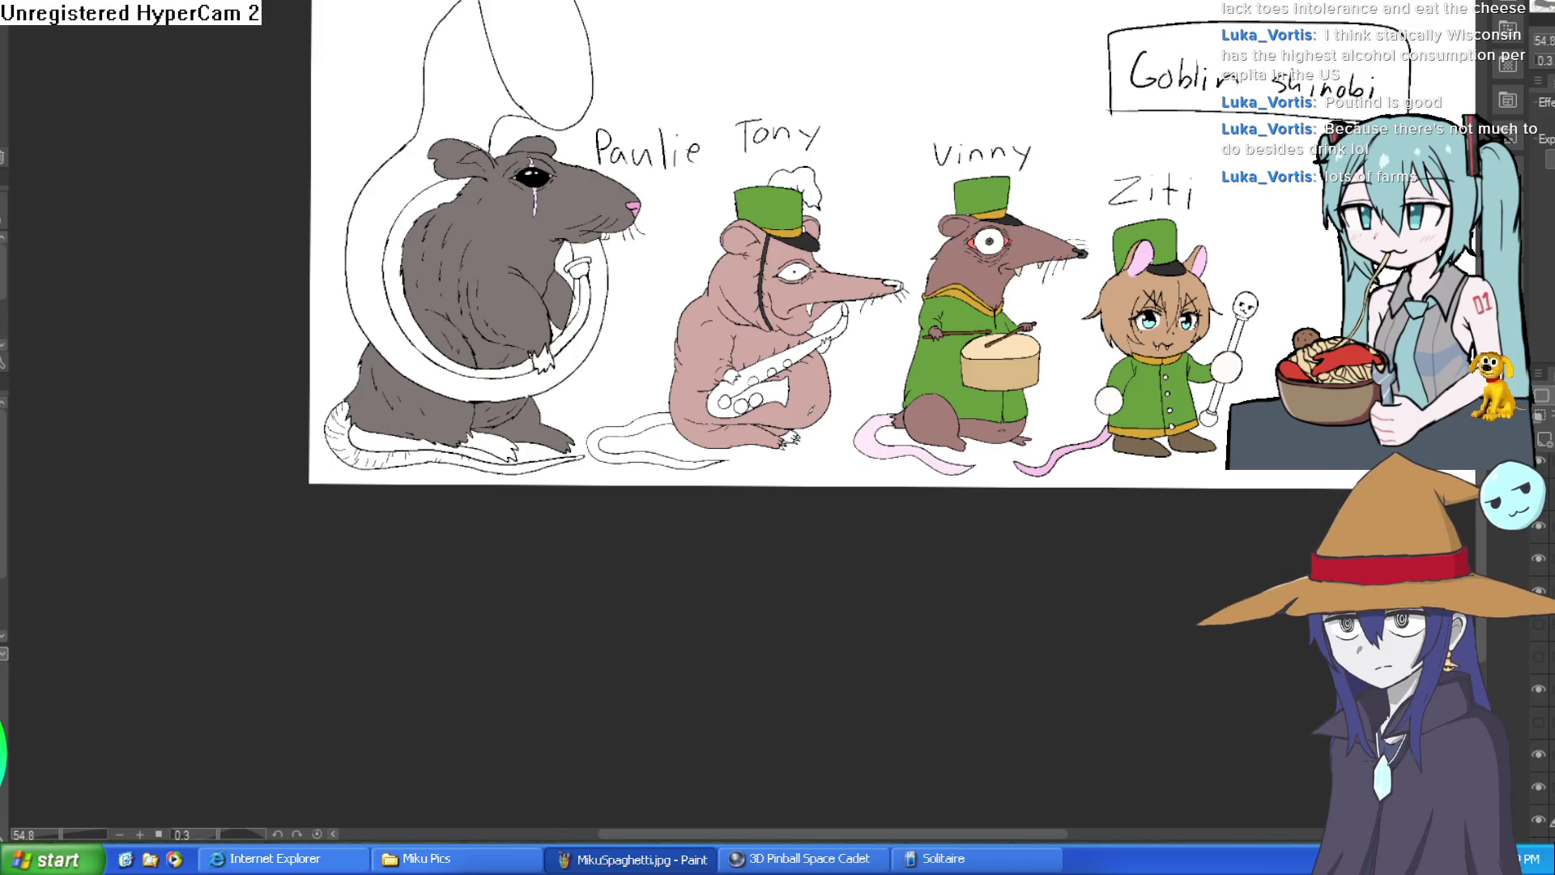
Step: Paint Tony's nose tip pink, then zoom out to show Vinny and his name
{"action": "scroll", "coordinate": [924, 271], "scroll_direction": "up", "scroll_amount": 8}
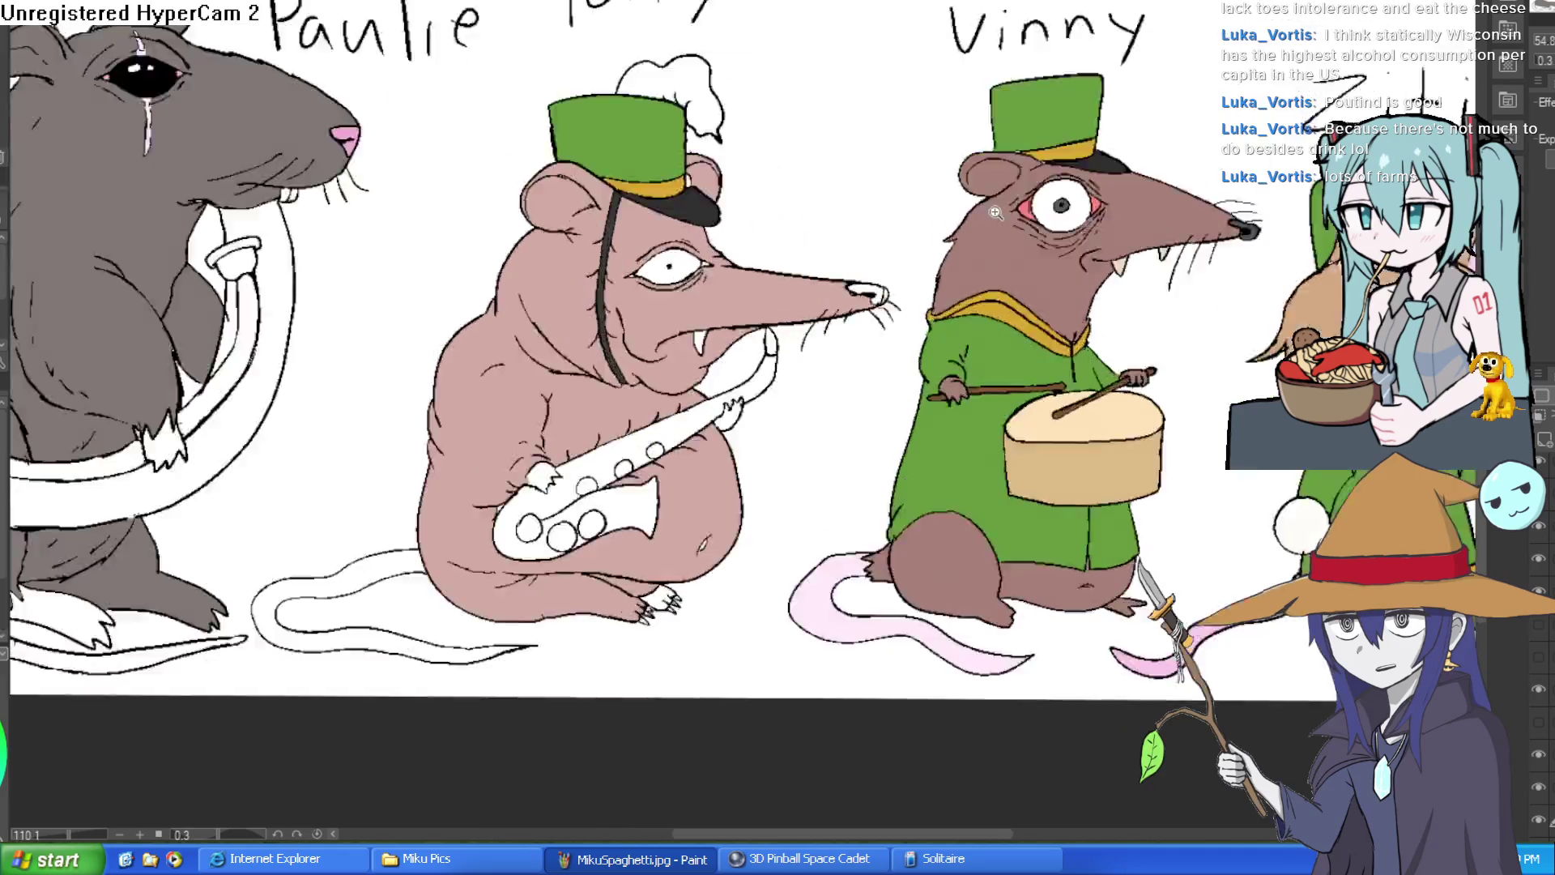
{"action": "mouse_move", "coordinate": [733, 304]}
{"action": "left_mouse_down"}
{"action": "mouse_move", "coordinate": [765, 272]}
{"action": "mouse_move", "coordinate": [648, 258]}
{"action": "left_mouse_up"}
{"action": "scroll", "coordinate": [576, 258], "scroll_direction": "down", "scroll_amount": 5}
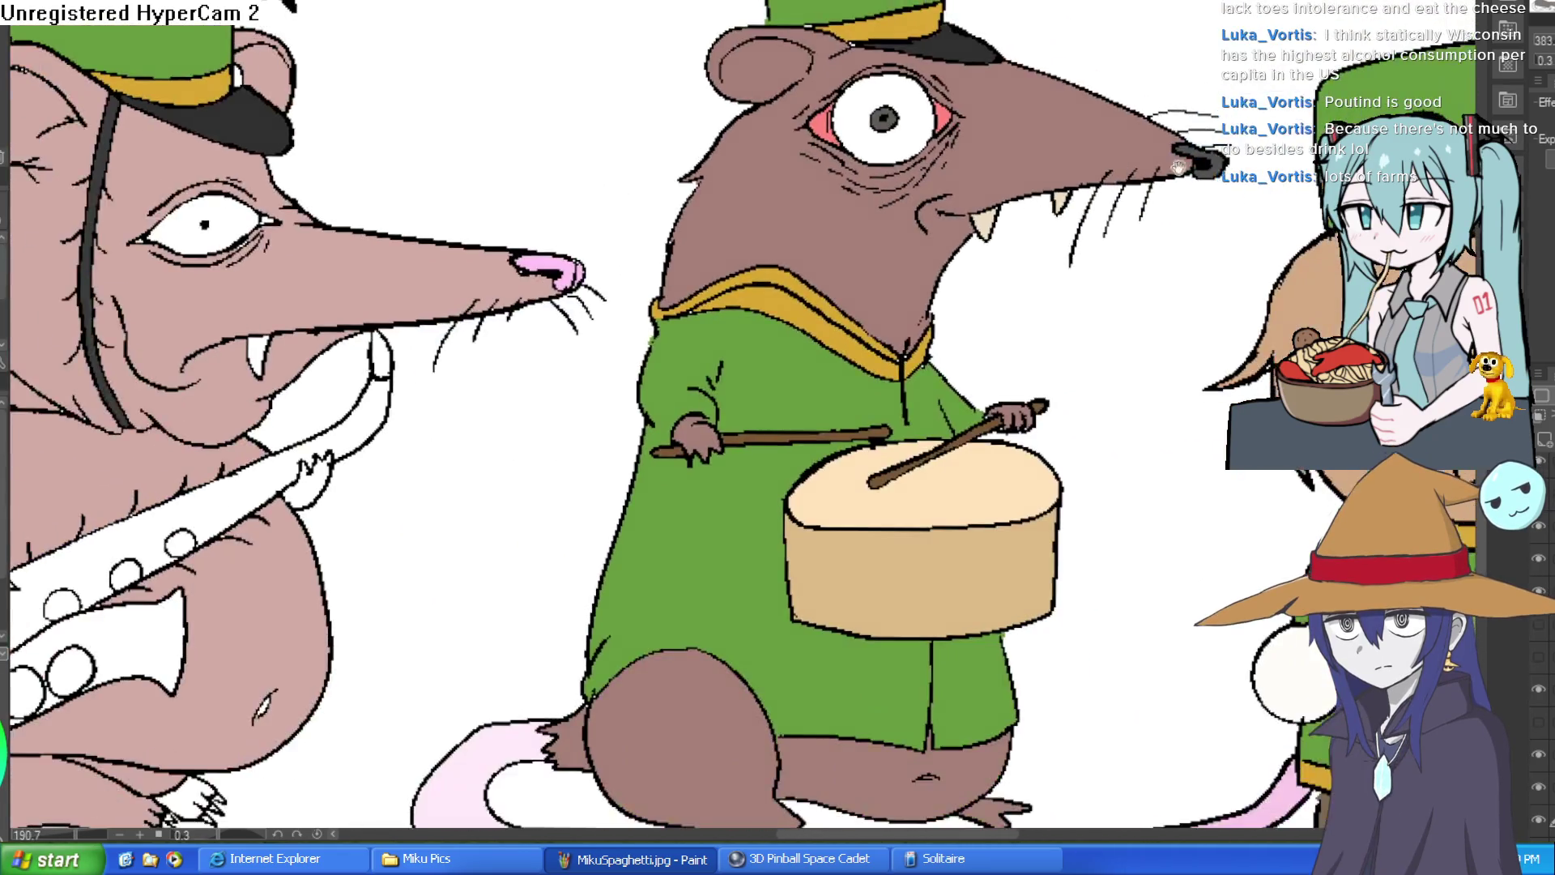
{"action": "mouse_move", "coordinate": [826, 185]}
{"action": "left_mouse_down"}
{"action": "mouse_move", "coordinate": [958, 247]}
{"action": "mouse_move", "coordinate": [953, 293]}
{"action": "left_mouse_up"}
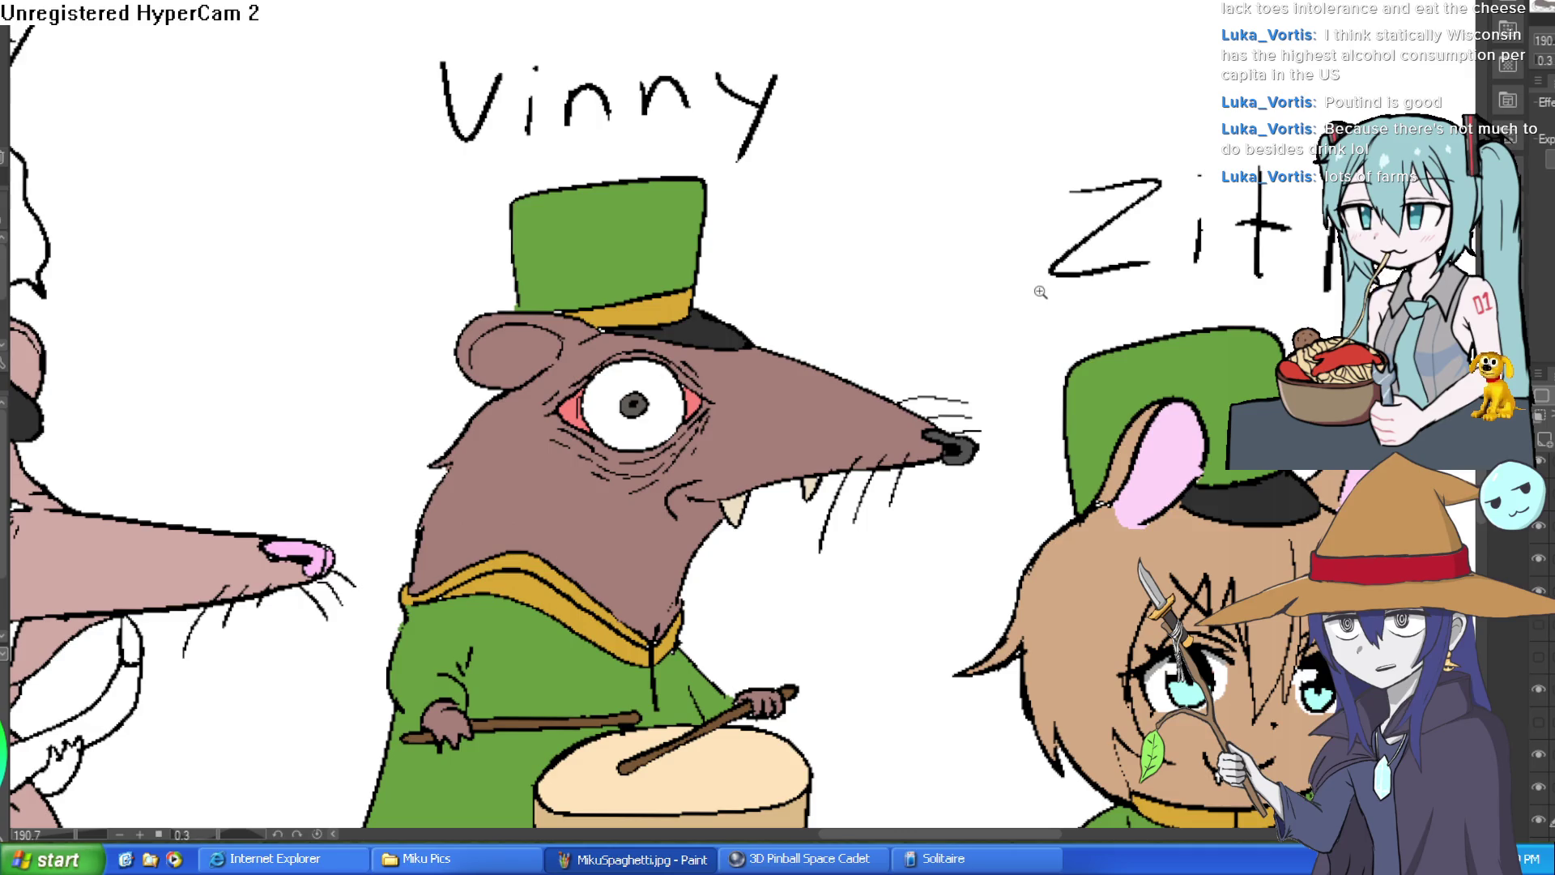
{"action": "scroll", "coordinate": [1034, 295], "scroll_direction": "down", "scroll_amount": 3}
{"action": "scroll", "coordinate": [1237, 280], "scroll_direction": "down", "scroll_amount": 5}
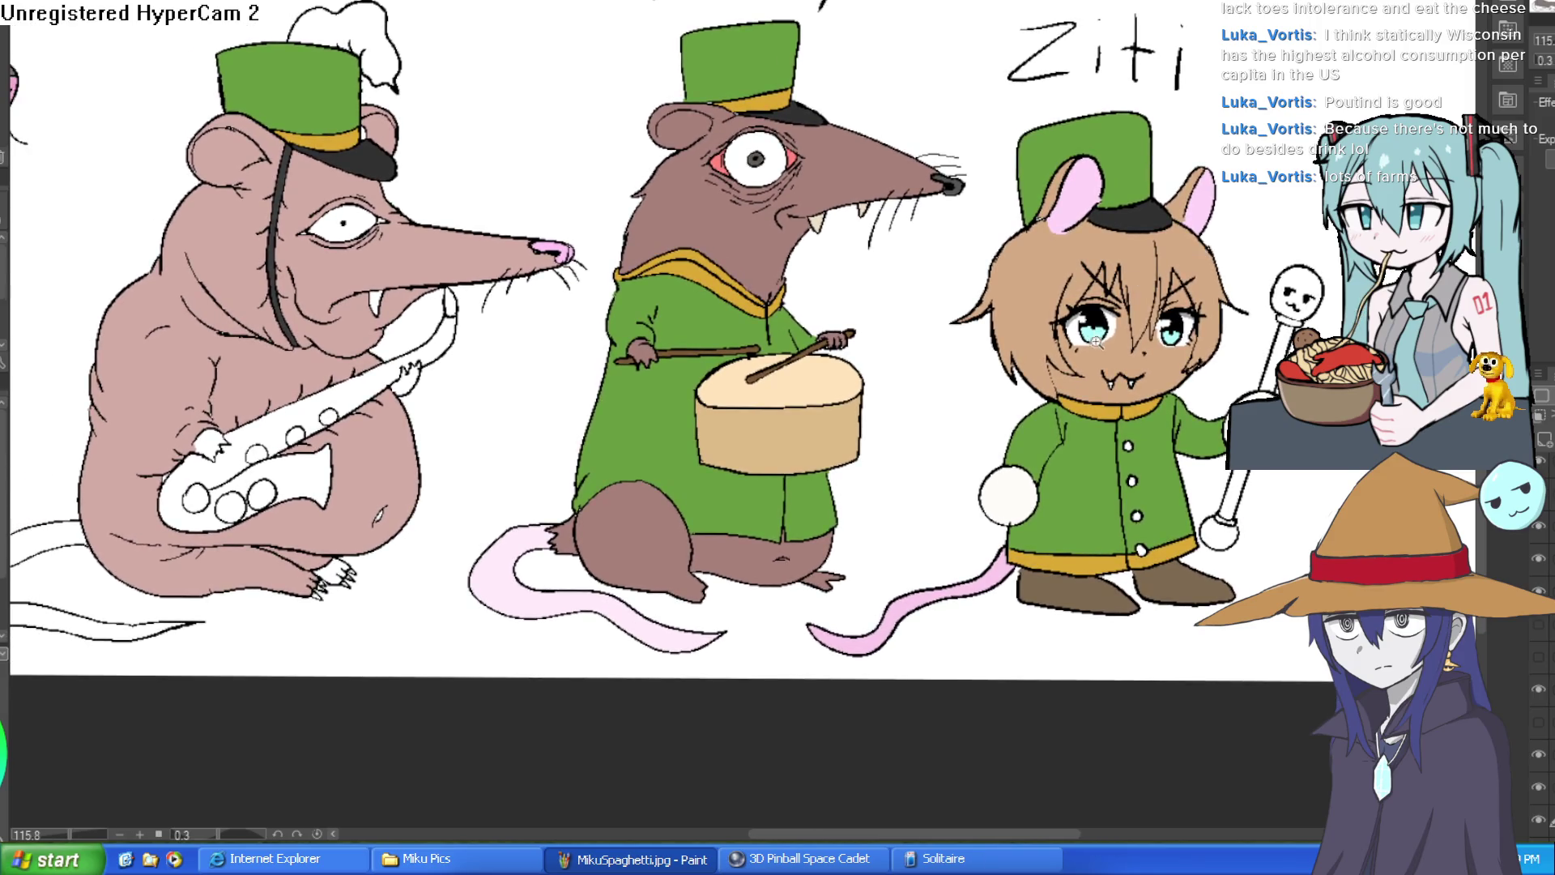
{"action": "scroll", "coordinate": [1101, 341], "scroll_direction": "down", "scroll_amount": 2}
{"action": "scroll", "coordinate": [924, 341], "scroll_direction": "down", "scroll_amount": 2}
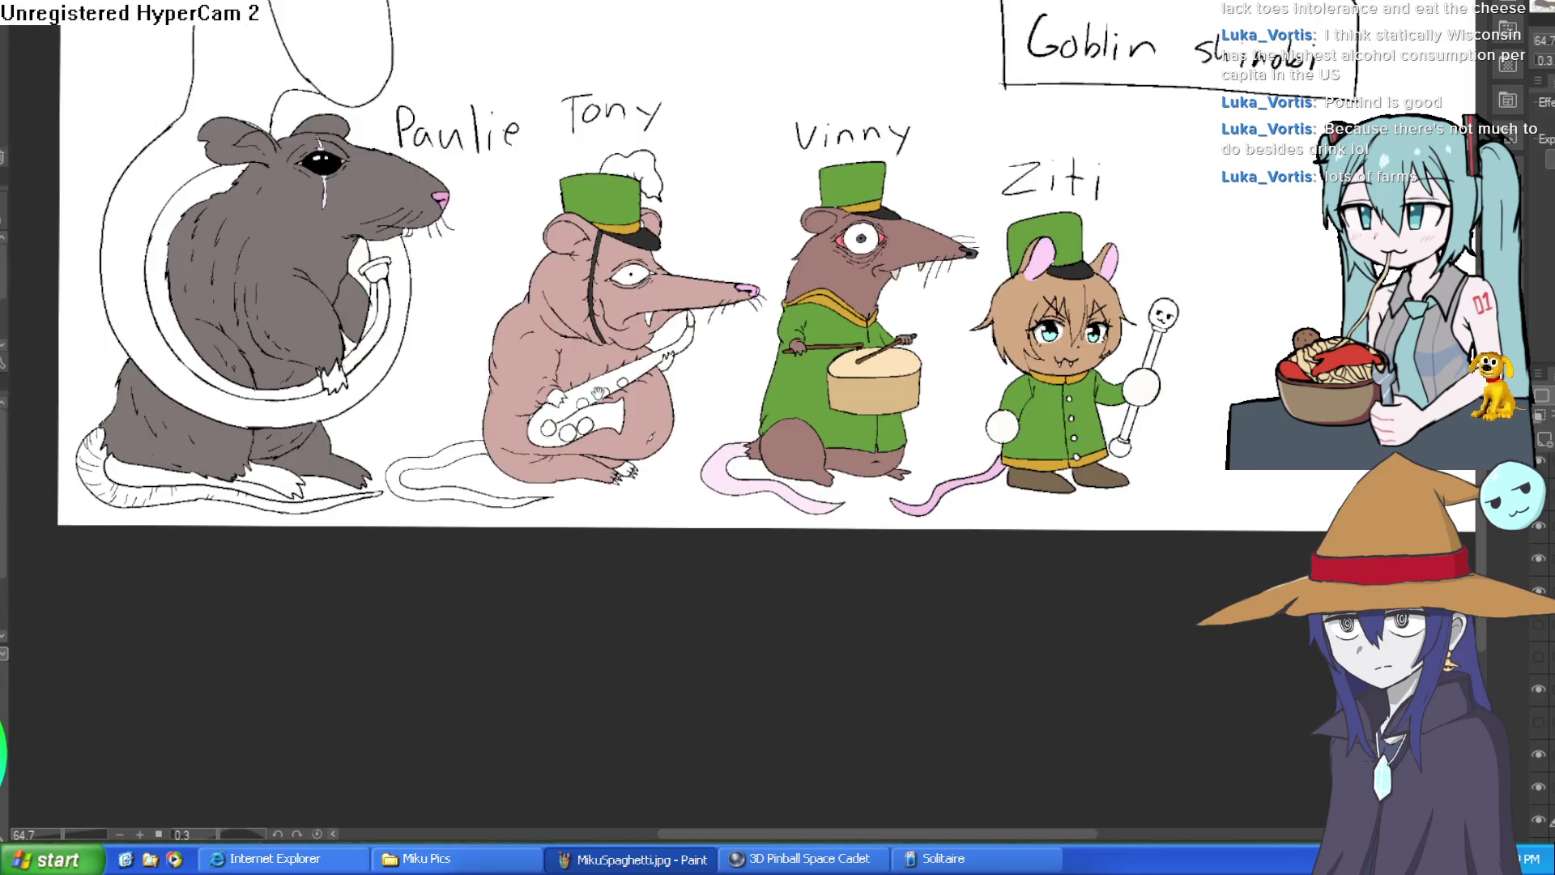
{"action": "scroll", "coordinate": [924, 341], "scroll_direction": "left", "scroll_amount": 3}
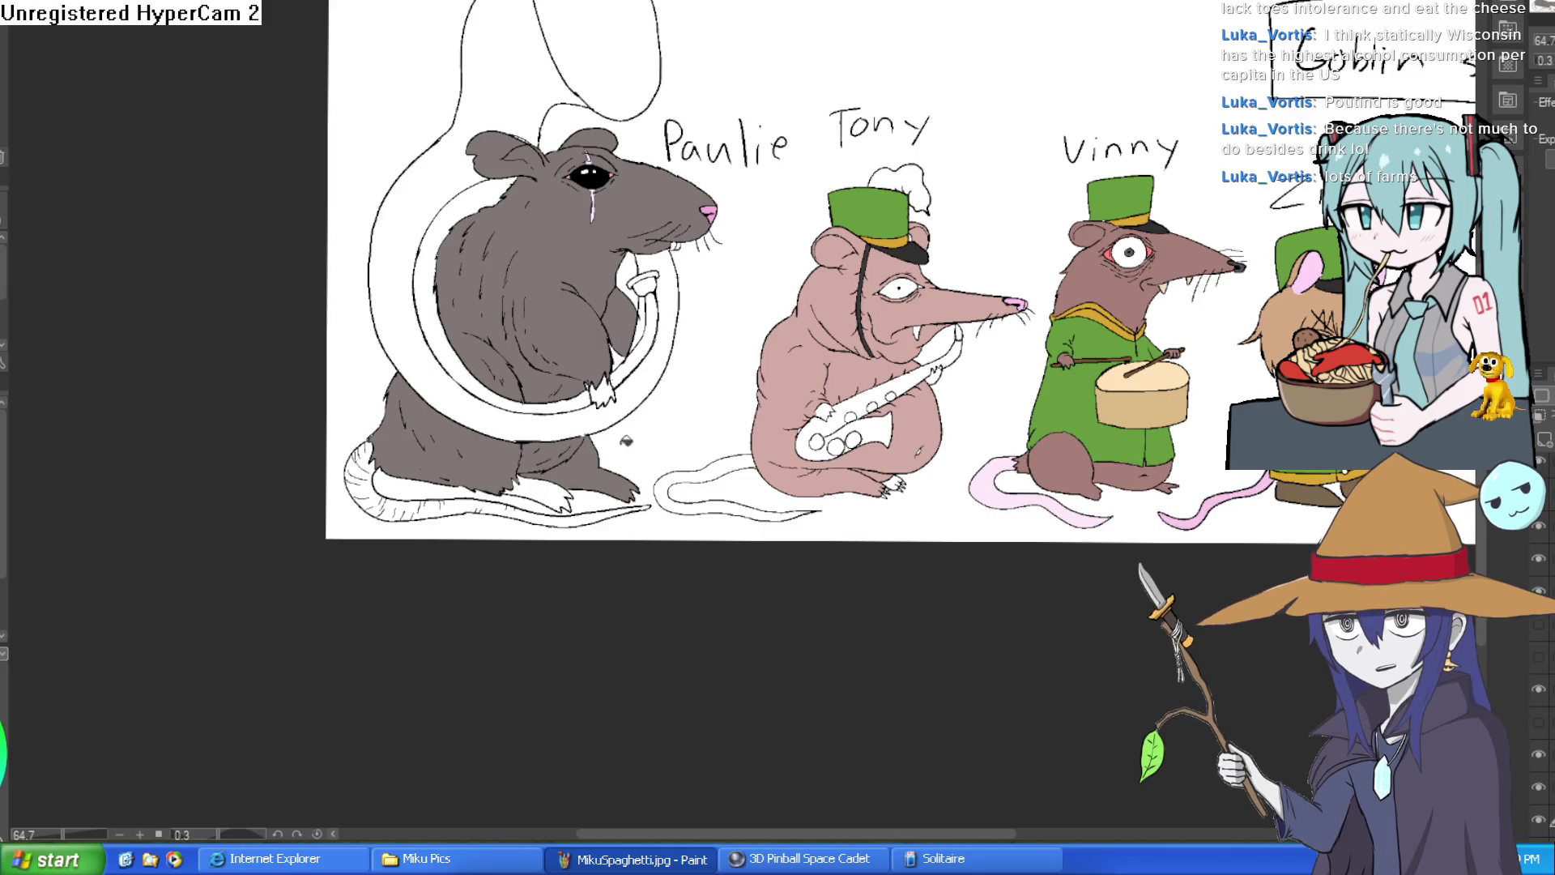
Step: Fill Paulie's tuba and its bell orange
{"action": "left_click", "coordinate": [574, 400]}
{"action": "key", "text": "ctrl+z"}
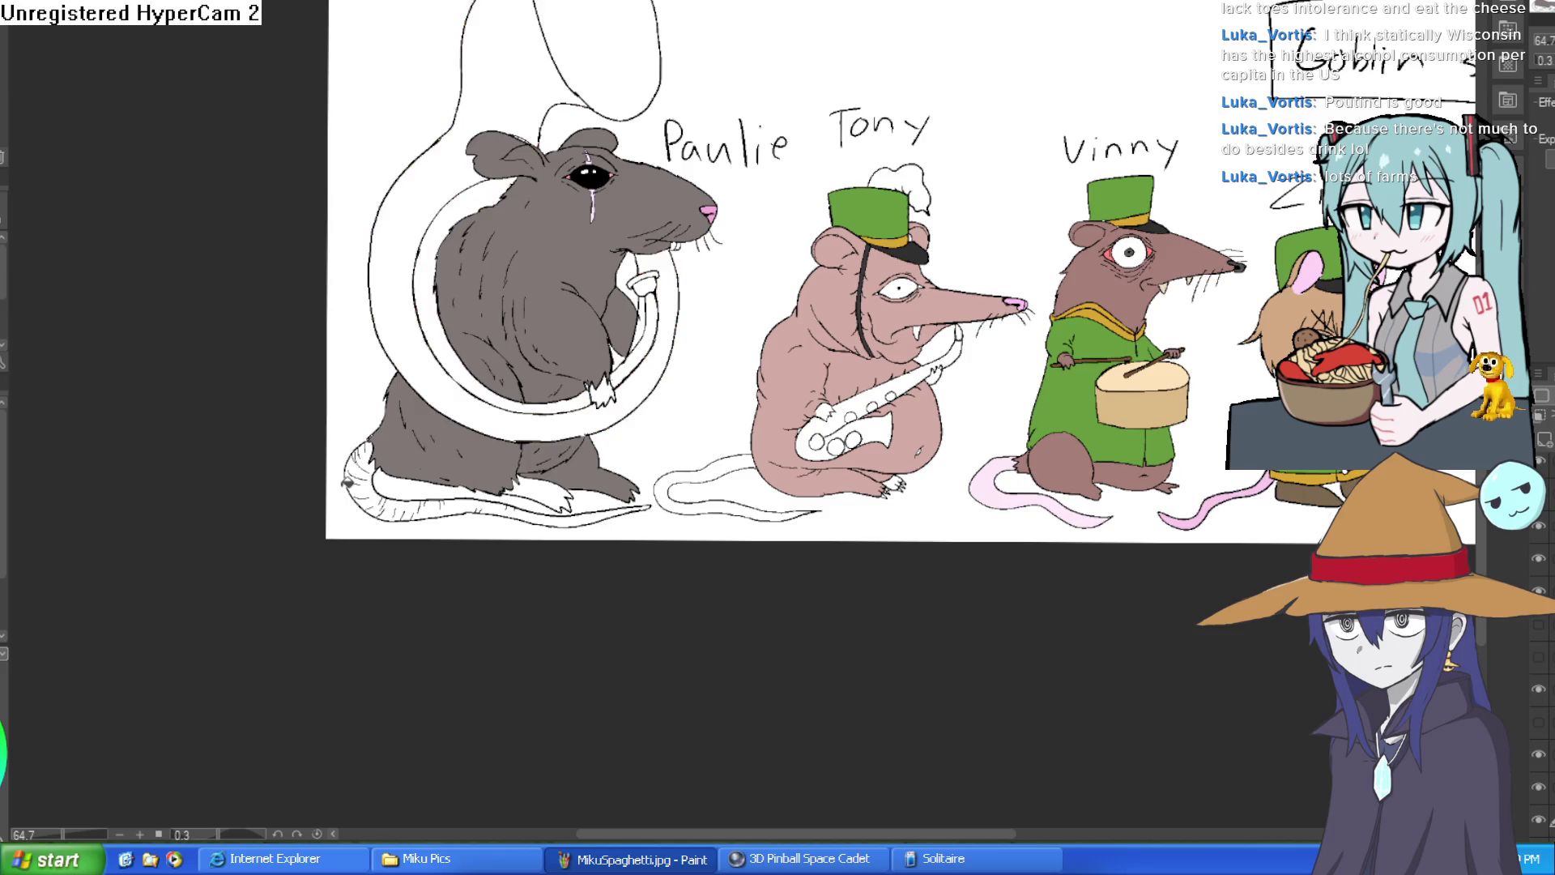
{"action": "left_click", "coordinate": [415, 422]}
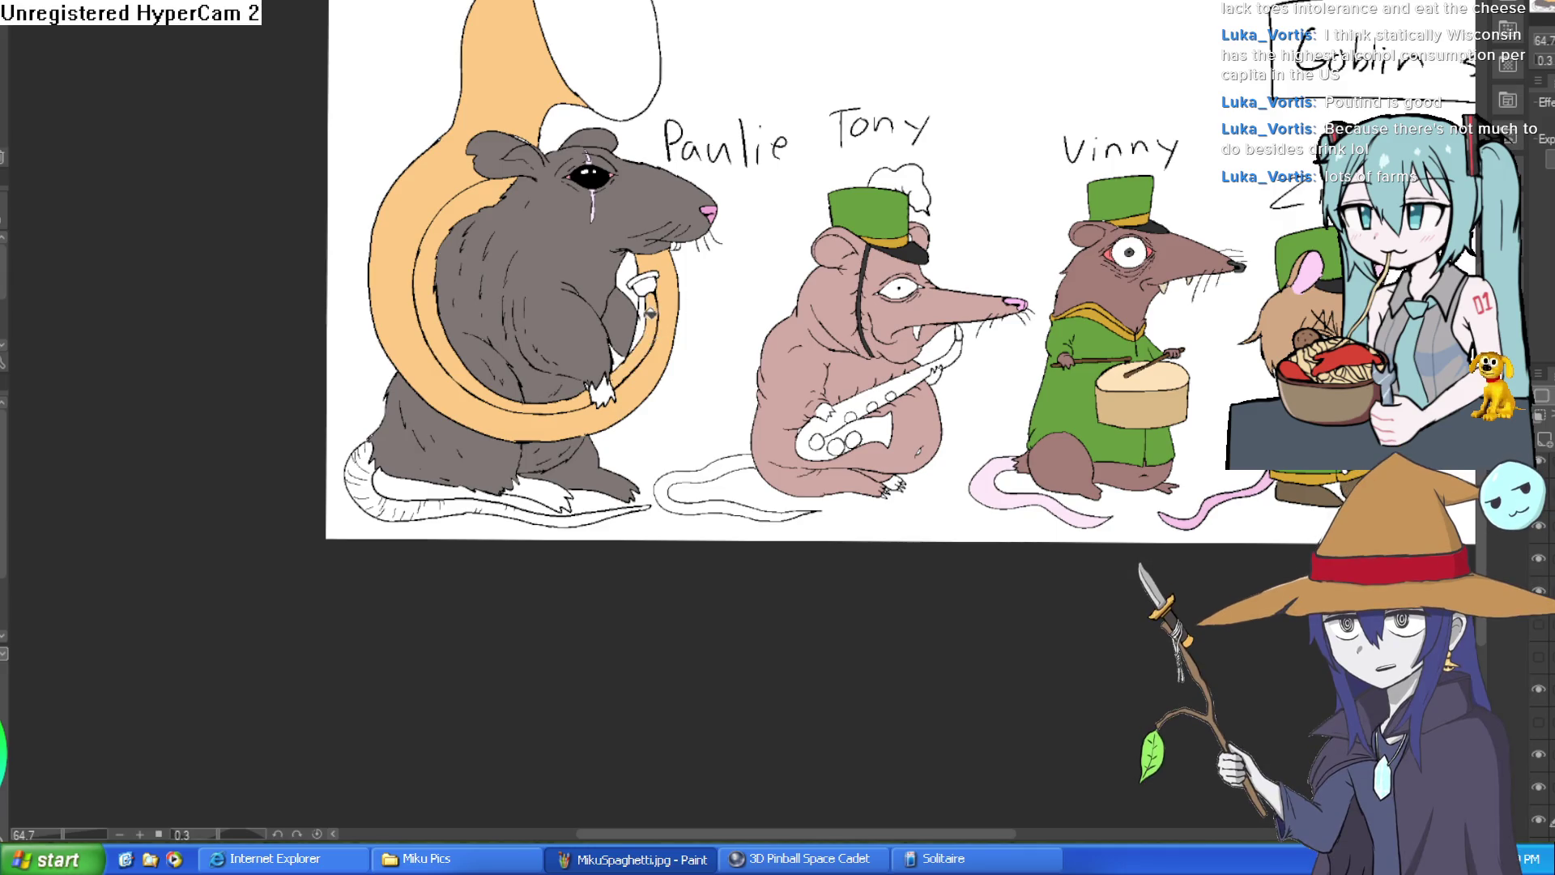
{"action": "scroll", "coordinate": [657, 324], "scroll_direction": "up", "scroll_amount": 3}
{"action": "left_click", "coordinate": [652, 199]}
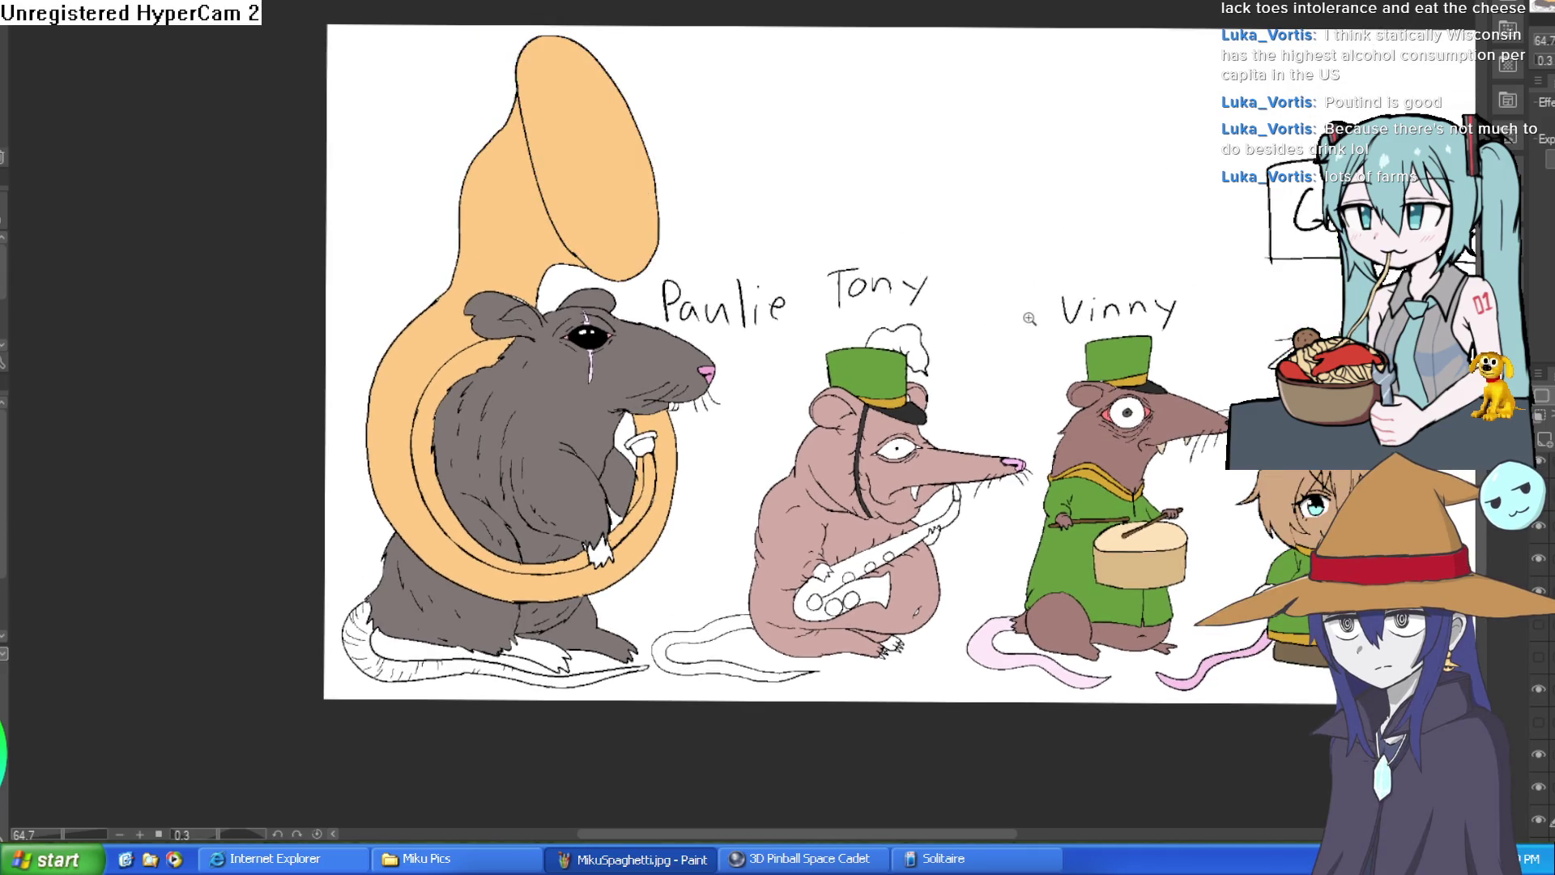
{"action": "scroll", "coordinate": [1030, 317], "scroll_direction": "down", "scroll_amount": 1}
{"action": "scroll", "coordinate": [1012, 390], "scroll_direction": "up", "scroll_amount": 4}
Step: Fill Tony's saxophone and bell orange and its six keys brown
{"action": "left_click", "coordinate": [936, 494]}
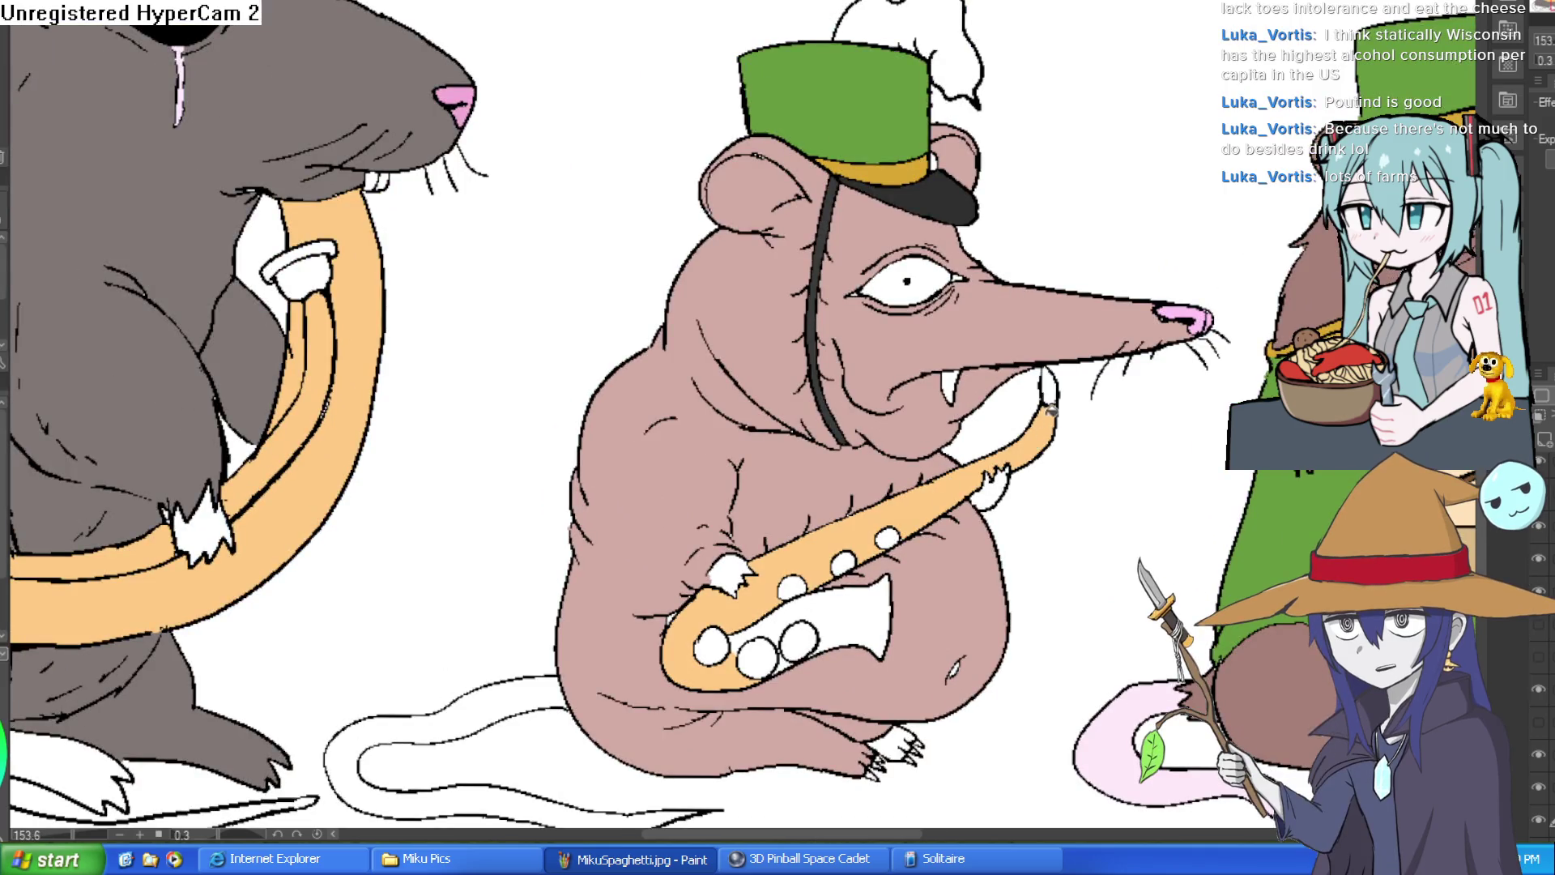
{"action": "left_click", "coordinate": [834, 619]}
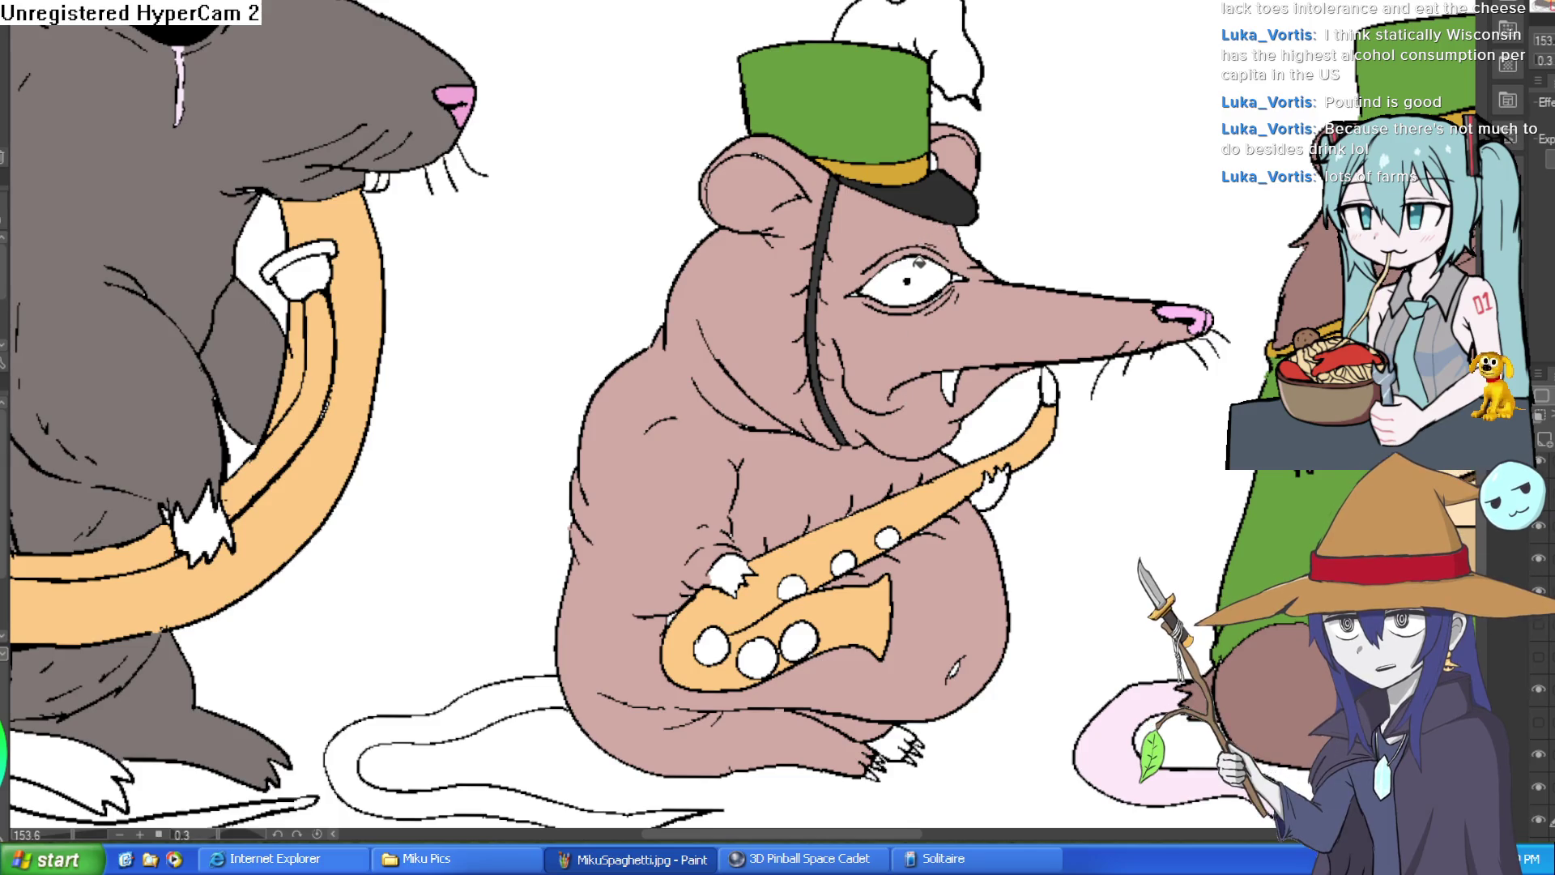
{"action": "left_click_drag", "start_coordinate": [919, 263], "coordinate": [839, 217]}
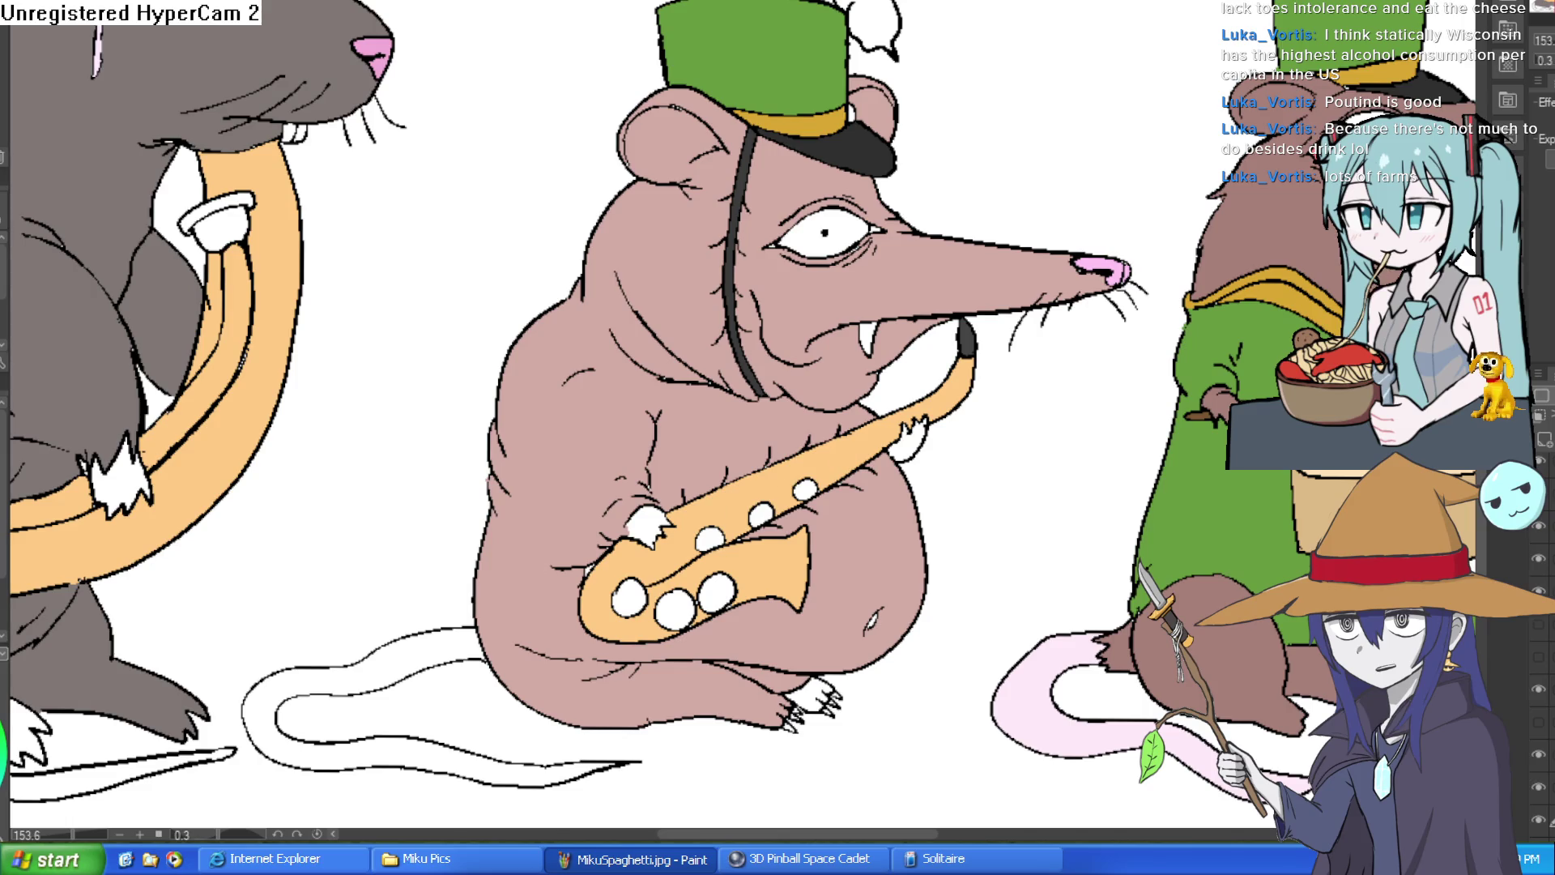
{"action": "left_click", "coordinate": [805, 490]}
{"action": "left_click", "coordinate": [761, 514]}
{"action": "left_click", "coordinate": [711, 538]}
{"action": "left_click", "coordinate": [717, 592]}
{"action": "left_click", "coordinate": [677, 609]}
{"action": "left_click", "coordinate": [630, 599]}
Step: Eyedrop pink from Tony's nose and fill his paws, foot and tail pink
{"action": "left_click", "coordinate": [911, 436]}
{"action": "key", "text": "ctrl+z"}
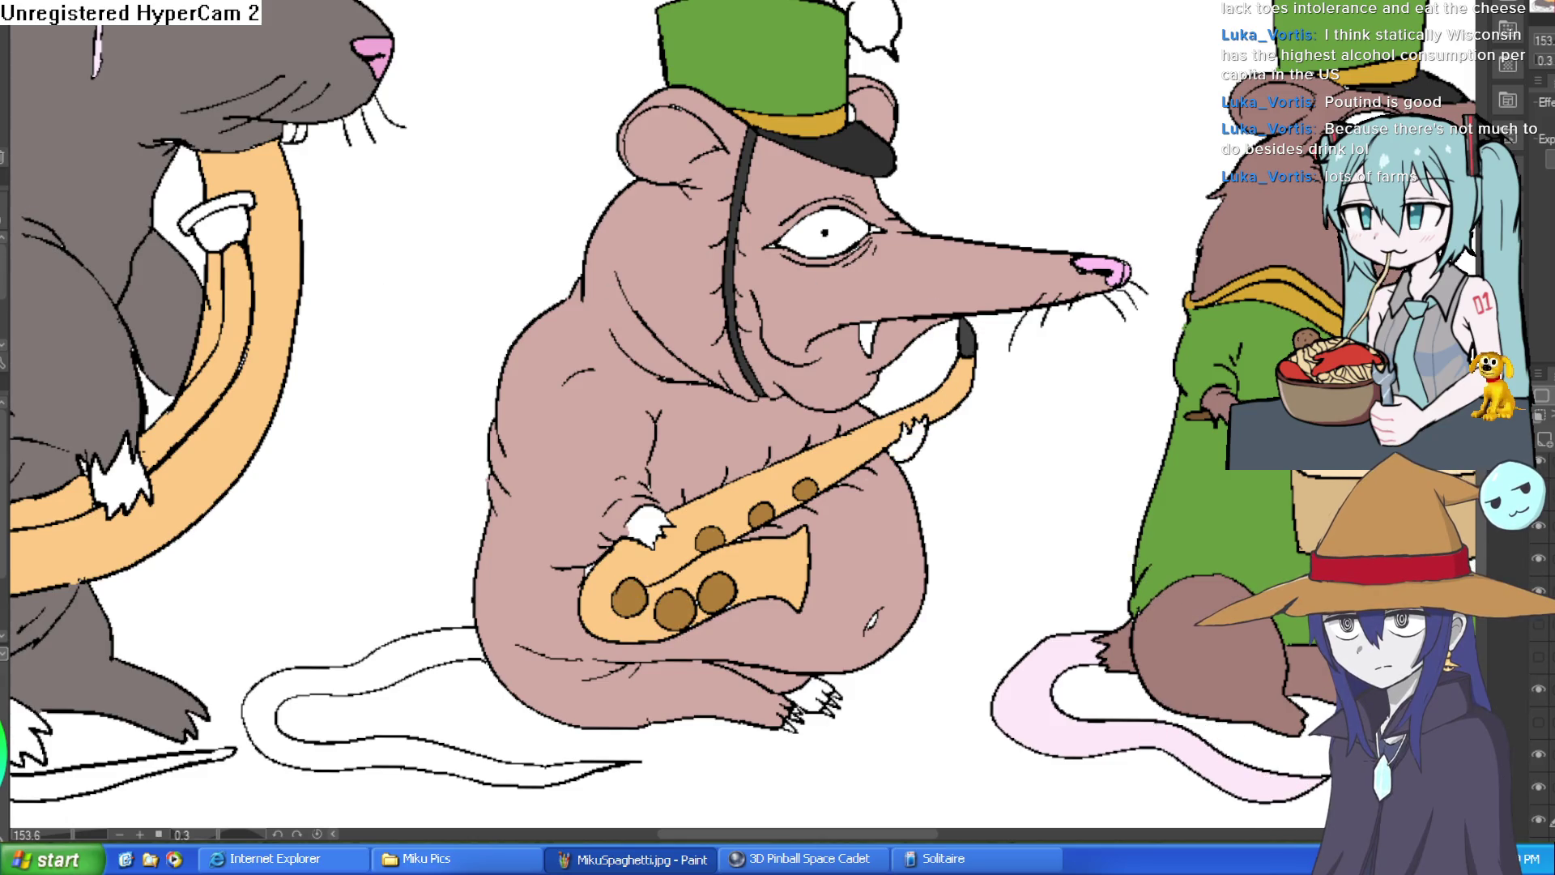
{"action": "left_click", "coordinate": [1111, 266], "text": "alt"}
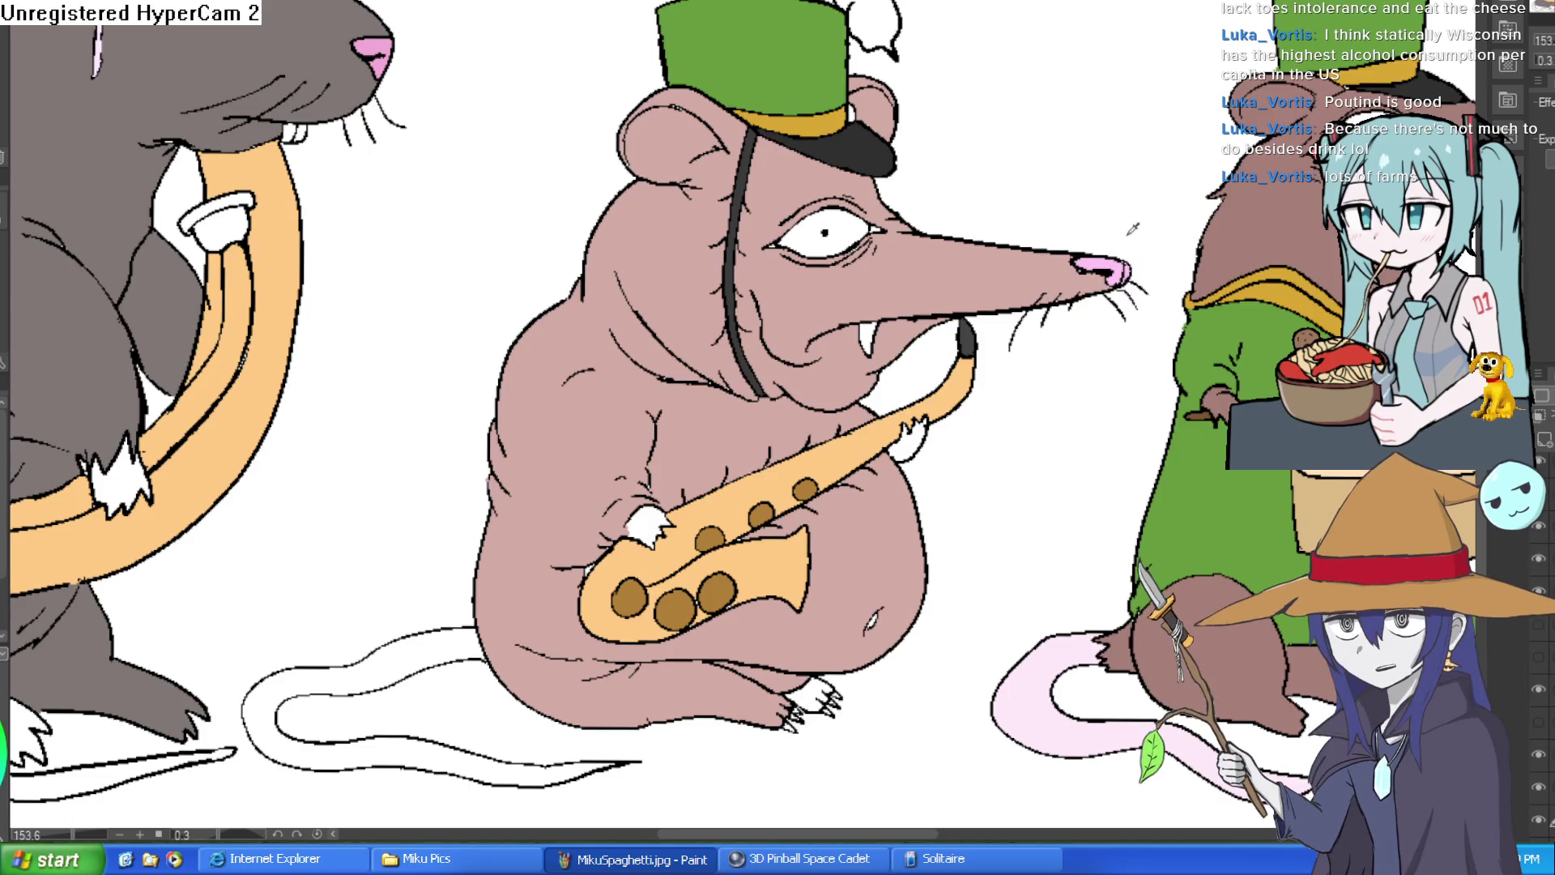
{"action": "left_click", "coordinate": [911, 436]}
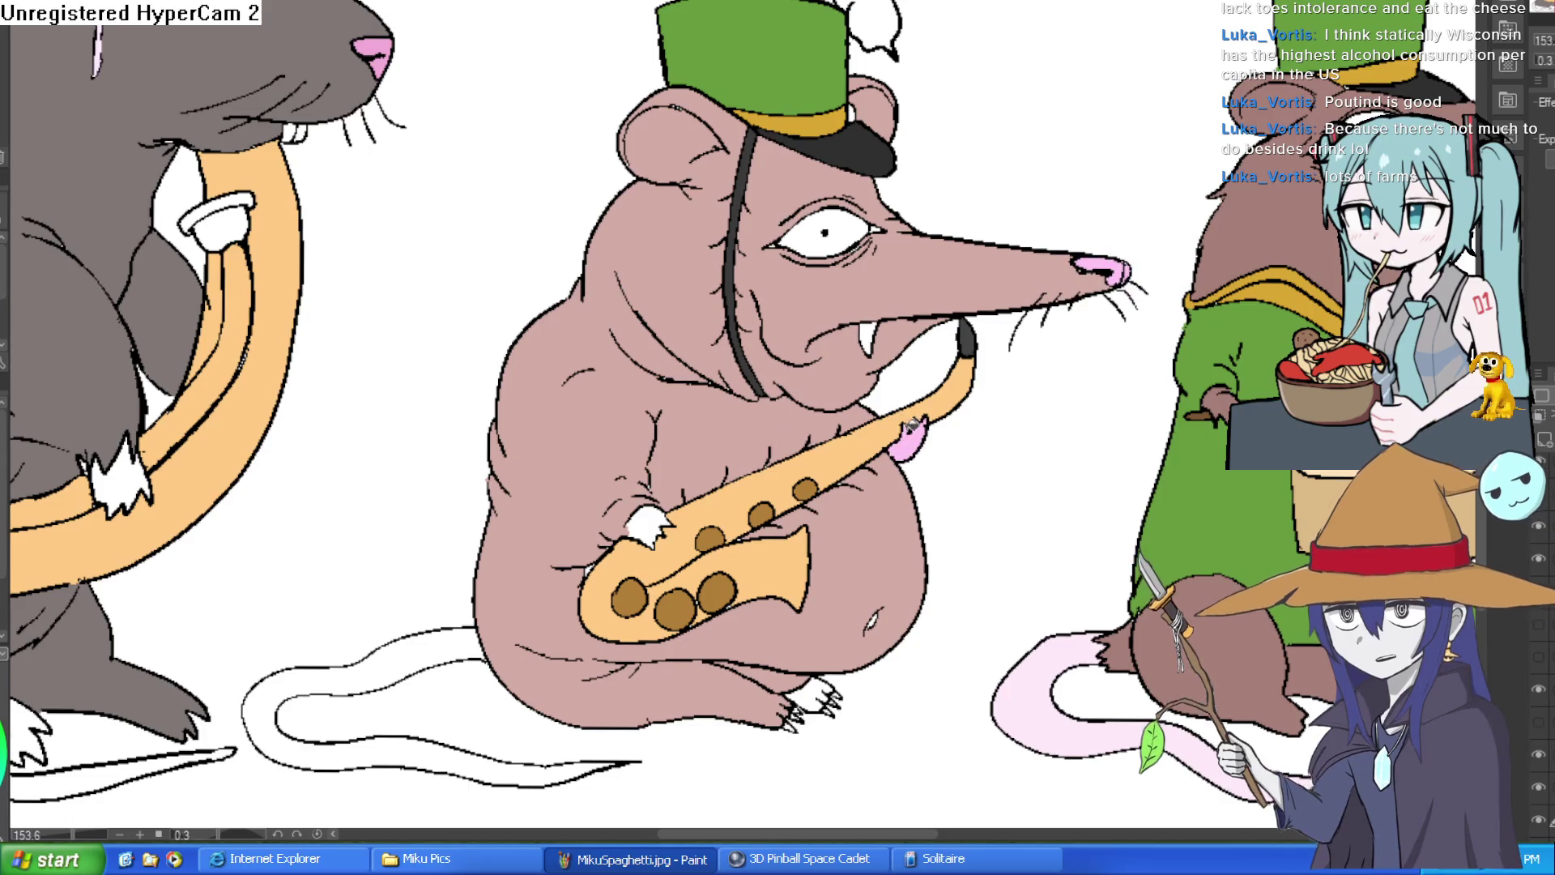
{"action": "left_click", "coordinate": [653, 525]}
{"action": "left_click", "coordinate": [818, 690]}
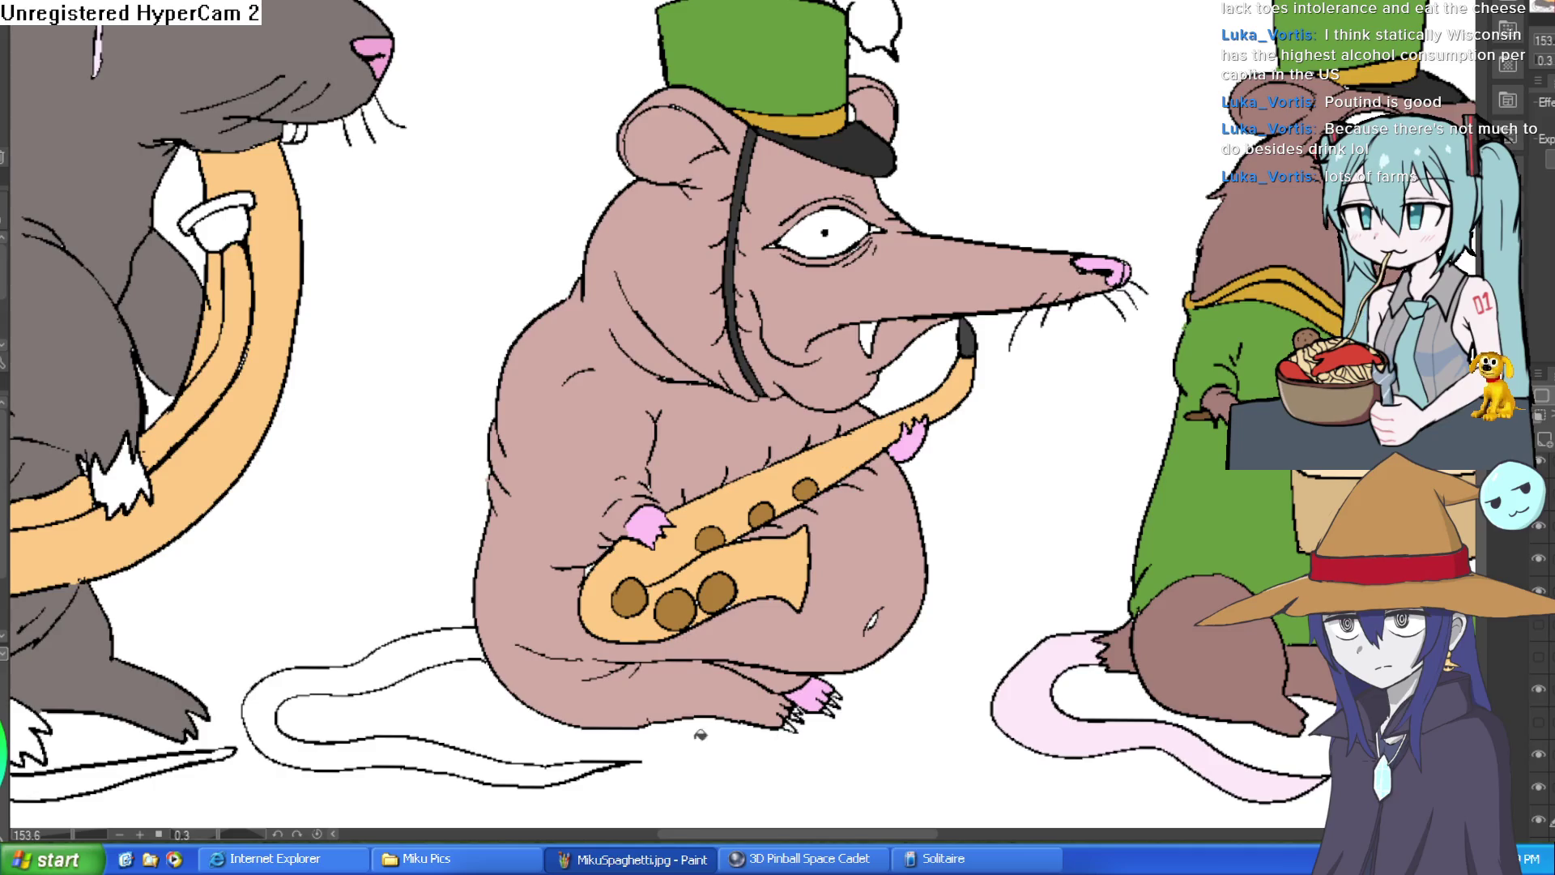
{"action": "left_click", "coordinate": [464, 641]}
Step: Fill the tuba mouthpiece grey
{"action": "scroll", "coordinate": [1024, 538], "scroll_direction": "down", "scroll_amount": 5}
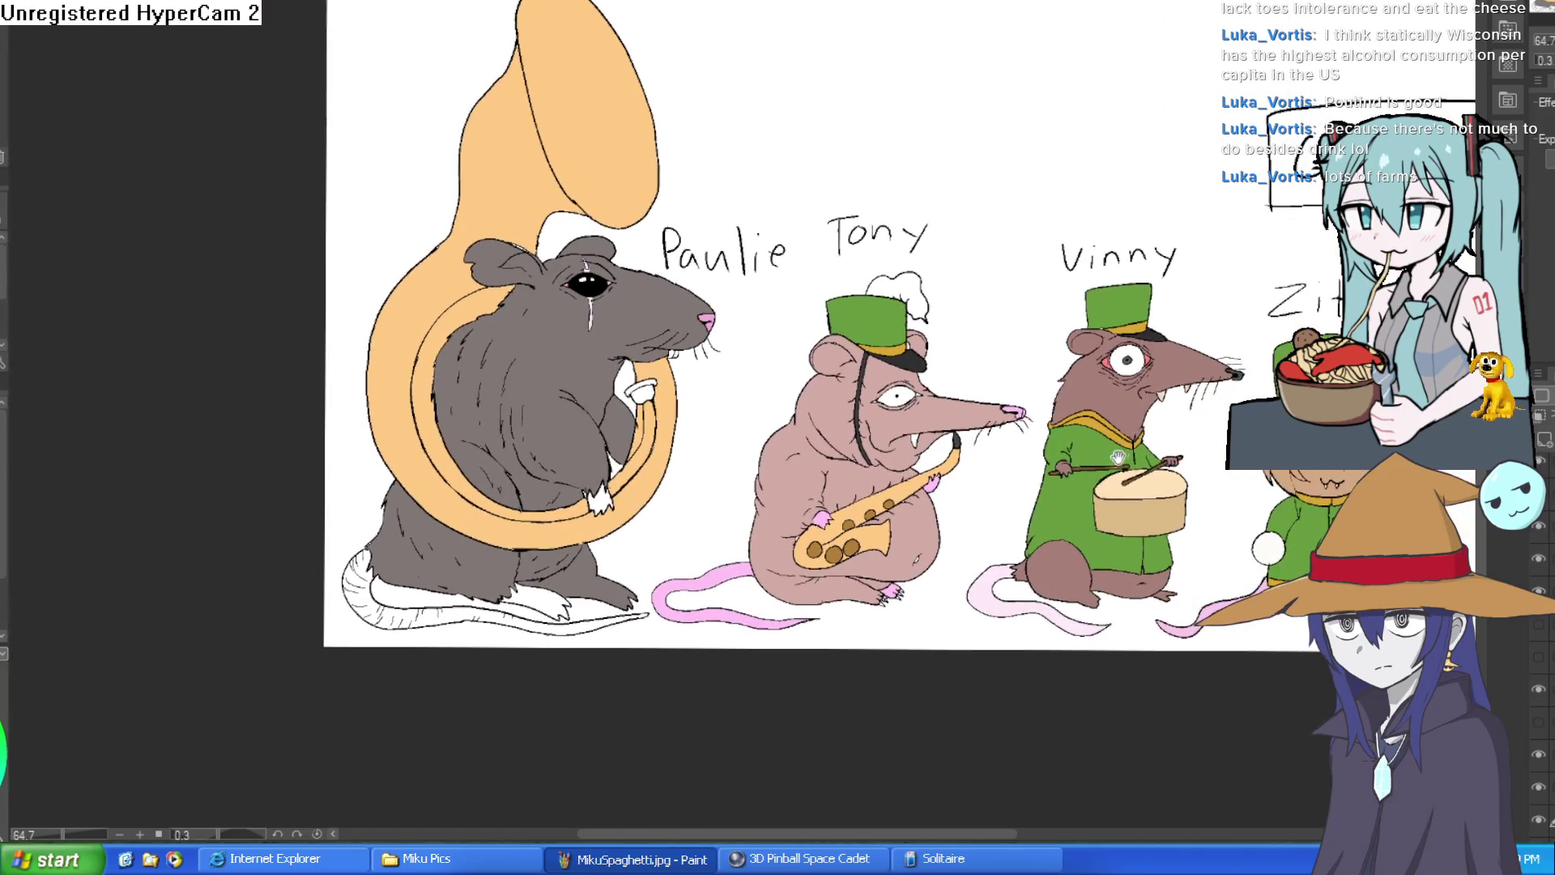
{"action": "scroll", "coordinate": [1048, 474], "scroll_direction": "up", "scroll_amount": 5}
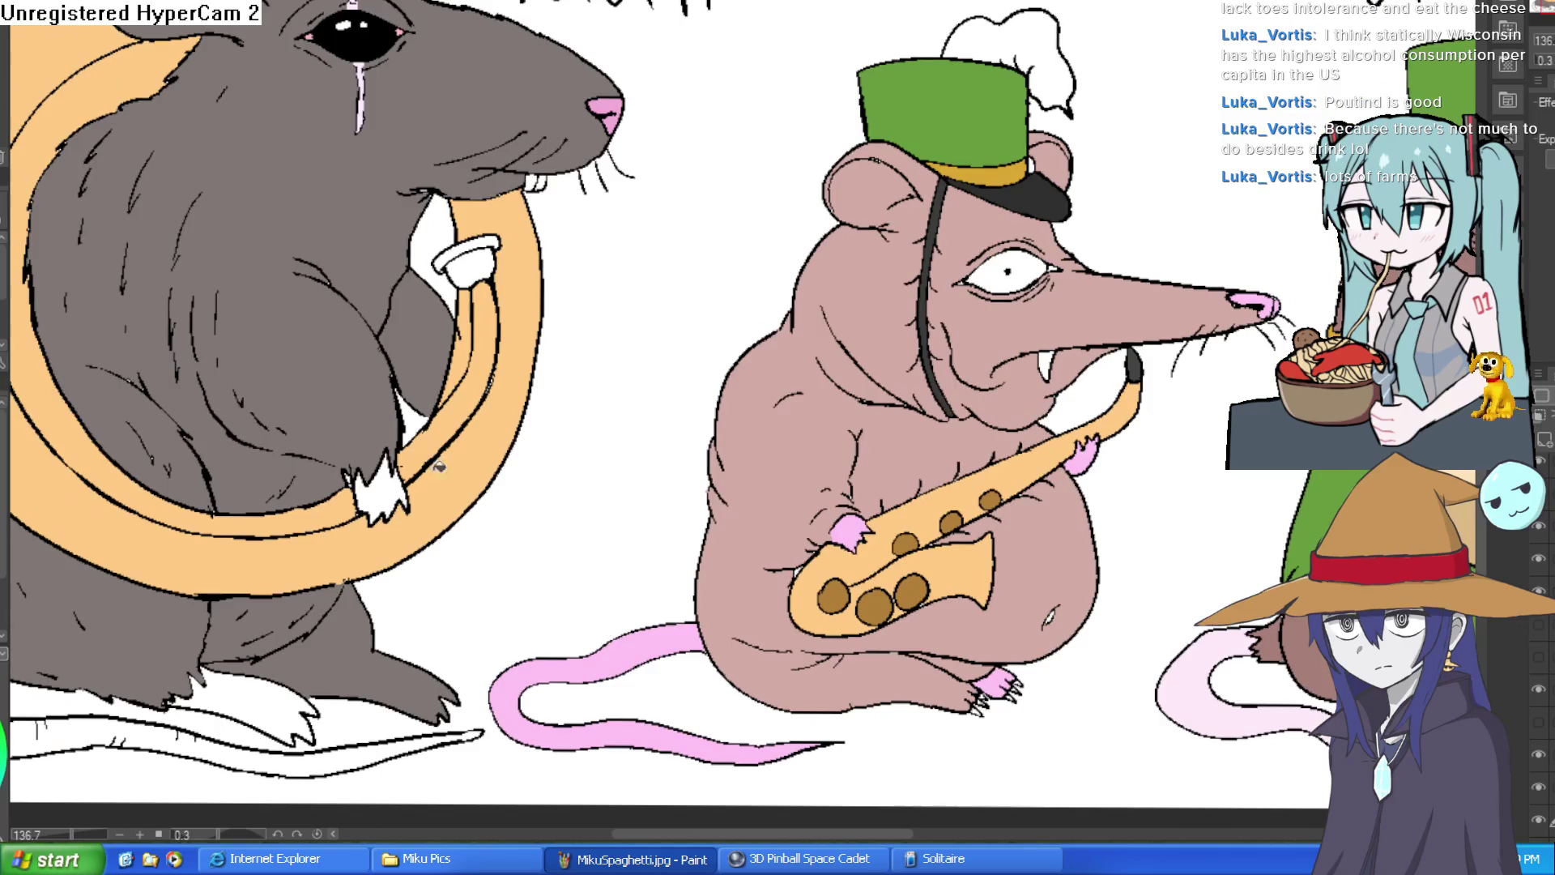
{"action": "scroll", "coordinate": [650, 361], "scroll_direction": "up", "scroll_amount": 5}
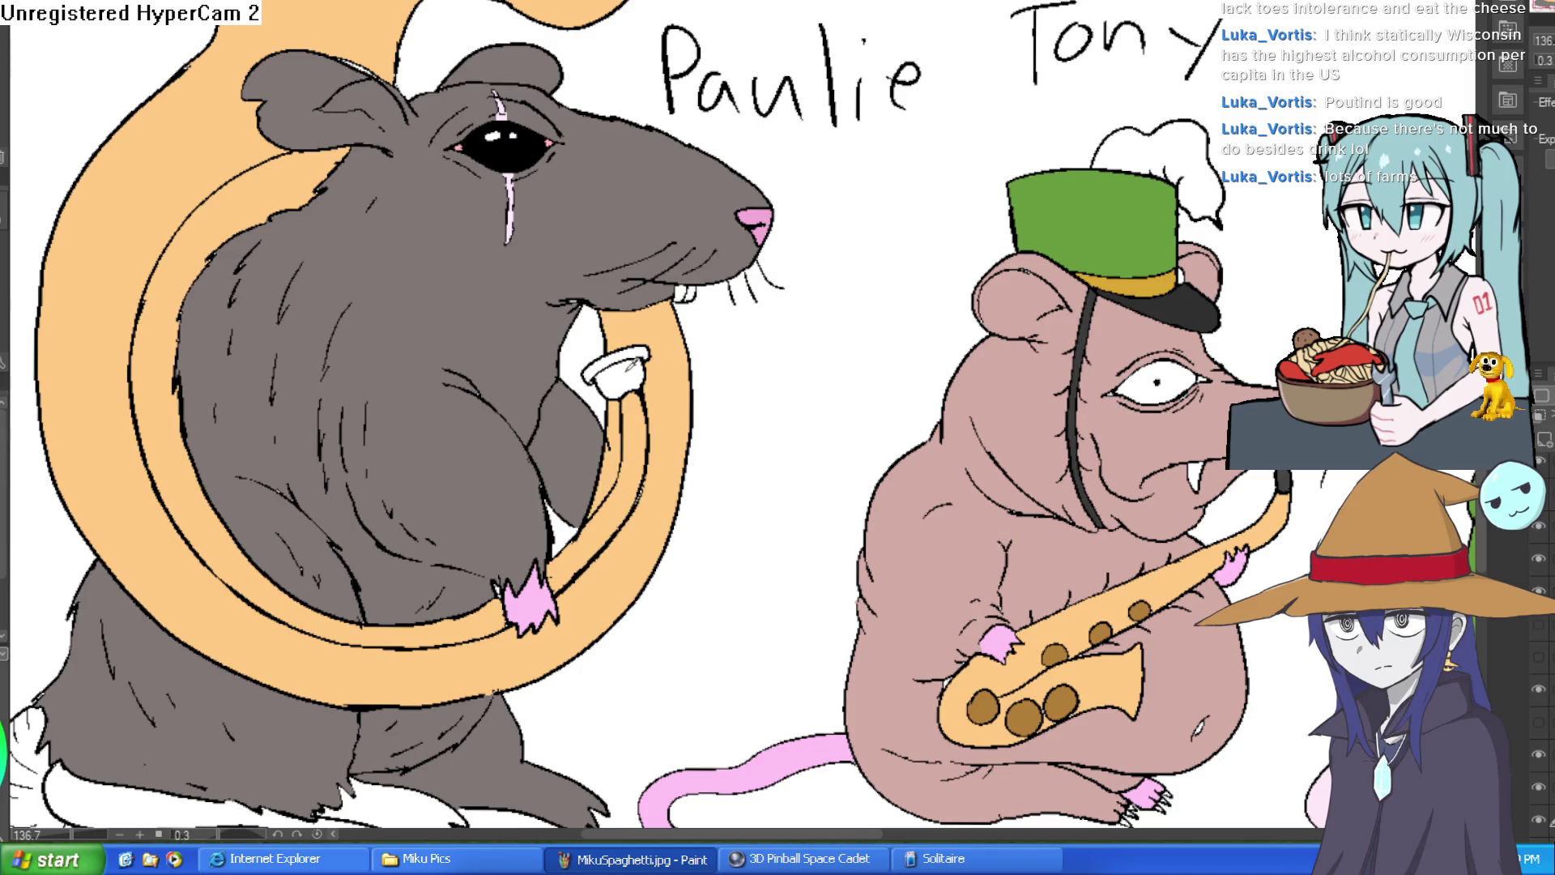
{"action": "left_click", "coordinate": [617, 384]}
{"action": "left_click", "coordinate": [622, 360]}
{"action": "scroll", "coordinate": [874, 306], "scroll_direction": "down", "scroll_amount": 3}
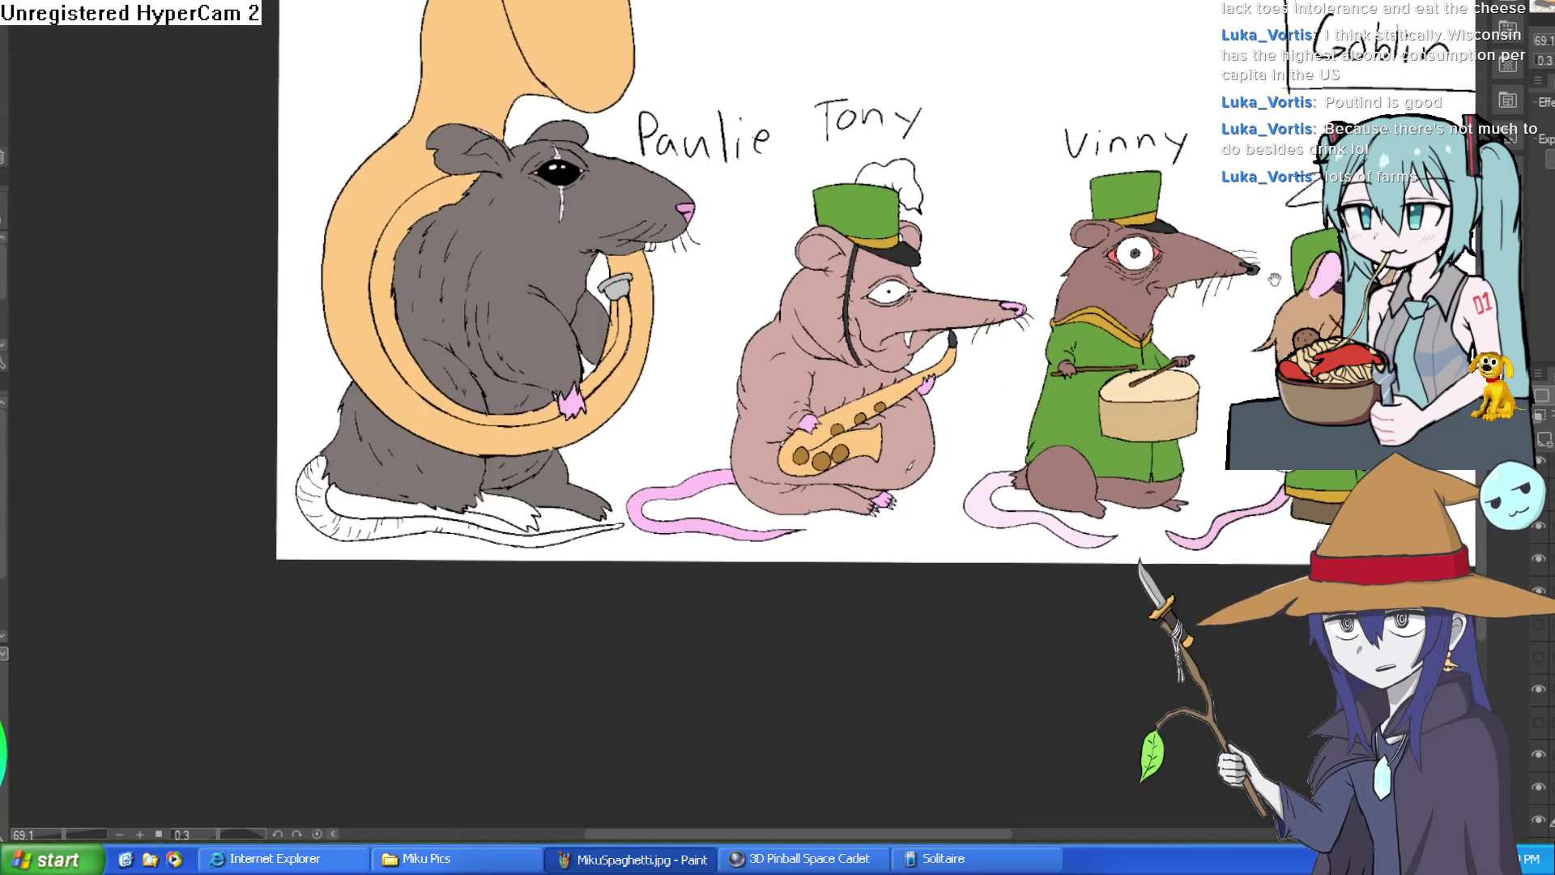
{"action": "left_click_drag", "start_coordinate": [810, 324], "coordinate": [571, 255]}
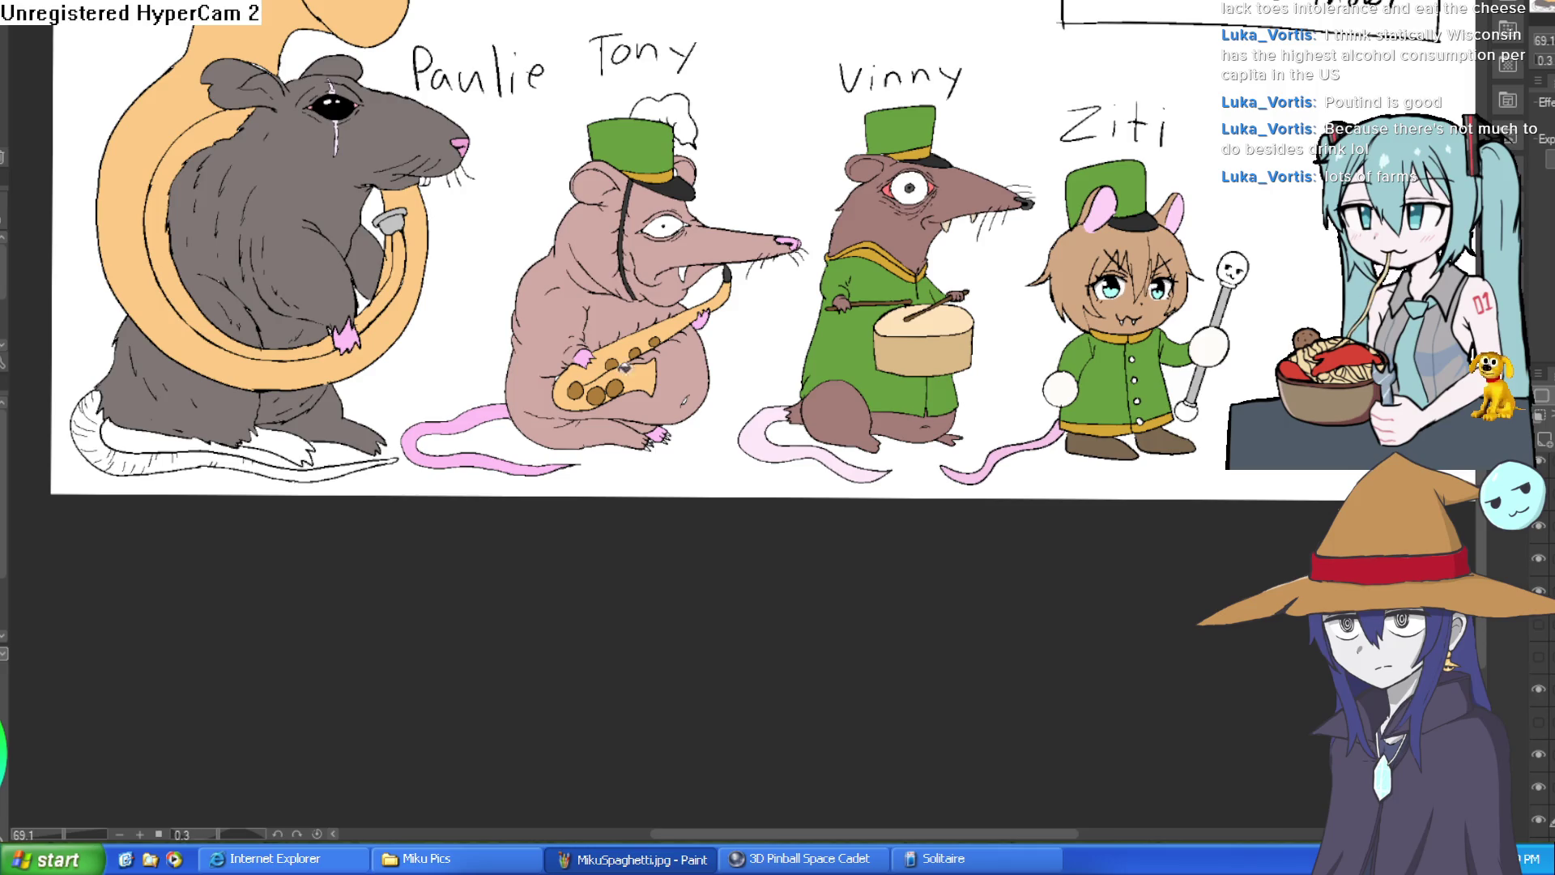
{"action": "scroll", "coordinate": [1232, 268], "scroll_direction": "up", "scroll_amount": 5}
Step: Color the skull head and bottom ball of Ziti's staff light blue
{"action": "scroll", "coordinate": [1209, 195], "scroll_direction": "up", "scroll_amount": 1}
{"action": "left_click", "coordinate": [1209, 195]}
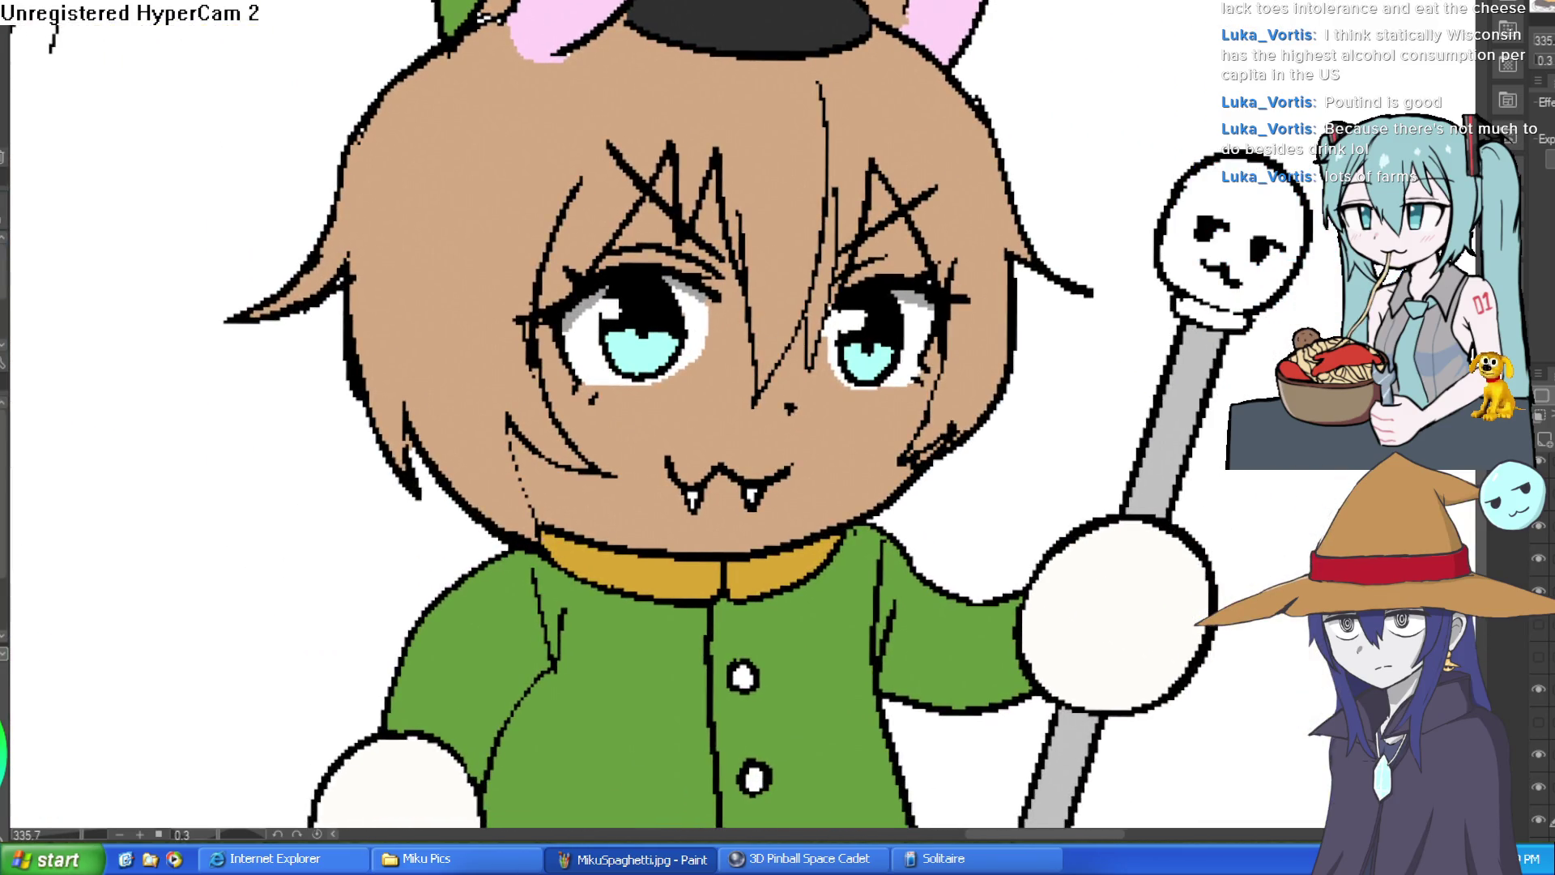
{"action": "left_click", "coordinate": [1271, 260]}
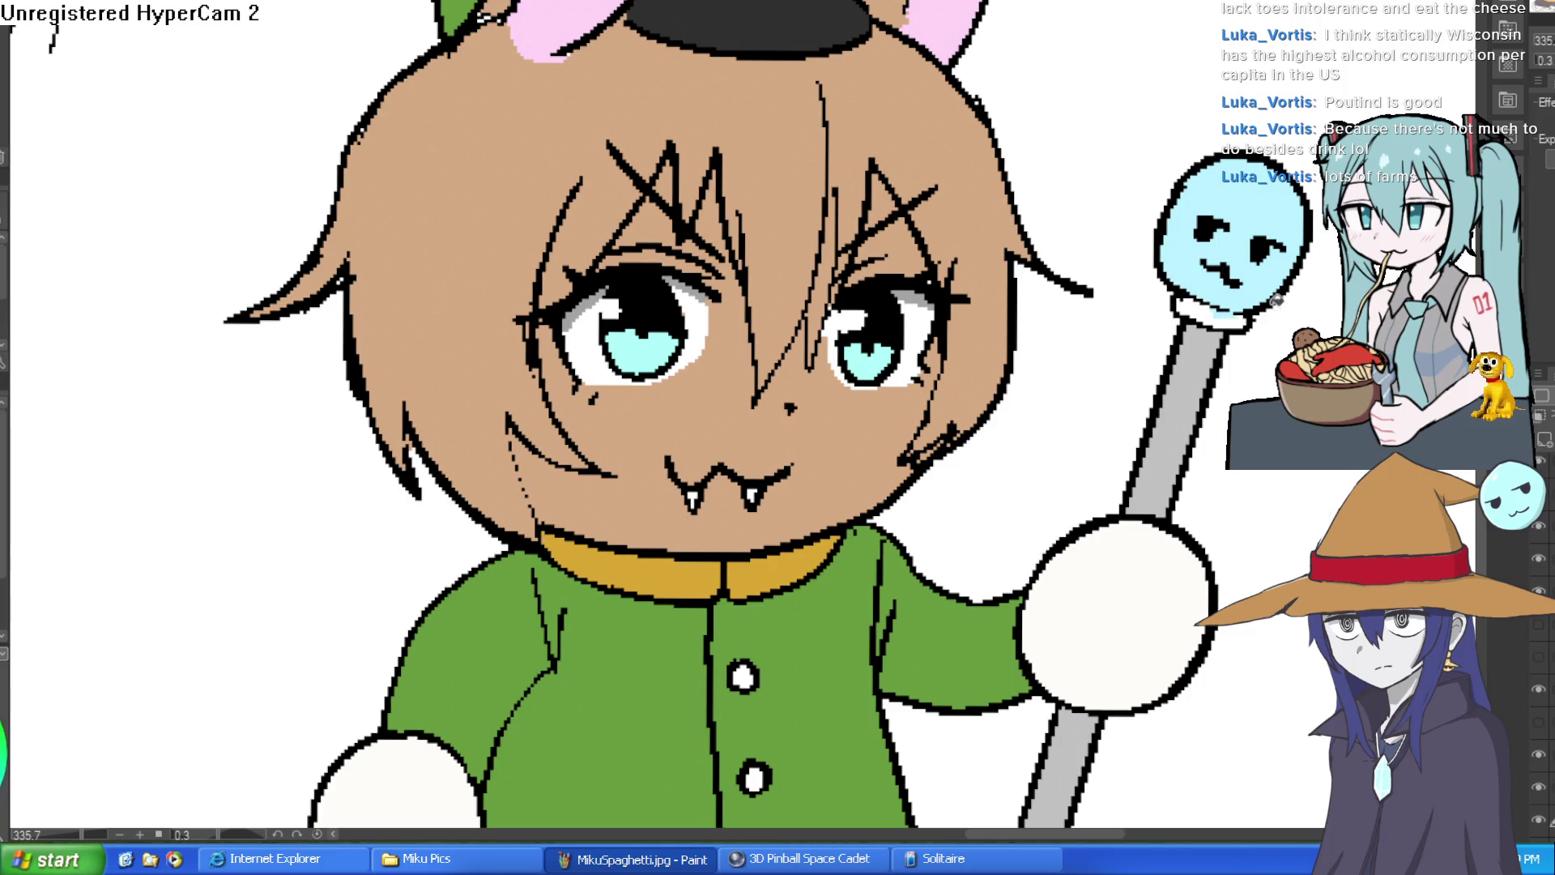
{"action": "scroll", "coordinate": [1175, 445], "scroll_direction": "down", "scroll_amount": 5}
{"action": "left_click", "coordinate": [1118, 538]}
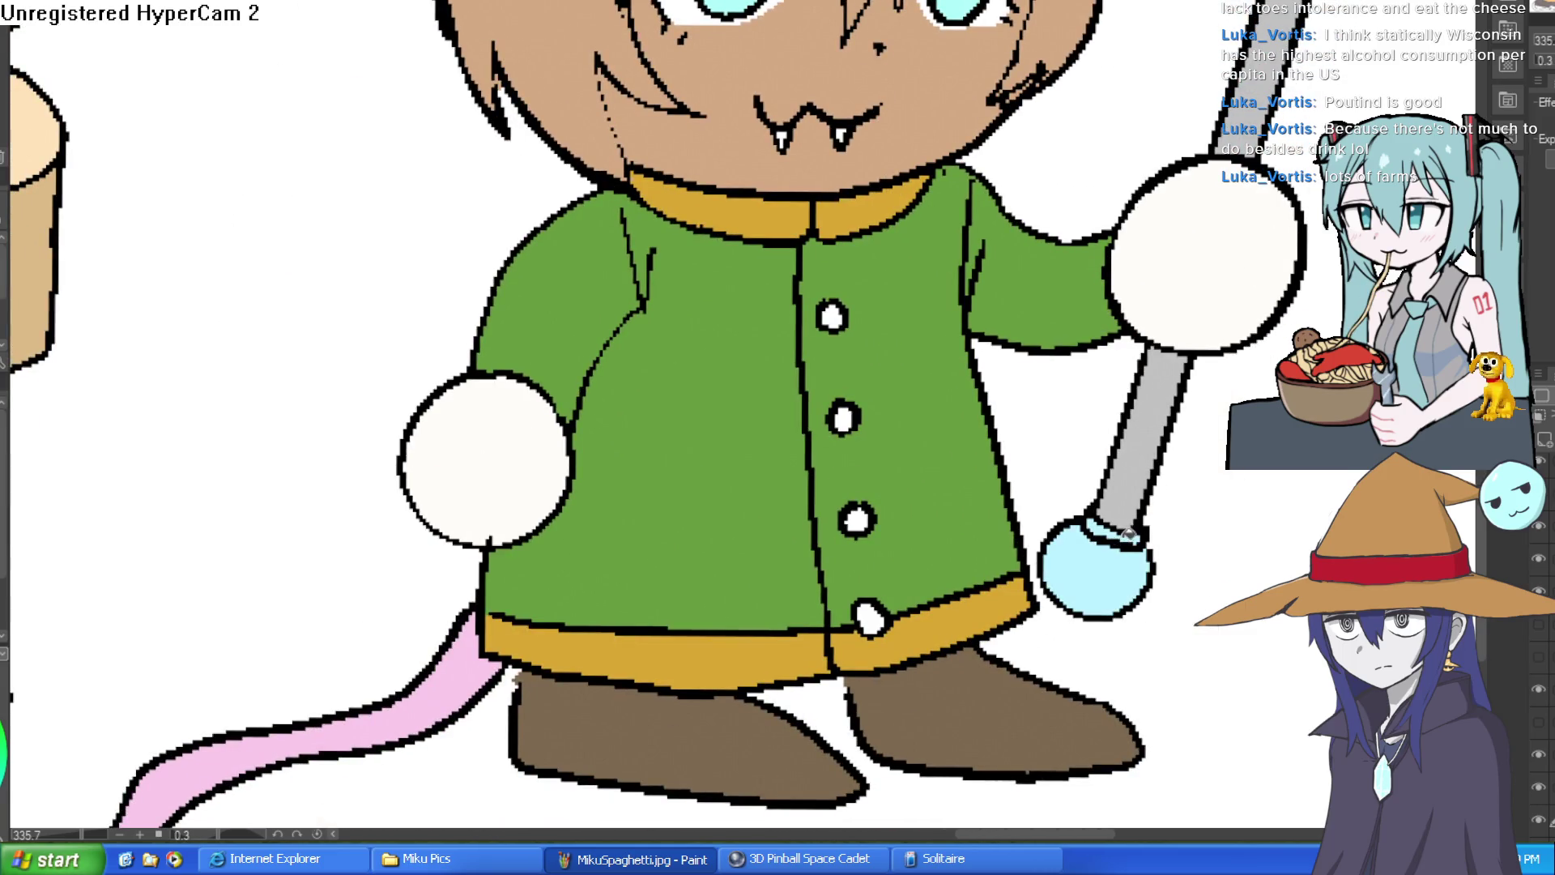
Step: Zoom out and pan over to Paulie with the tuba and Tony with the sax
{"action": "scroll", "coordinate": [1191, 243], "scroll_direction": "up", "scroll_amount": 5}
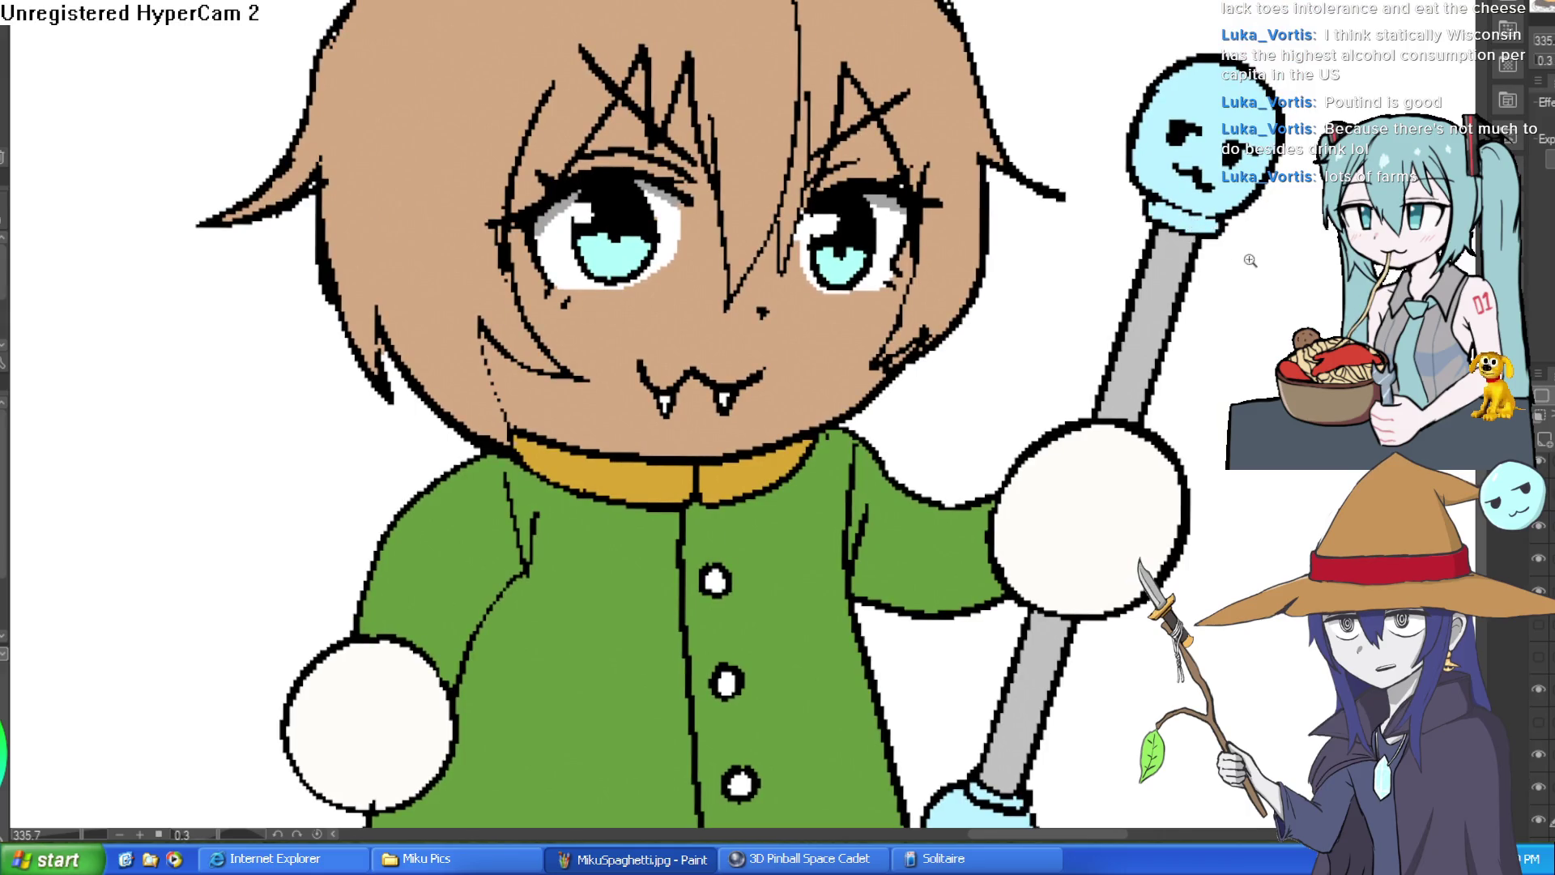
{"action": "scroll", "coordinate": [1198, 227], "scroll_direction": "down", "scroll_amount": 3}
{"action": "scroll", "coordinate": [1212, 299], "scroll_direction": "down", "scroll_amount": 3}
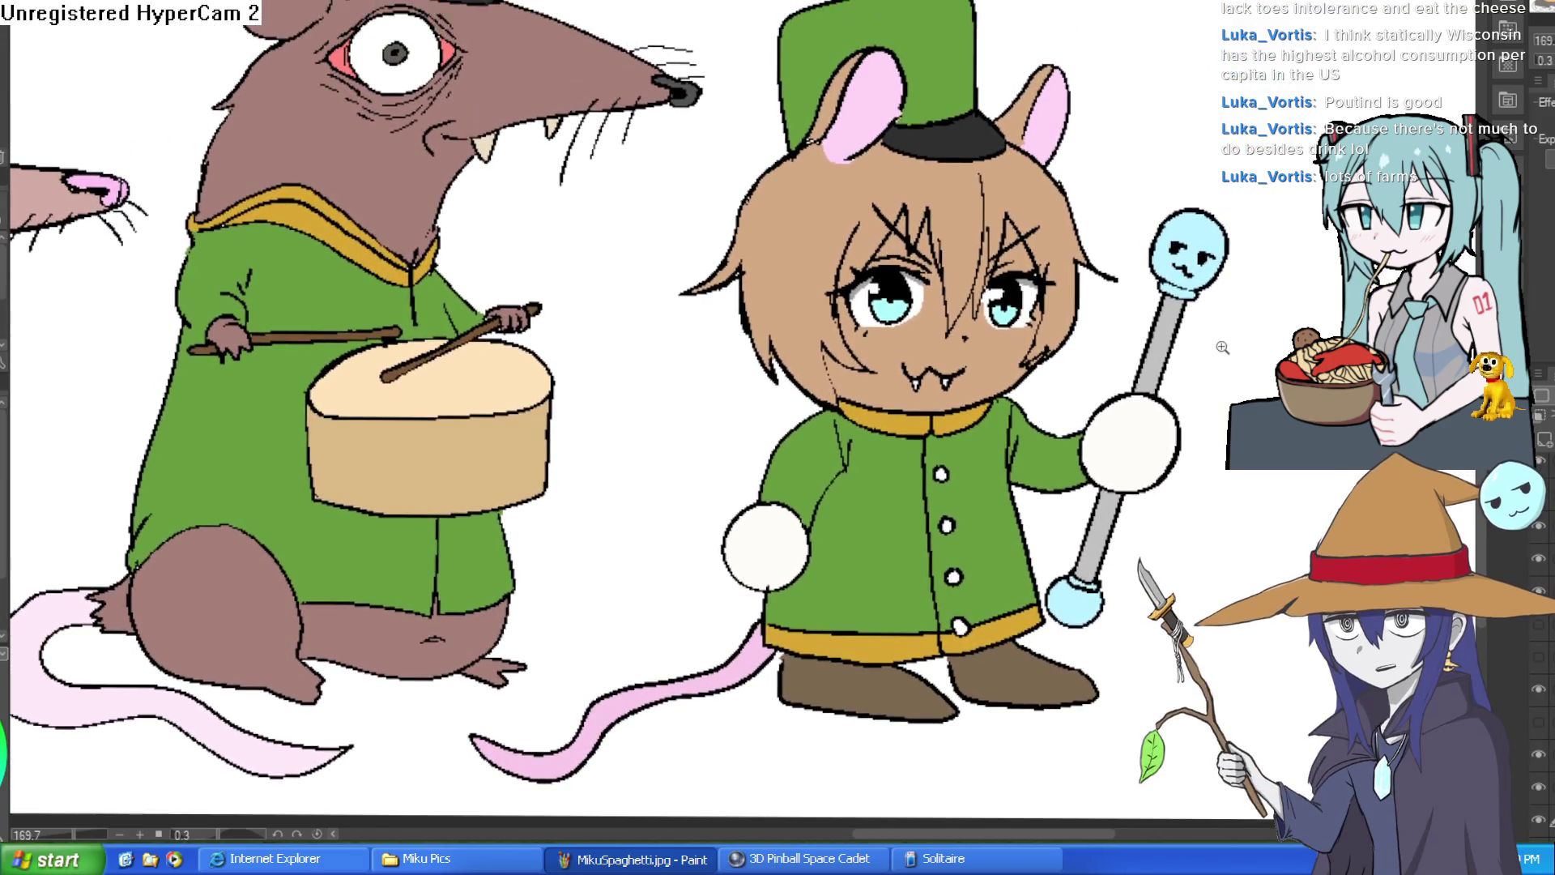
{"action": "scroll", "coordinate": [1126, 203], "scroll_direction": "up", "scroll_amount": 1}
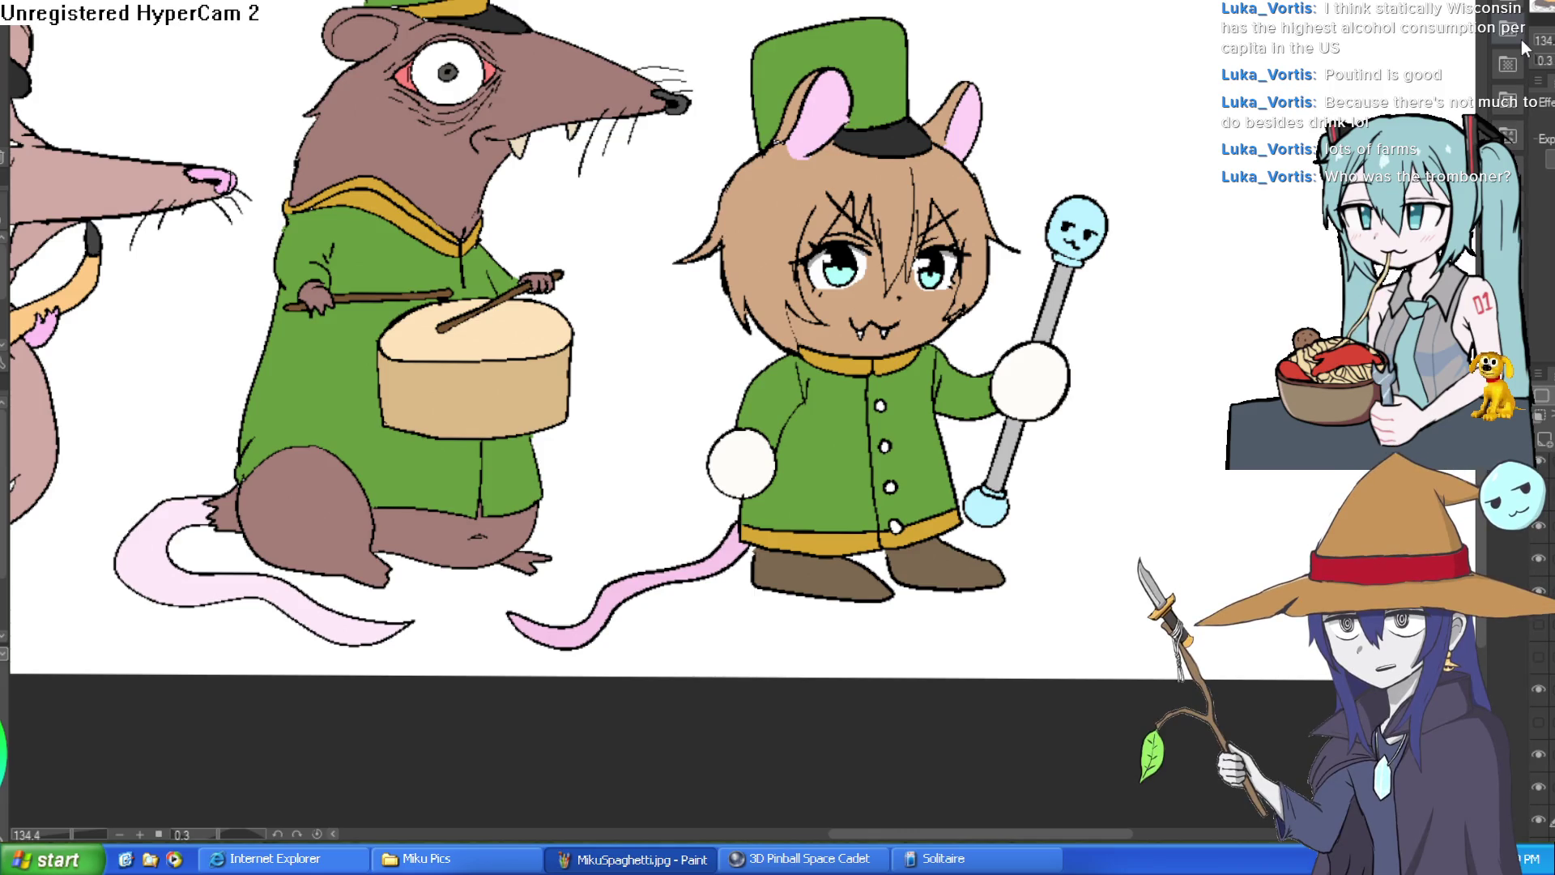
{"action": "left_click_drag", "start_coordinate": [221, 326], "coordinate": [1196, 448]}
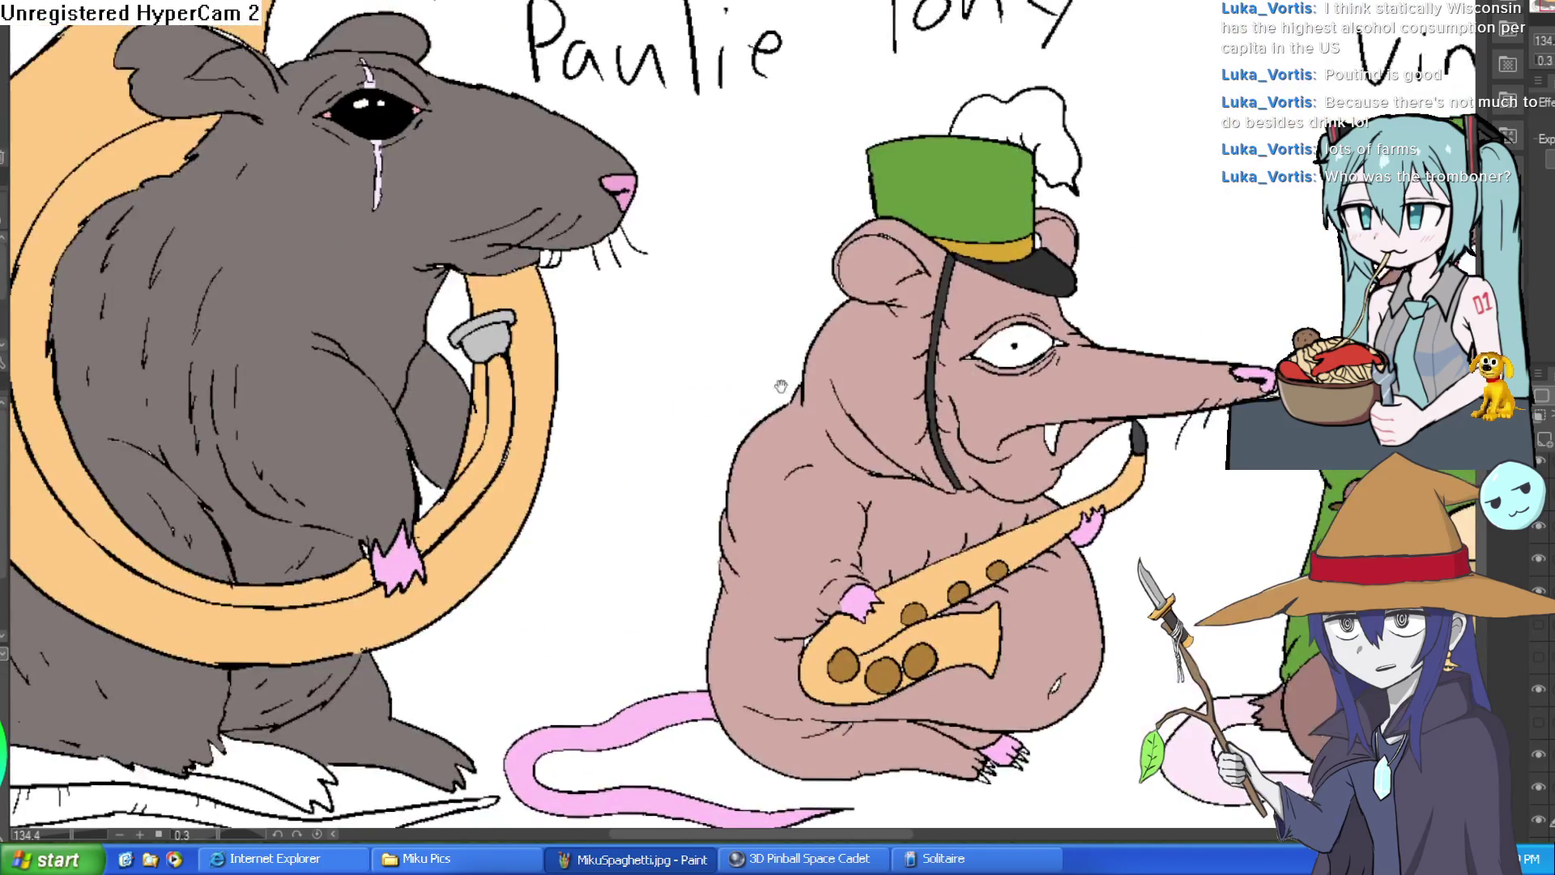
Step: Zoom out and shift the view slightly toward the rat name labels
{"action": "scroll", "coordinate": [907, 486], "scroll_direction": "down", "scroll_amount": 4}
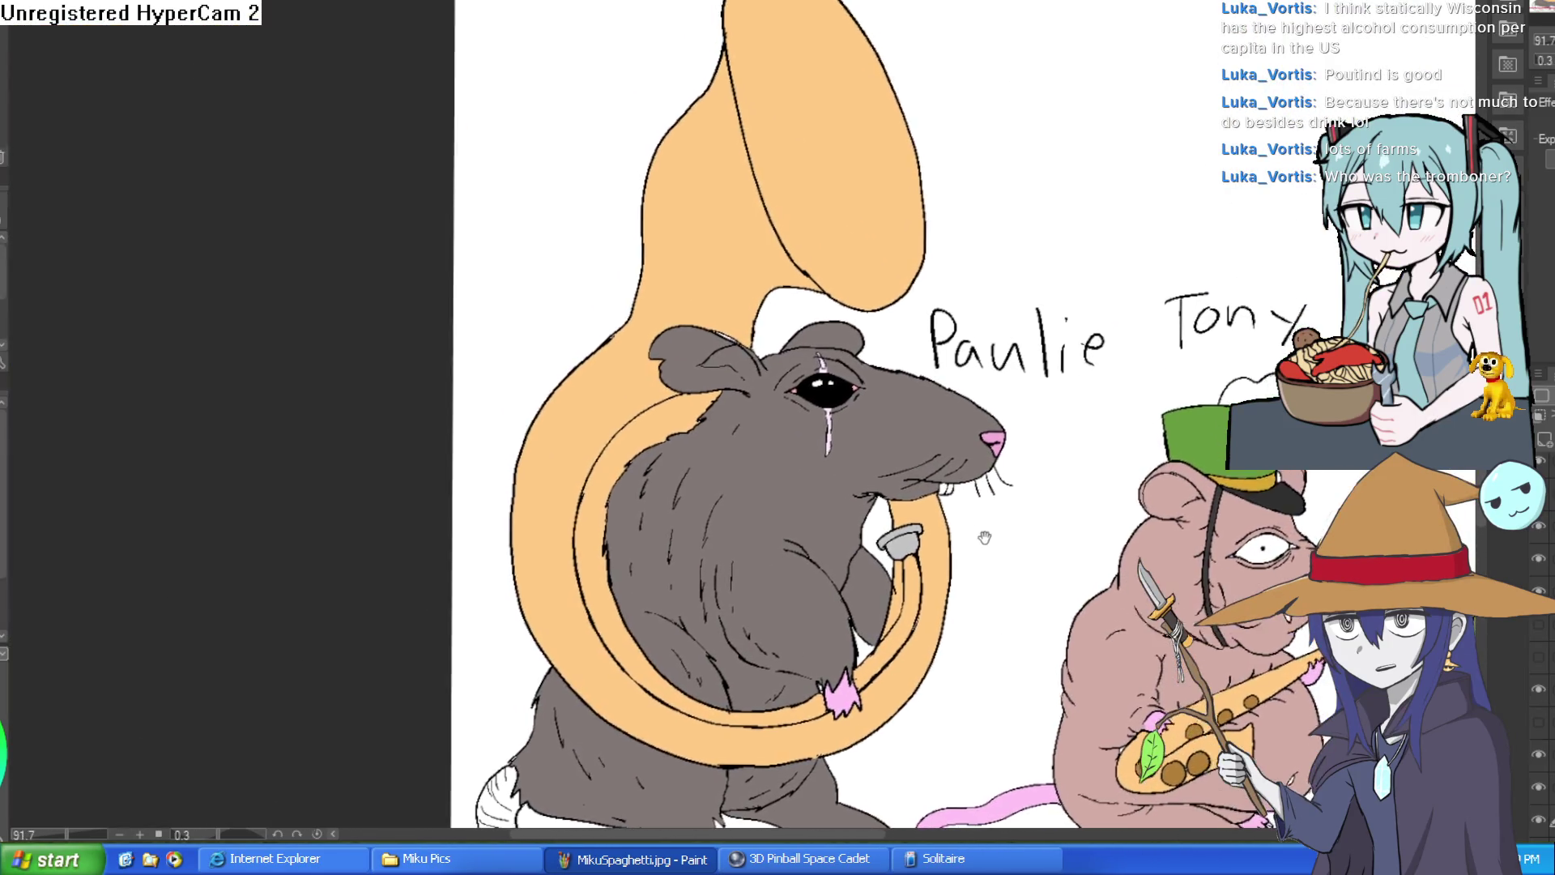
{"action": "left_click_drag", "start_coordinate": [985, 537], "coordinate": [971, 495]}
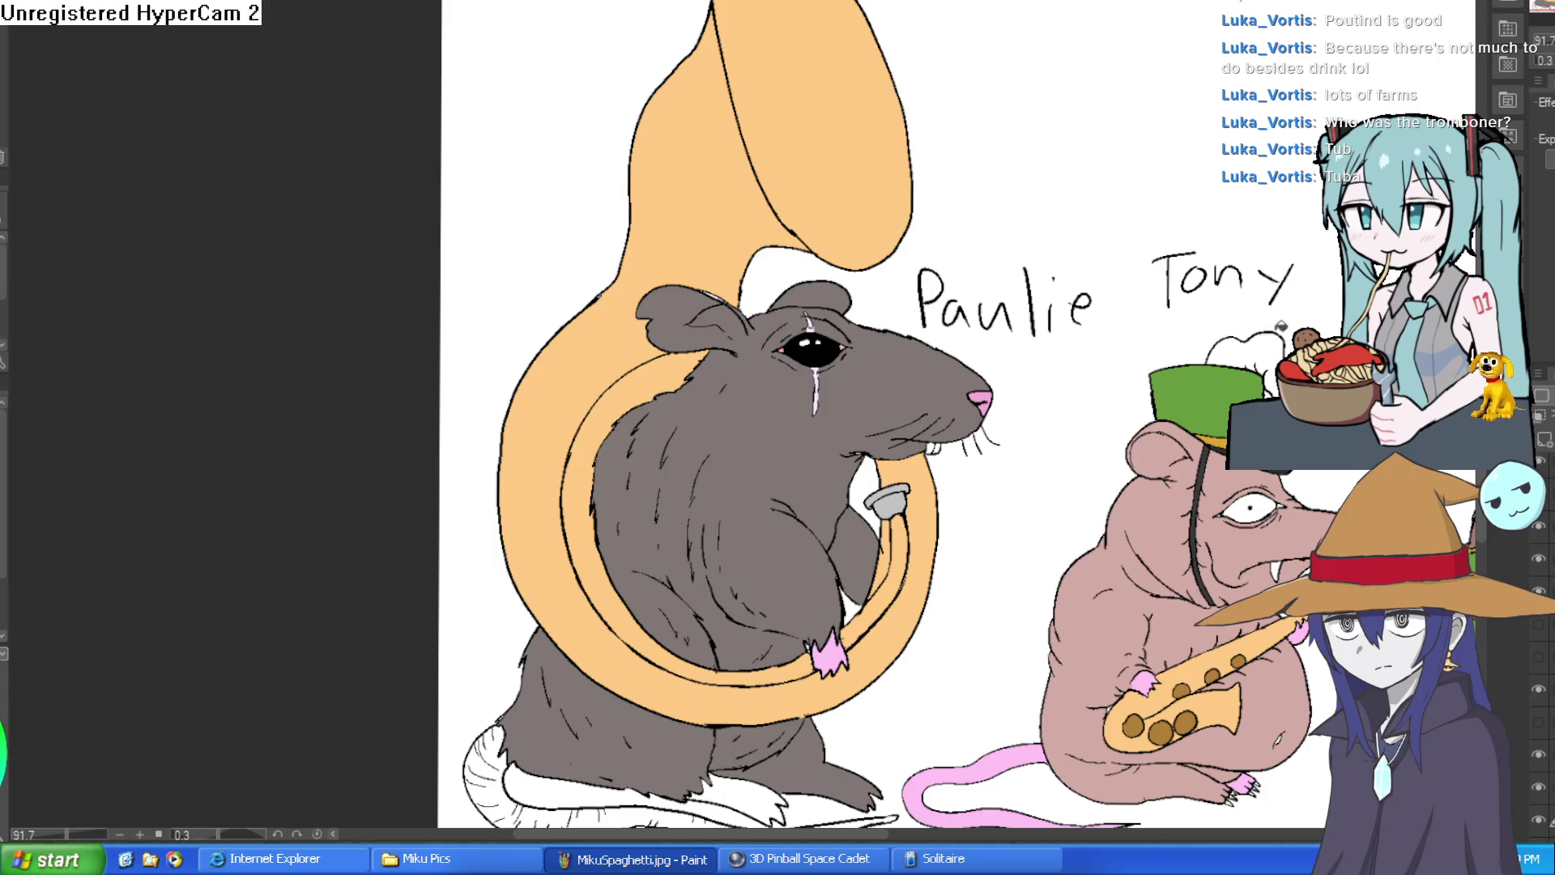
{"action": "scroll", "coordinate": [1277, 330], "scroll_direction": "down", "scroll_amount": 3}
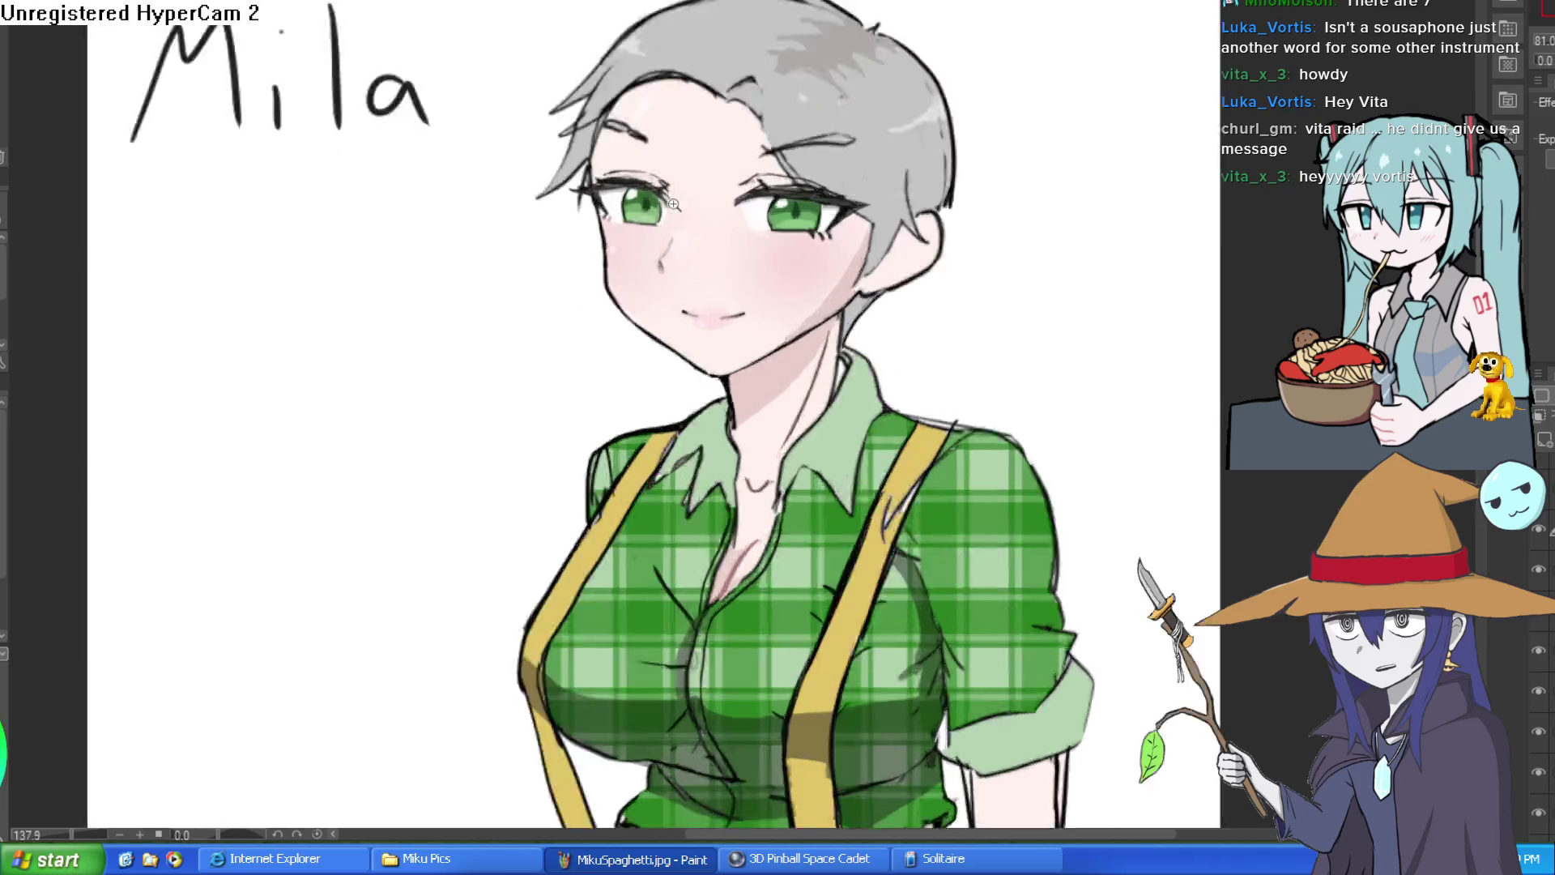
Step: Switch back to Mila's drawing and ink a line along her left cheek and jawline
{"action": "scroll", "coordinate": [674, 205], "scroll_direction": "up", "scroll_amount": 5}
{"action": "scroll", "coordinate": [674, 205], "scroll_direction": "down", "scroll_amount": 5}
{"action": "scroll", "coordinate": [1009, 198], "scroll_direction": "up", "scroll_amount": 3}
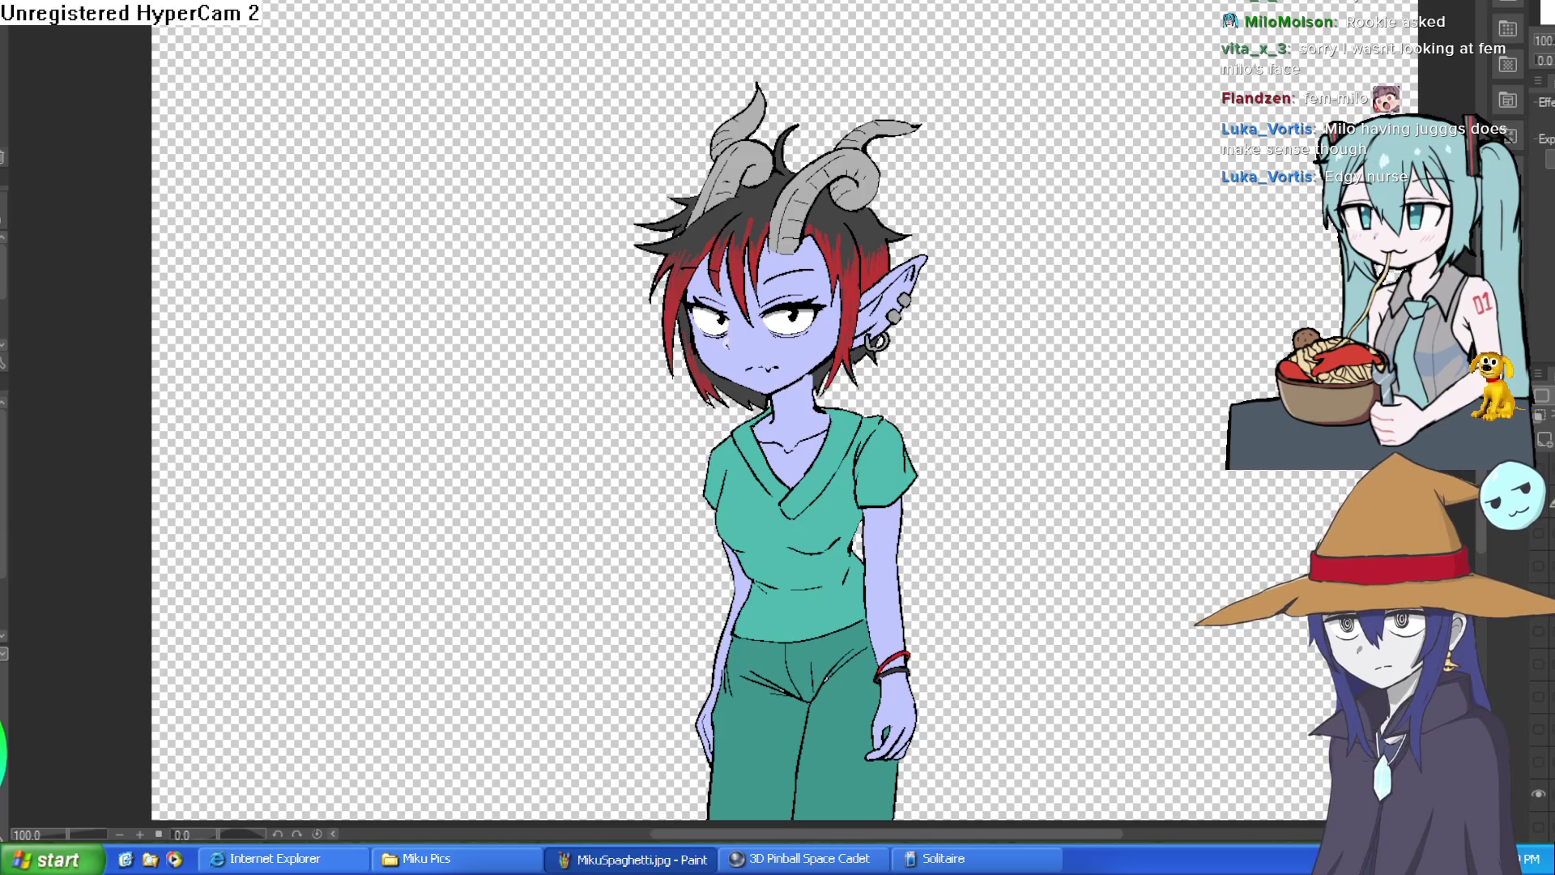
{"action": "key", "text": "ctrl+Tab"}
{"action": "scroll", "coordinate": [1086, 211], "scroll_direction": "down", "scroll_amount": 2}
{"action": "scroll", "coordinate": [1066, 98], "scroll_direction": "down", "scroll_amount": 2}
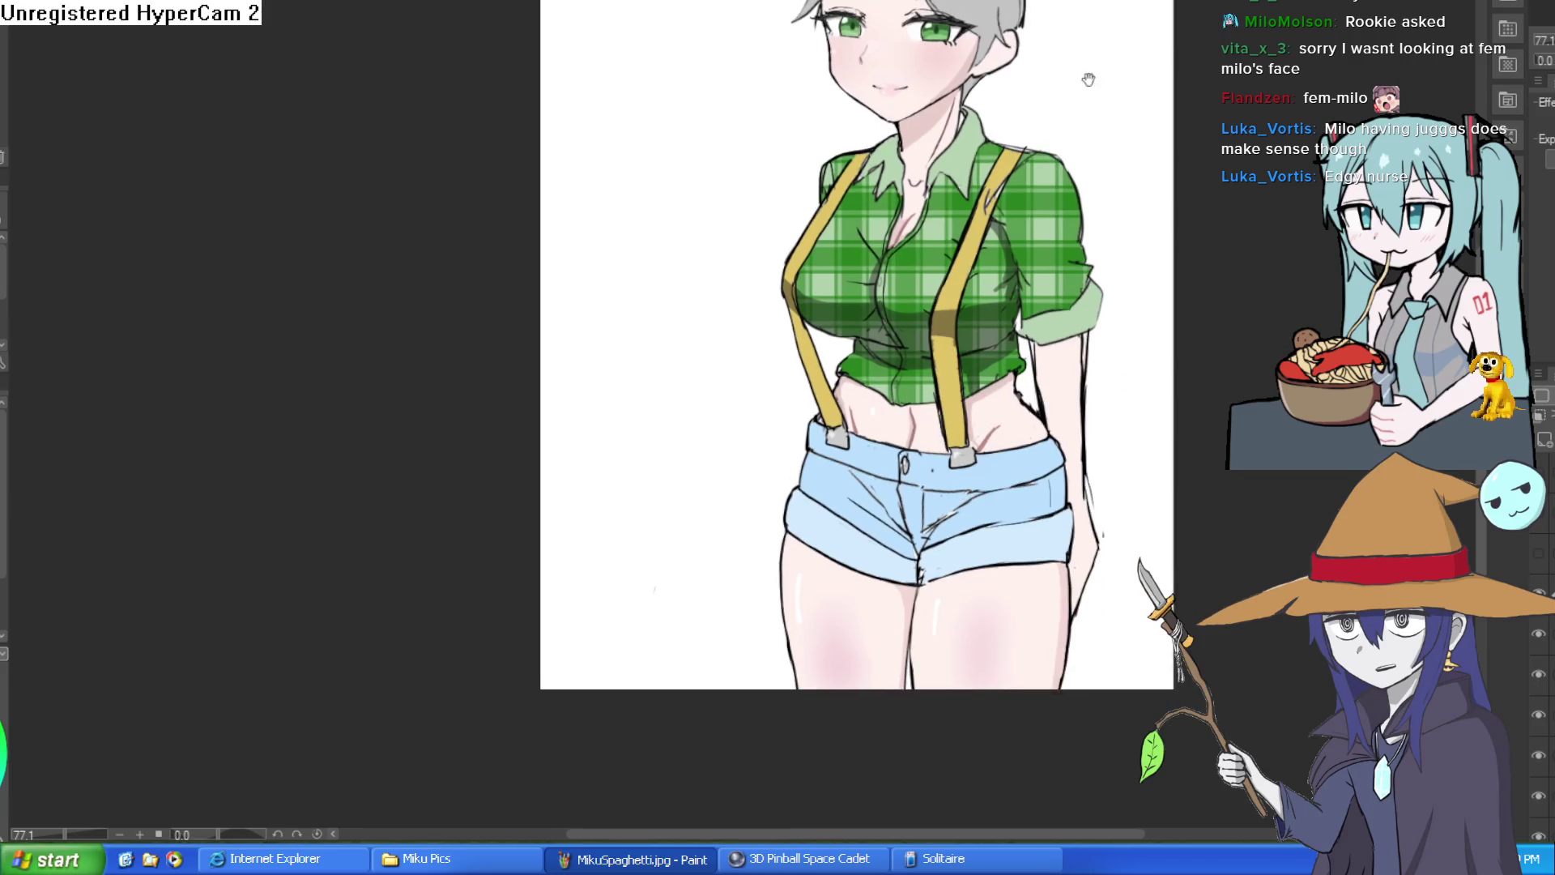
{"action": "left_click_drag", "start_coordinate": [940, 276], "coordinate": [941, 286]}
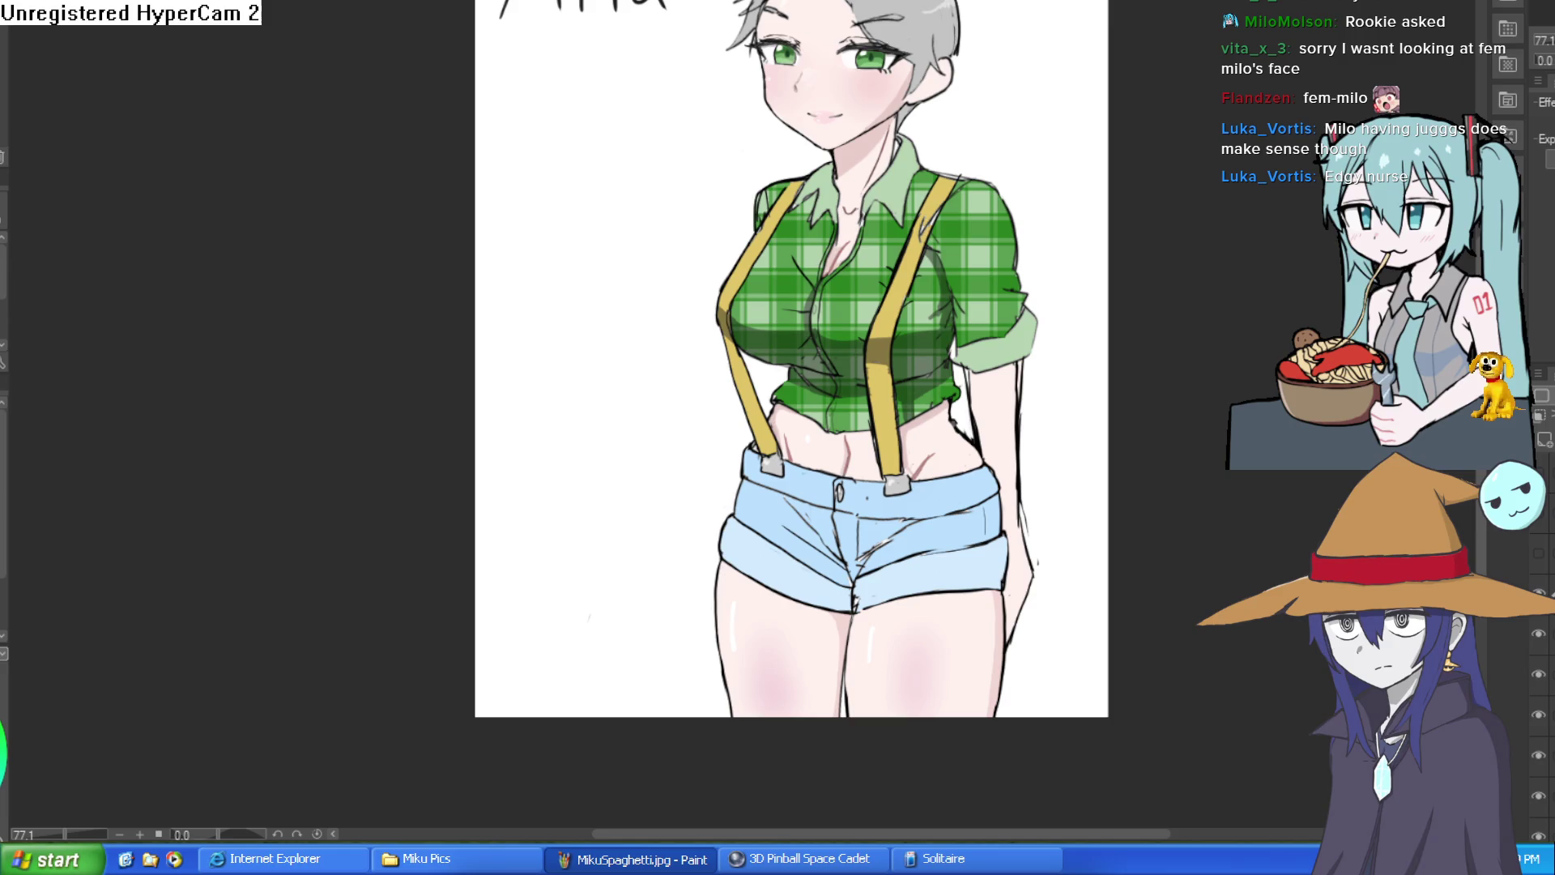
{"action": "scroll", "coordinate": [775, 86], "scroll_direction": "up", "scroll_amount": 5}
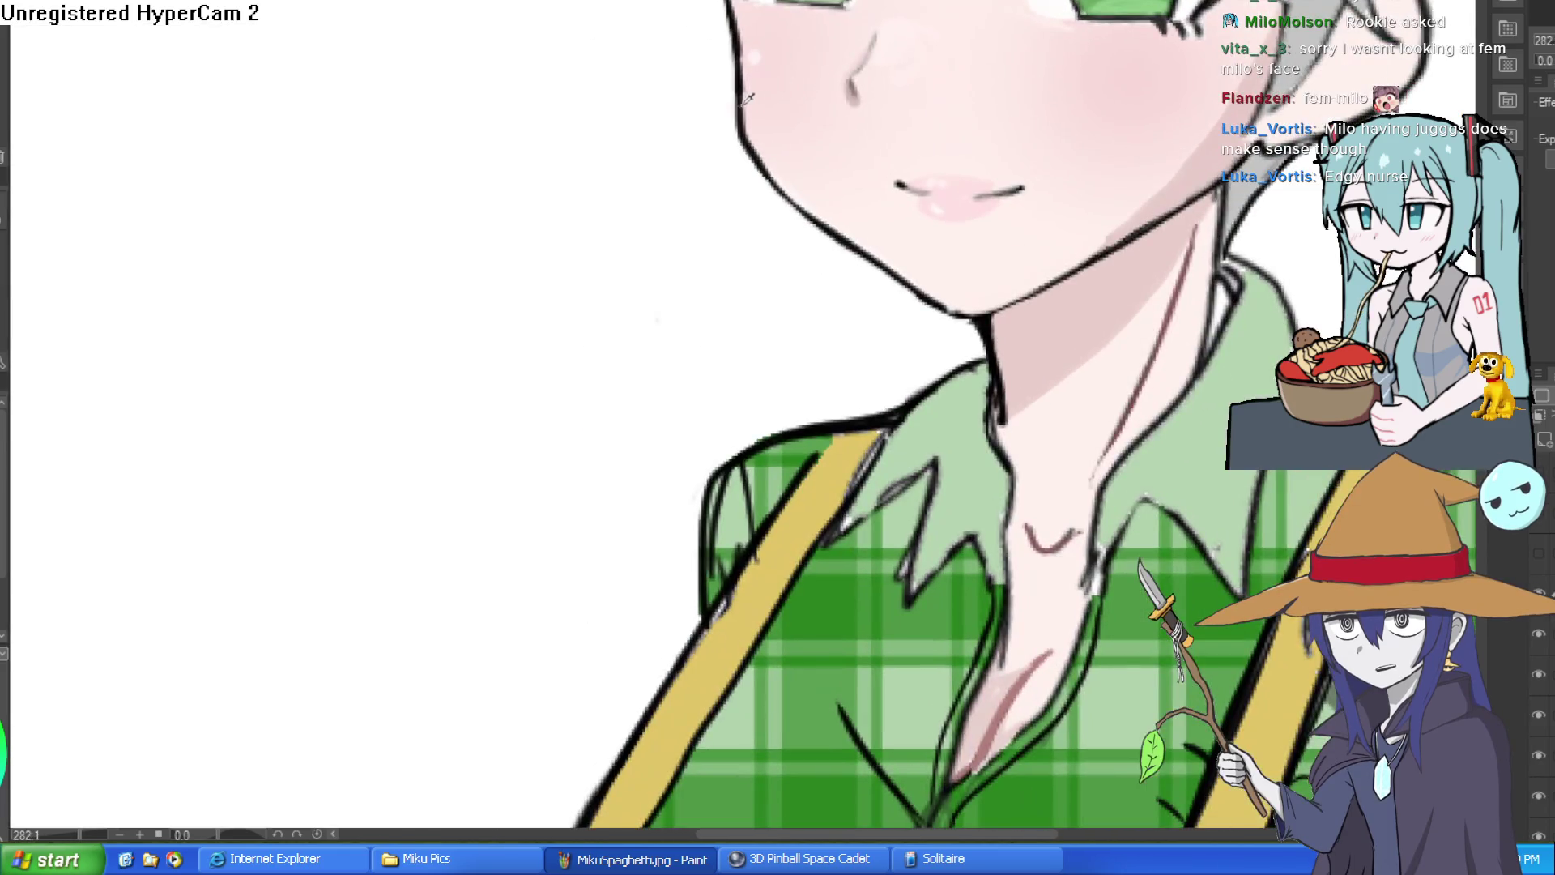
{"action": "left_click_drag", "start_coordinate": [791, 111], "coordinate": [730, 261]}
{"action": "left_click_drag", "start_coordinate": [636, 56], "coordinate": [595, 39]}
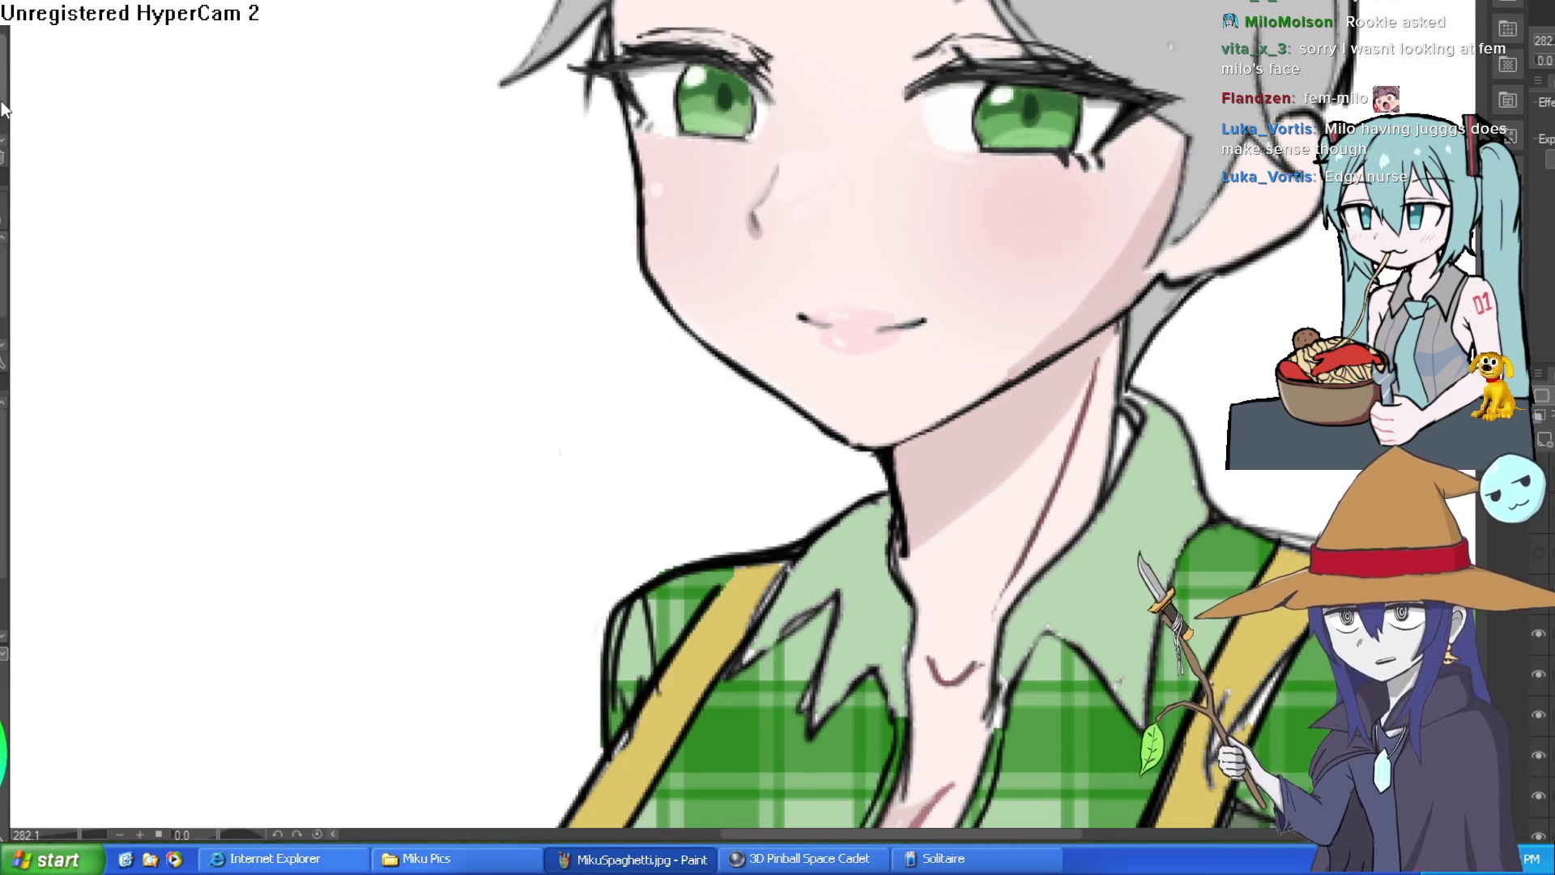
{"action": "mouse_move", "coordinate": [623, 99]}
{"action": "left_mouse_down"}
{"action": "mouse_move", "coordinate": [635, 226]}
{"action": "mouse_move", "coordinate": [806, 400]}
{"action": "mouse_move", "coordinate": [881, 425]}
{"action": "mouse_move", "coordinate": [993, 383]}
{"action": "left_mouse_up"}
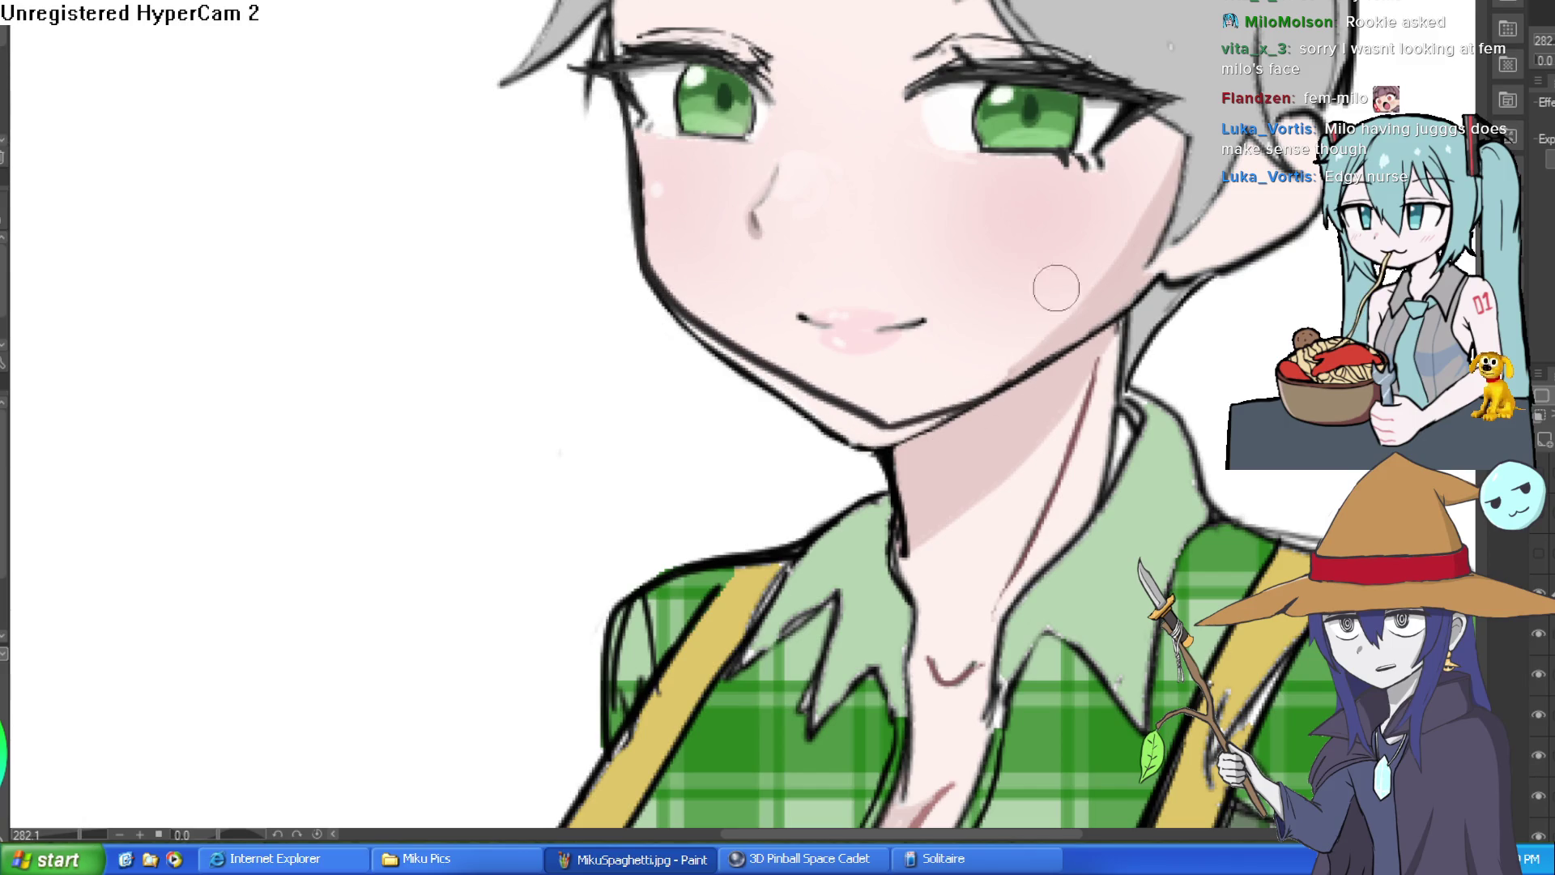
Step: Reframe Mila's full figure and set the view to 100 percent
{"action": "scroll", "coordinate": [1054, 292], "scroll_direction": "down", "scroll_amount": 3}
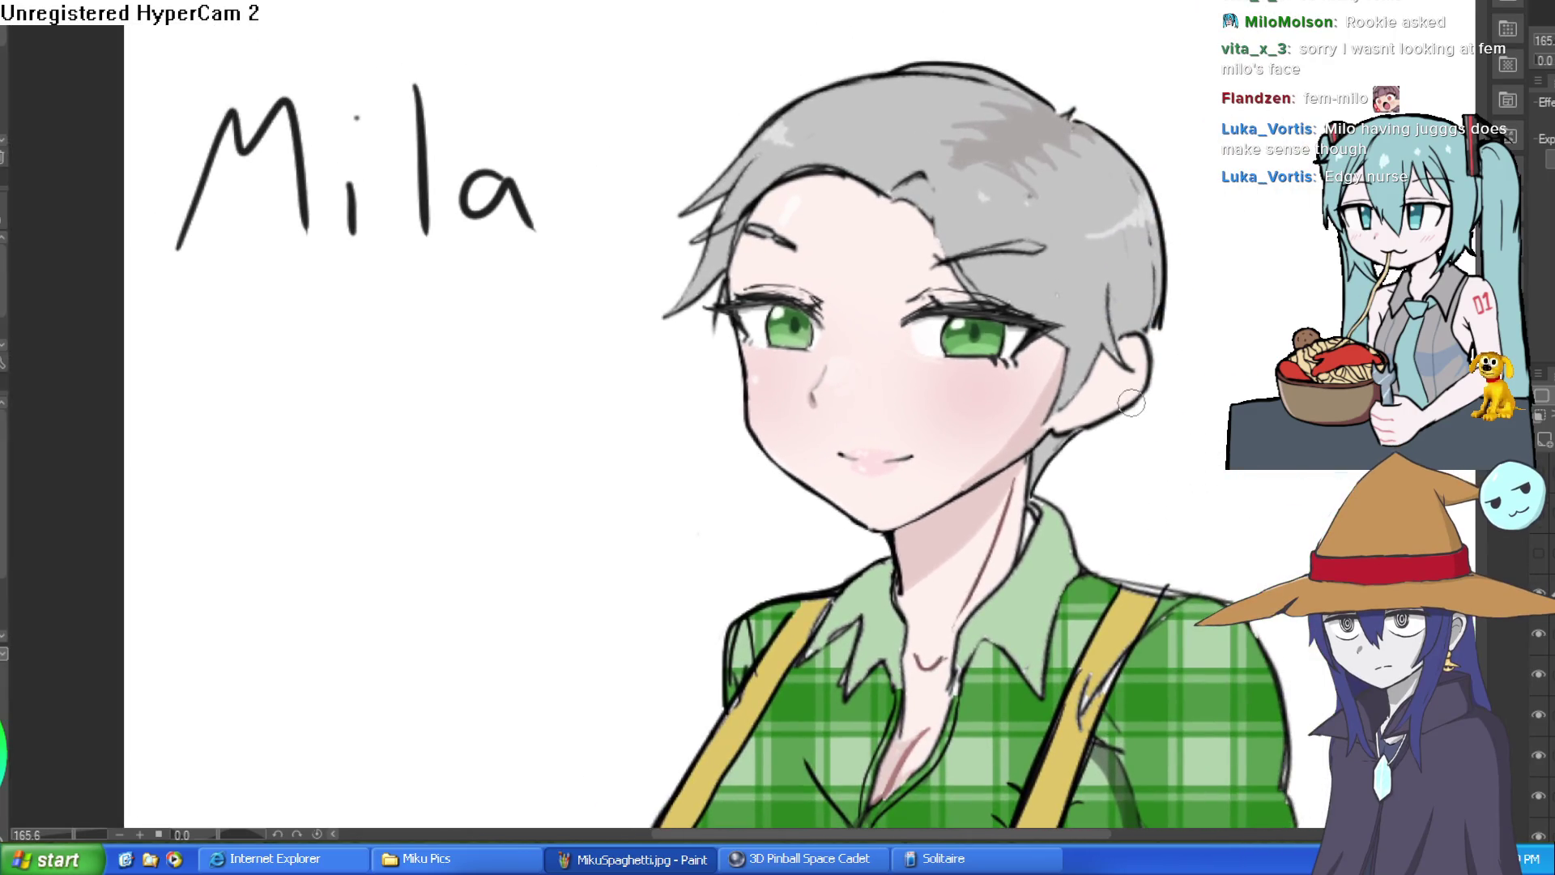
{"action": "left_click_drag", "start_coordinate": [1132, 402], "coordinate": [1053, 89]}
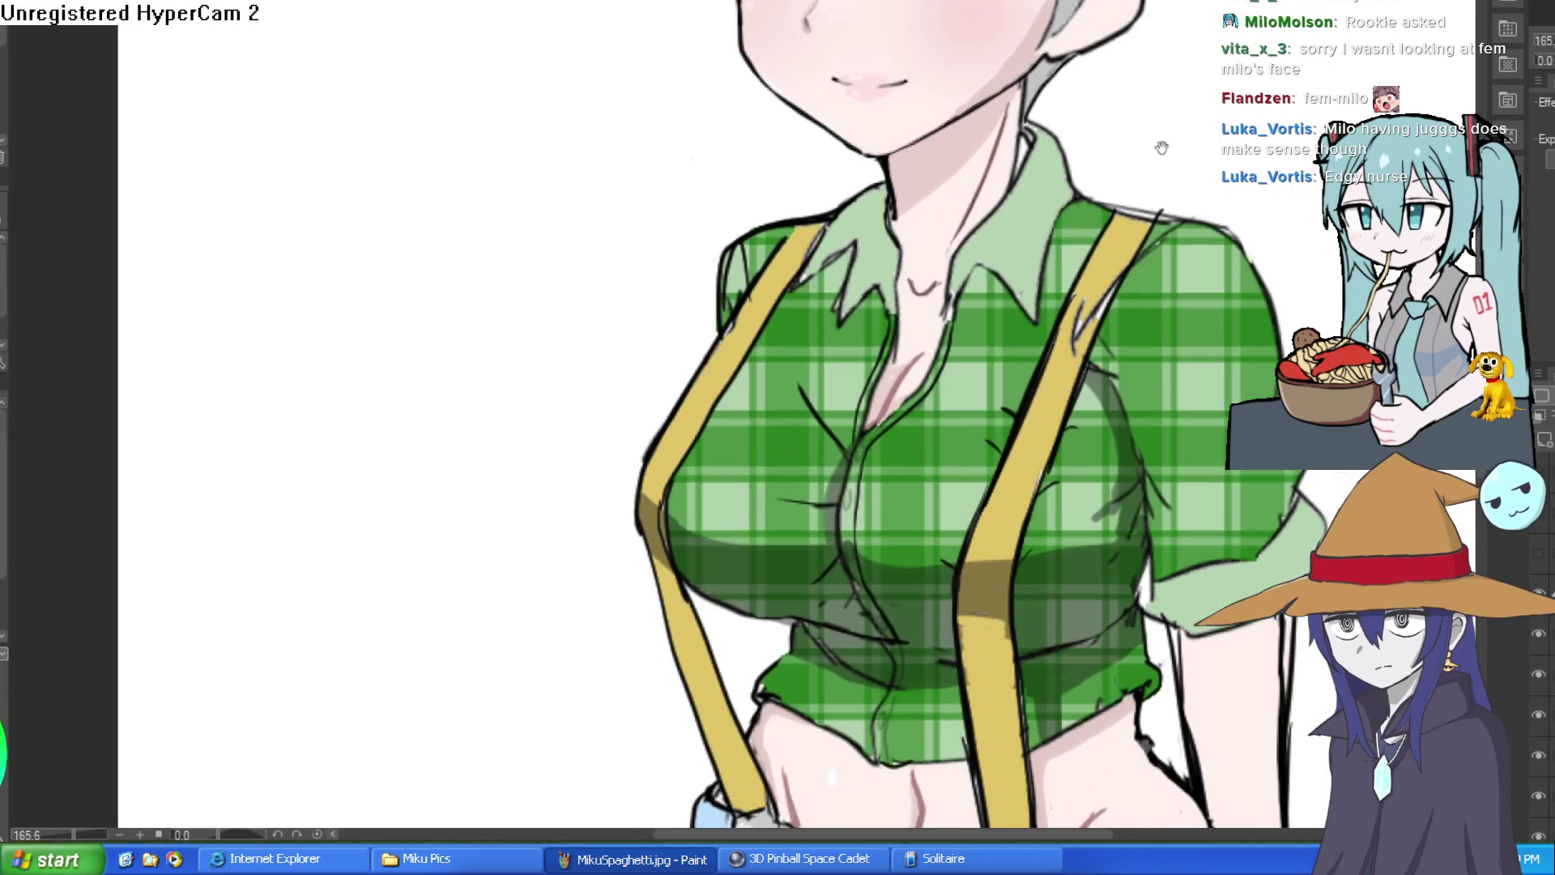
{"action": "scroll", "coordinate": [833, 152], "scroll_direction": "down", "scroll_amount": 3}
{"action": "mouse_move", "coordinate": [833, 152]}
{"action": "left_mouse_down"}
{"action": "mouse_move", "coordinate": [895, 201]}
{"action": "mouse_move", "coordinate": [1194, 264]}
{"action": "mouse_move", "coordinate": [1173, 229]}
{"action": "left_mouse_up"}
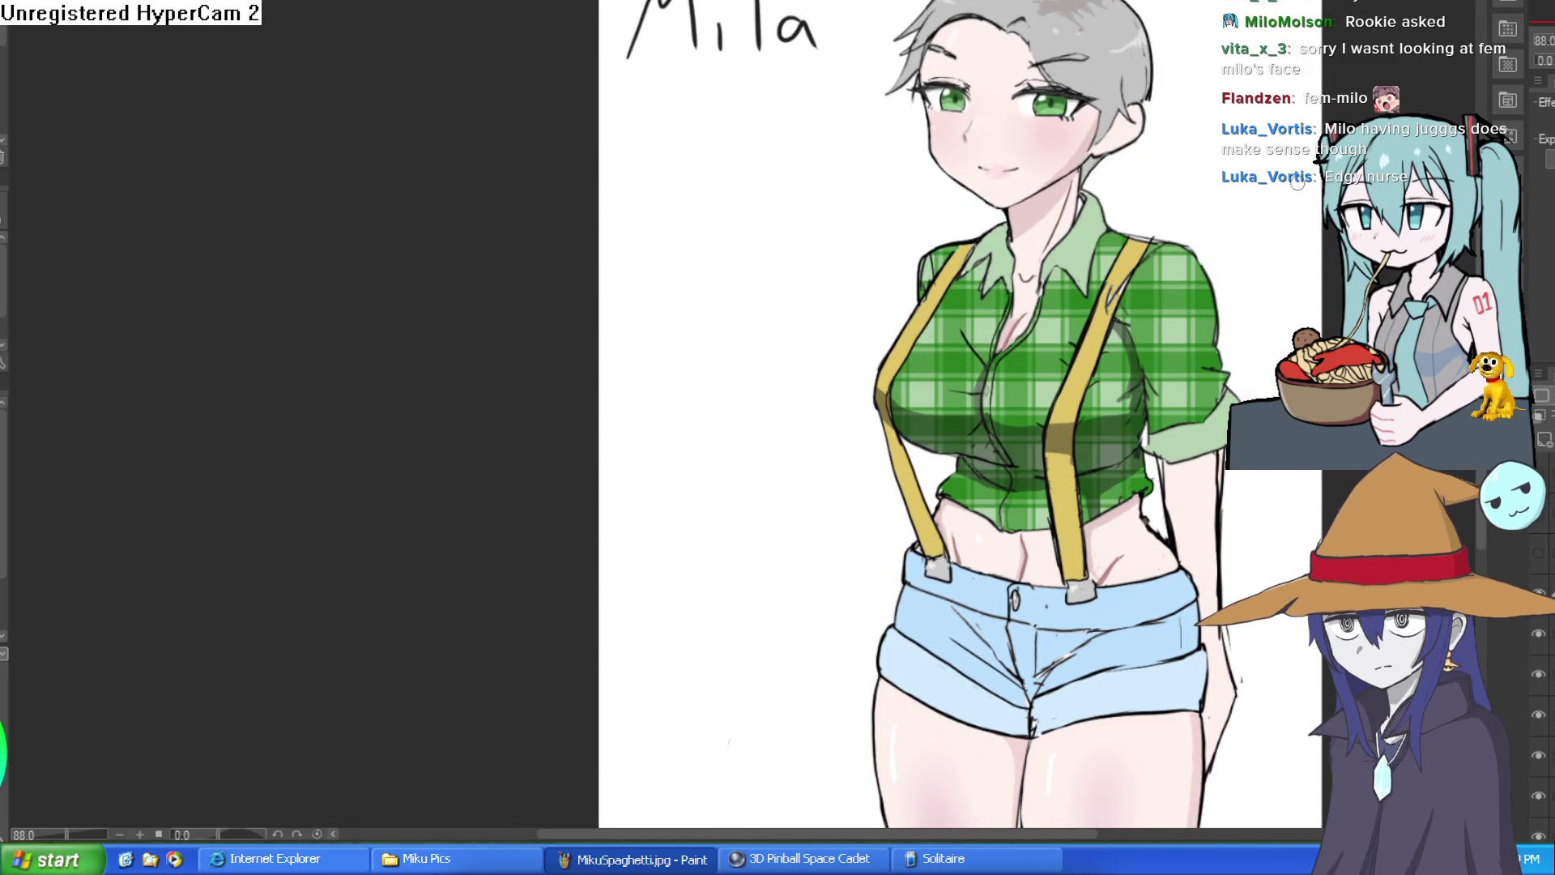
{"action": "left_click_drag", "start_coordinate": [1296, 244], "coordinate": [1223, 159]}
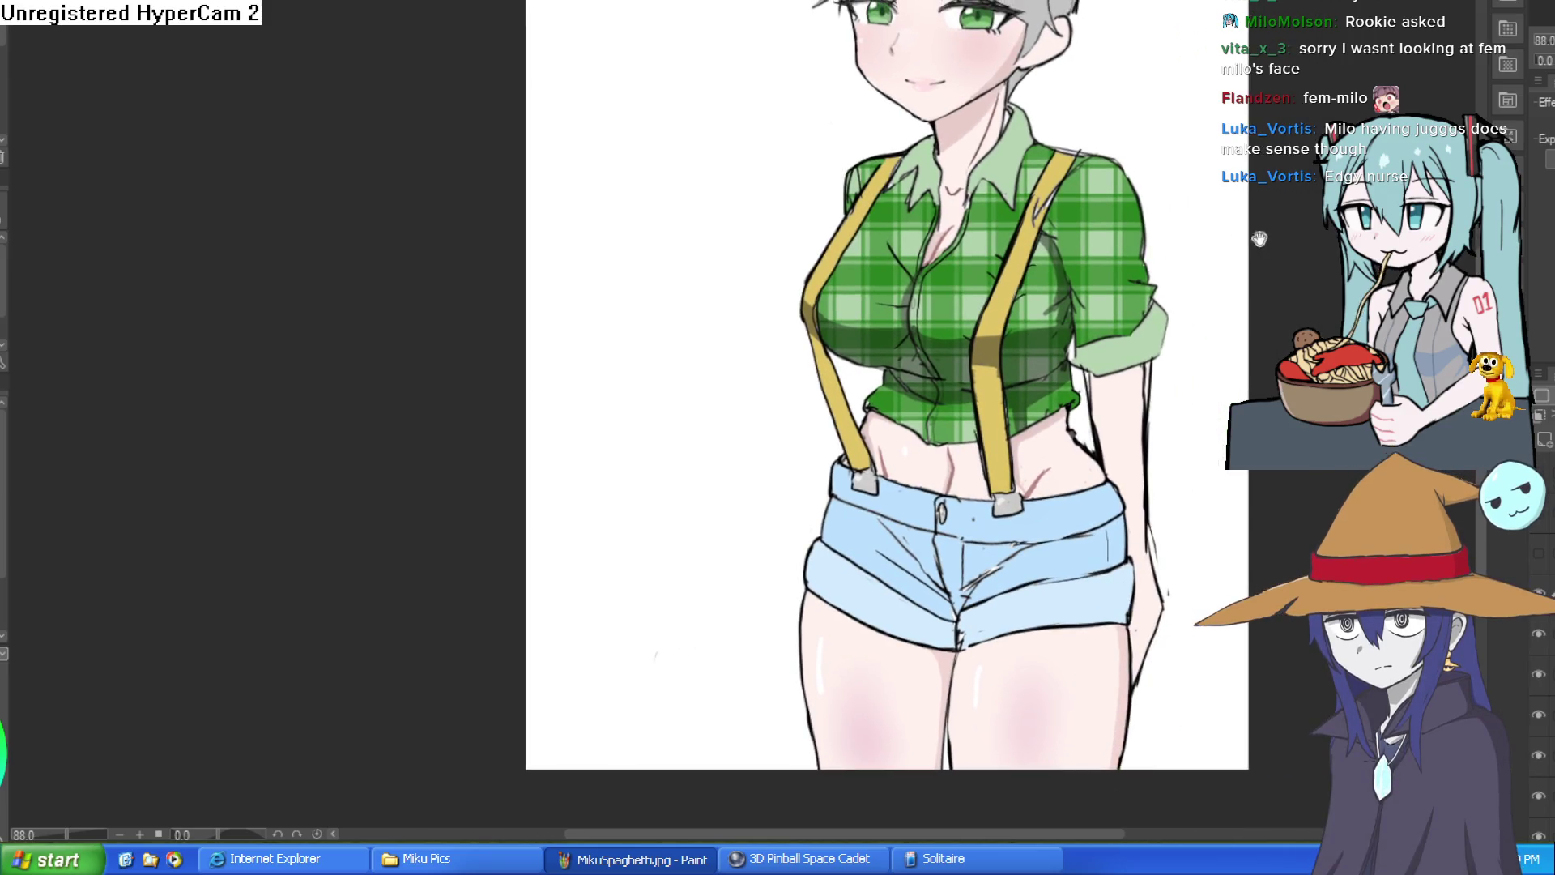
{"action": "key", "text": "ctrl+plus"}
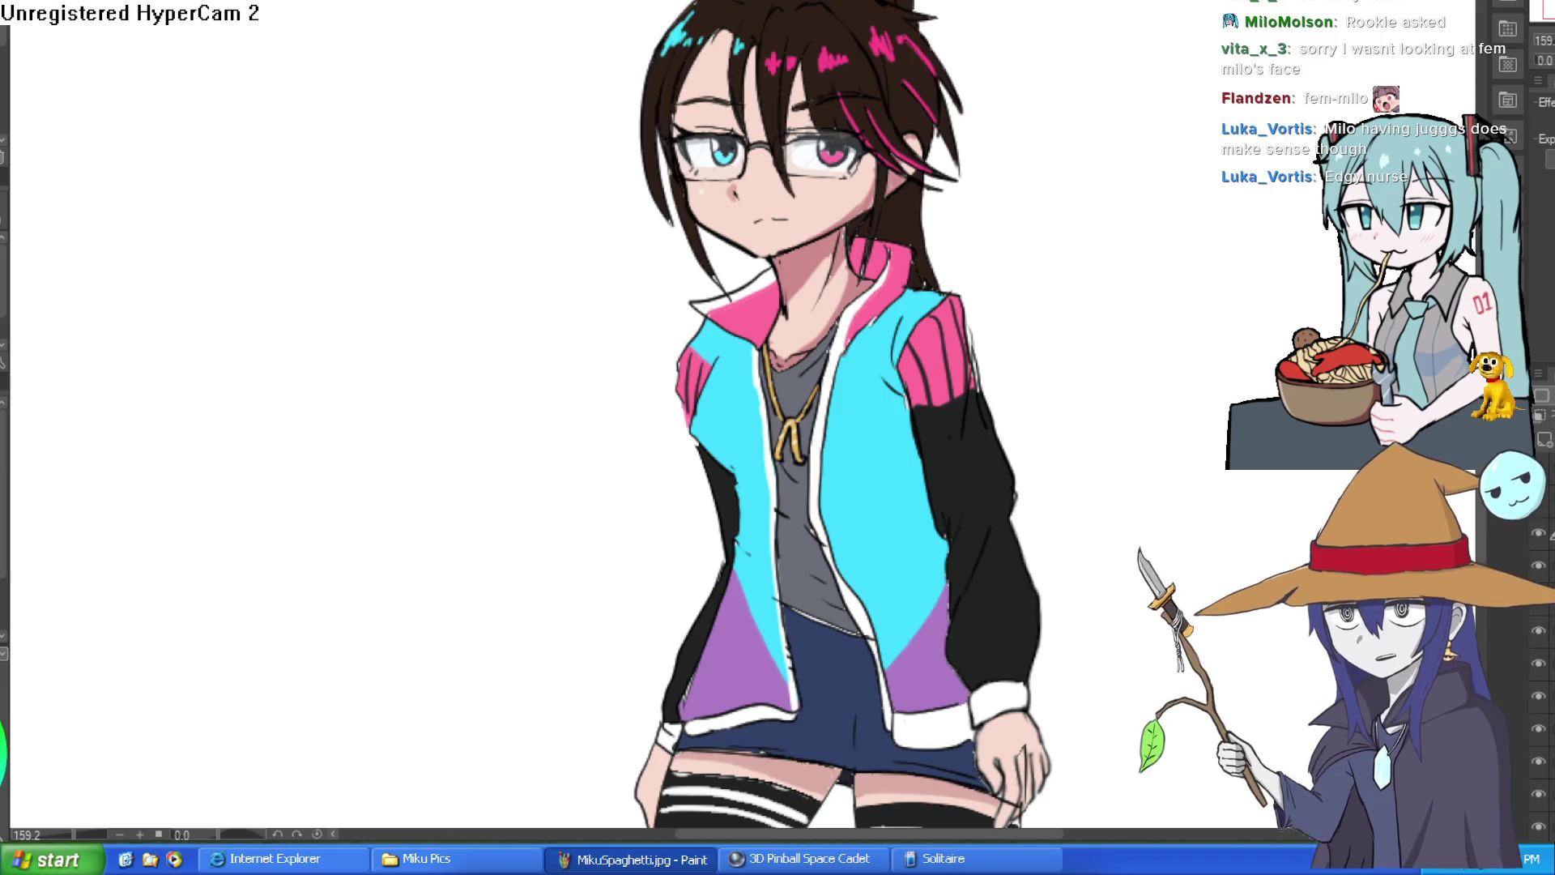
Step: Zoom out to the Can you Digit sketch, then switch to the pointed-eared head sketch
{"action": "key", "text": "ctrl+minus"}
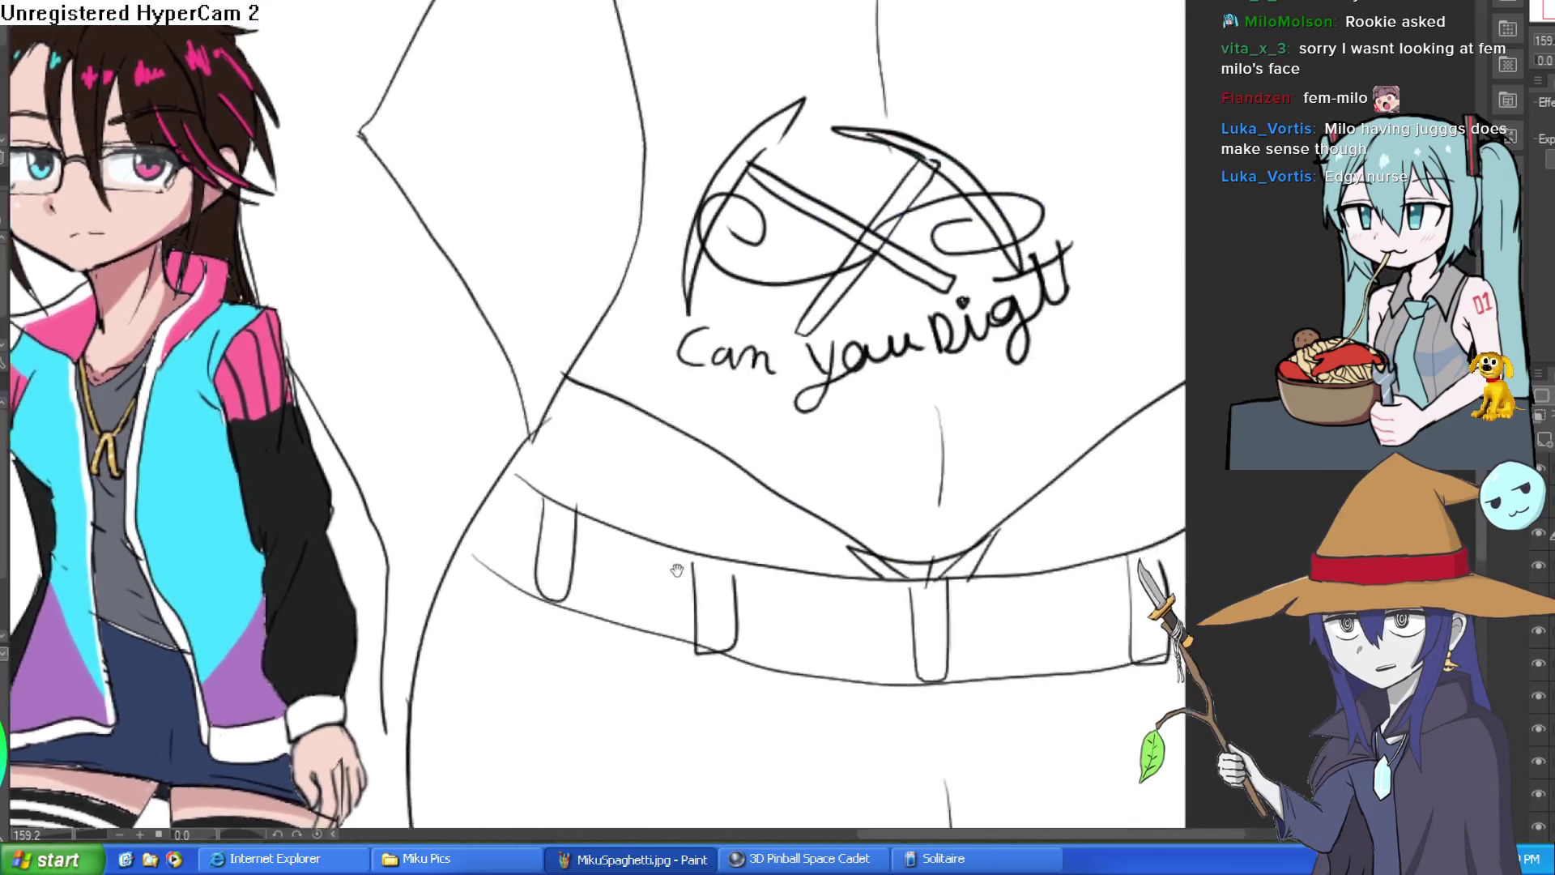
{"action": "left_click_drag", "start_coordinate": [1102, 378], "coordinate": [1002, 438]}
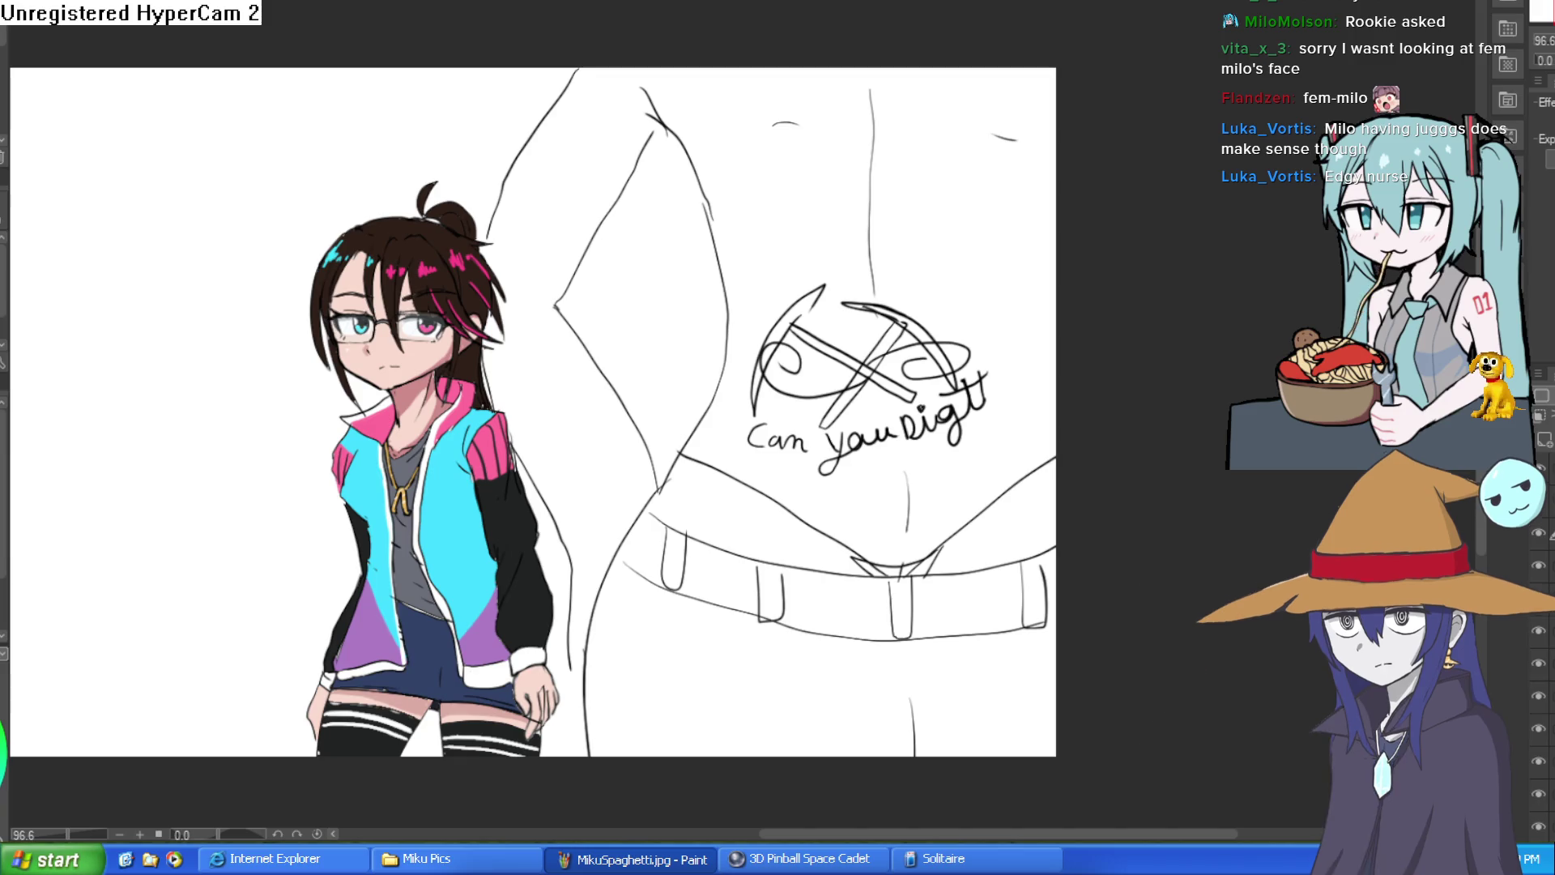
{"action": "left_click", "coordinate": [1545, 474]}
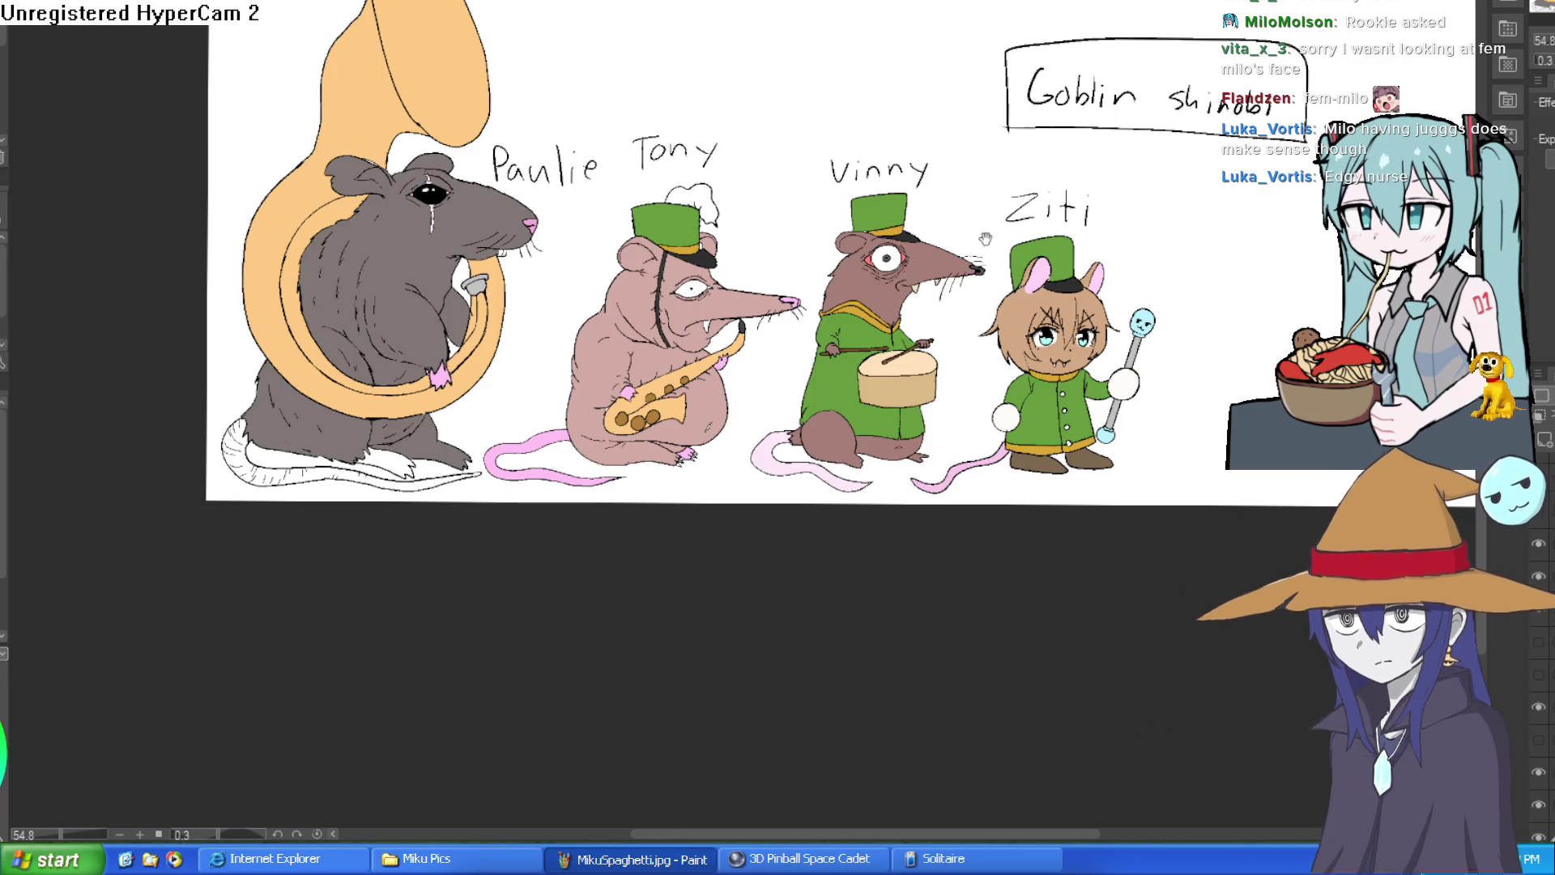
{"action": "scroll", "coordinate": [953, 279], "scroll_direction": "up", "scroll_amount": 5}
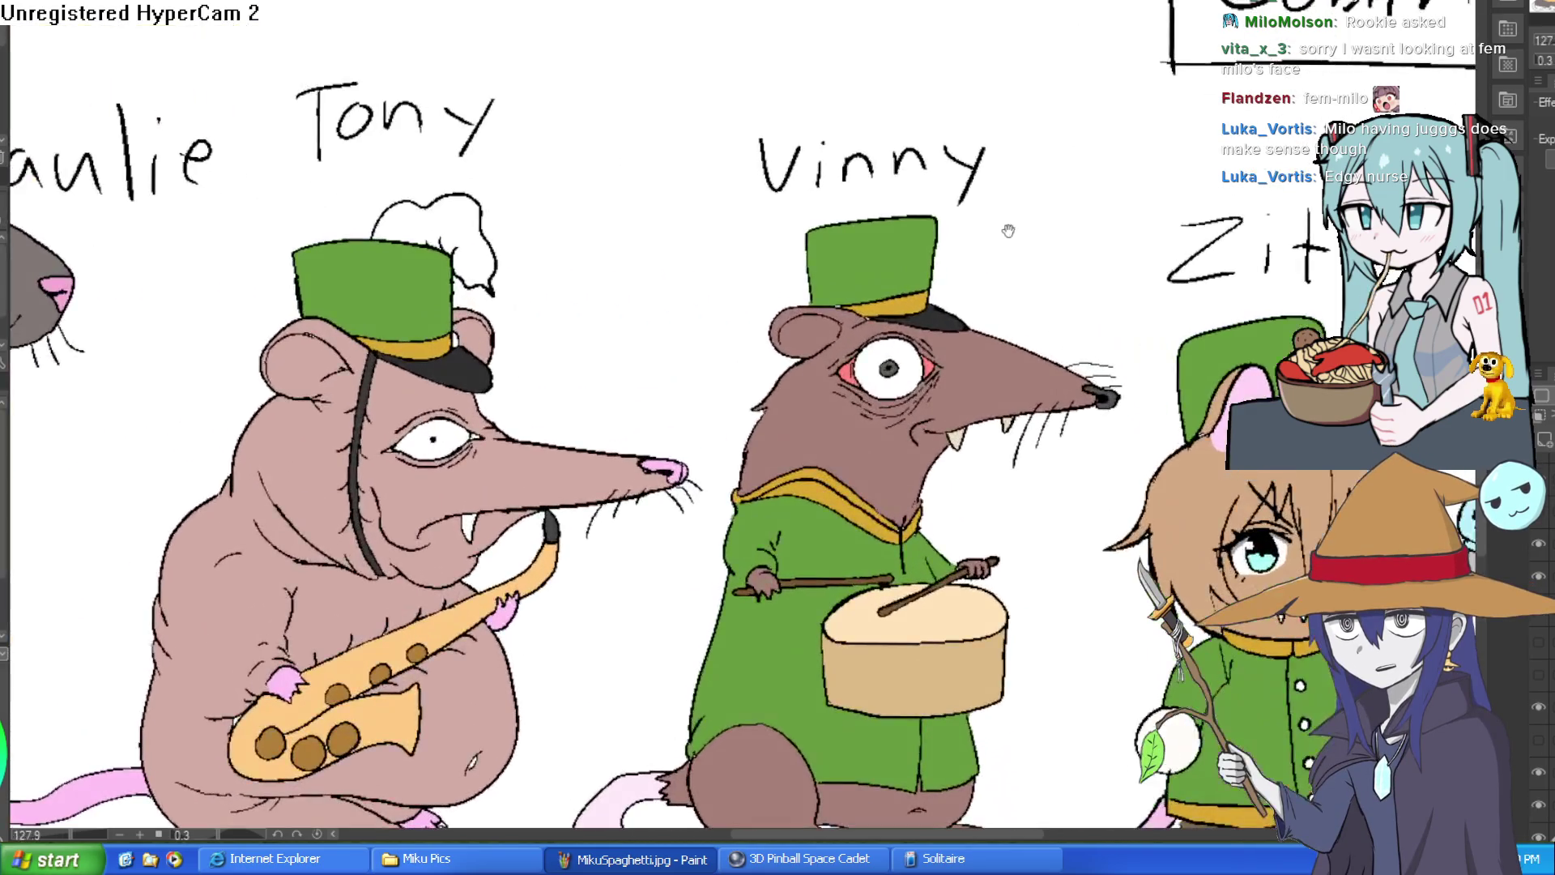
{"action": "scroll", "coordinate": [1045, 245], "scroll_direction": "down", "scroll_amount": 3}
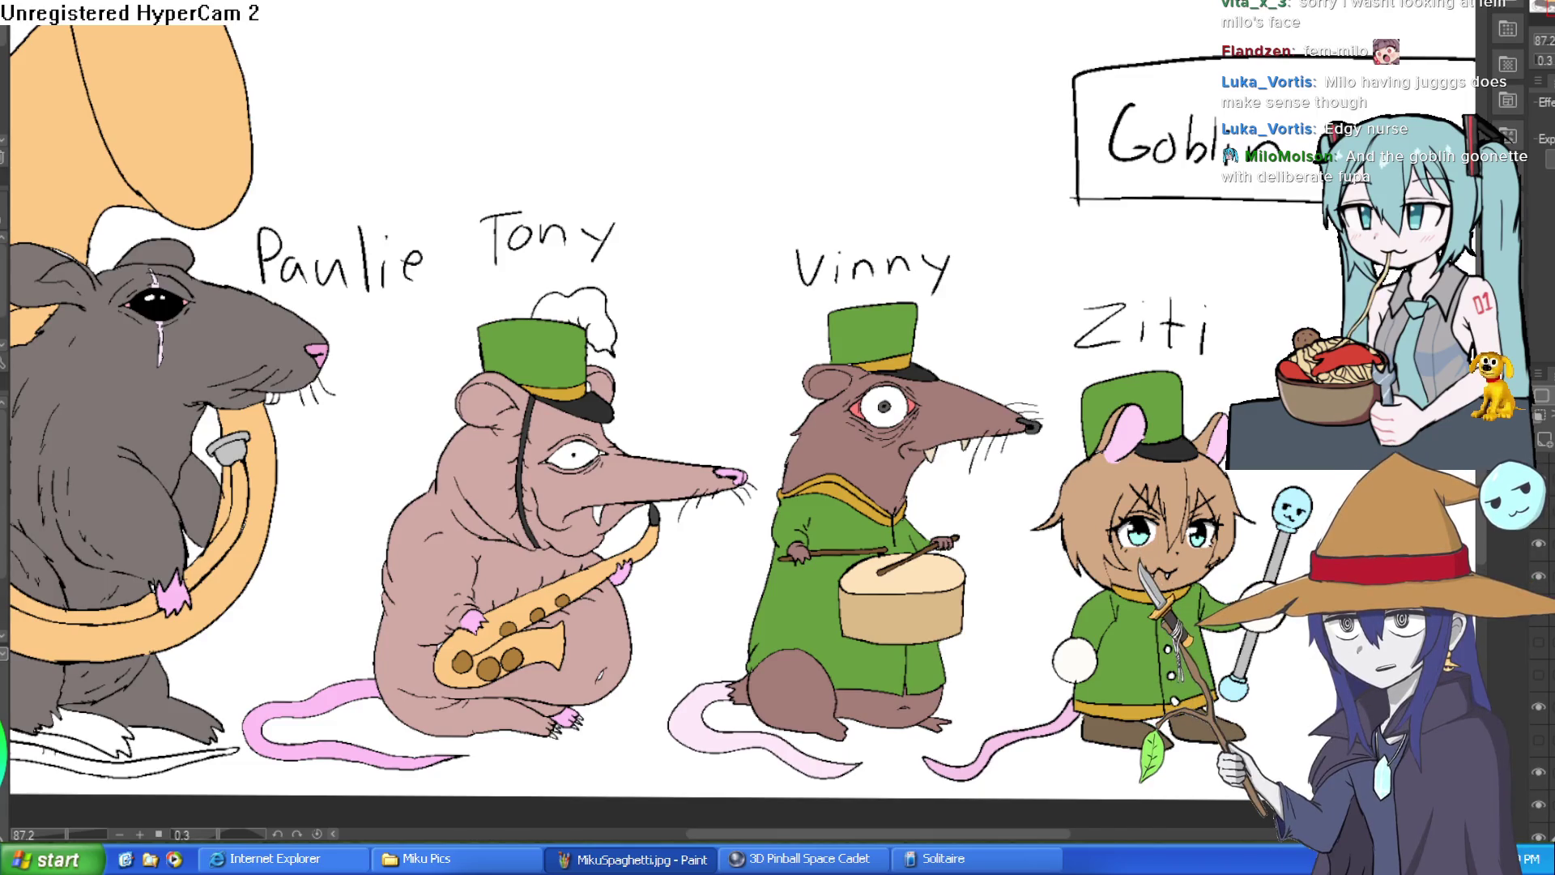
Step: Undo a zigzag test stroke, then flip the fairy sketch horizontally three times to check proportions
{"action": "left_click_drag", "start_coordinate": [889, 80], "coordinate": [1013, 109]}
{"action": "key", "text": "ctrl+z"}
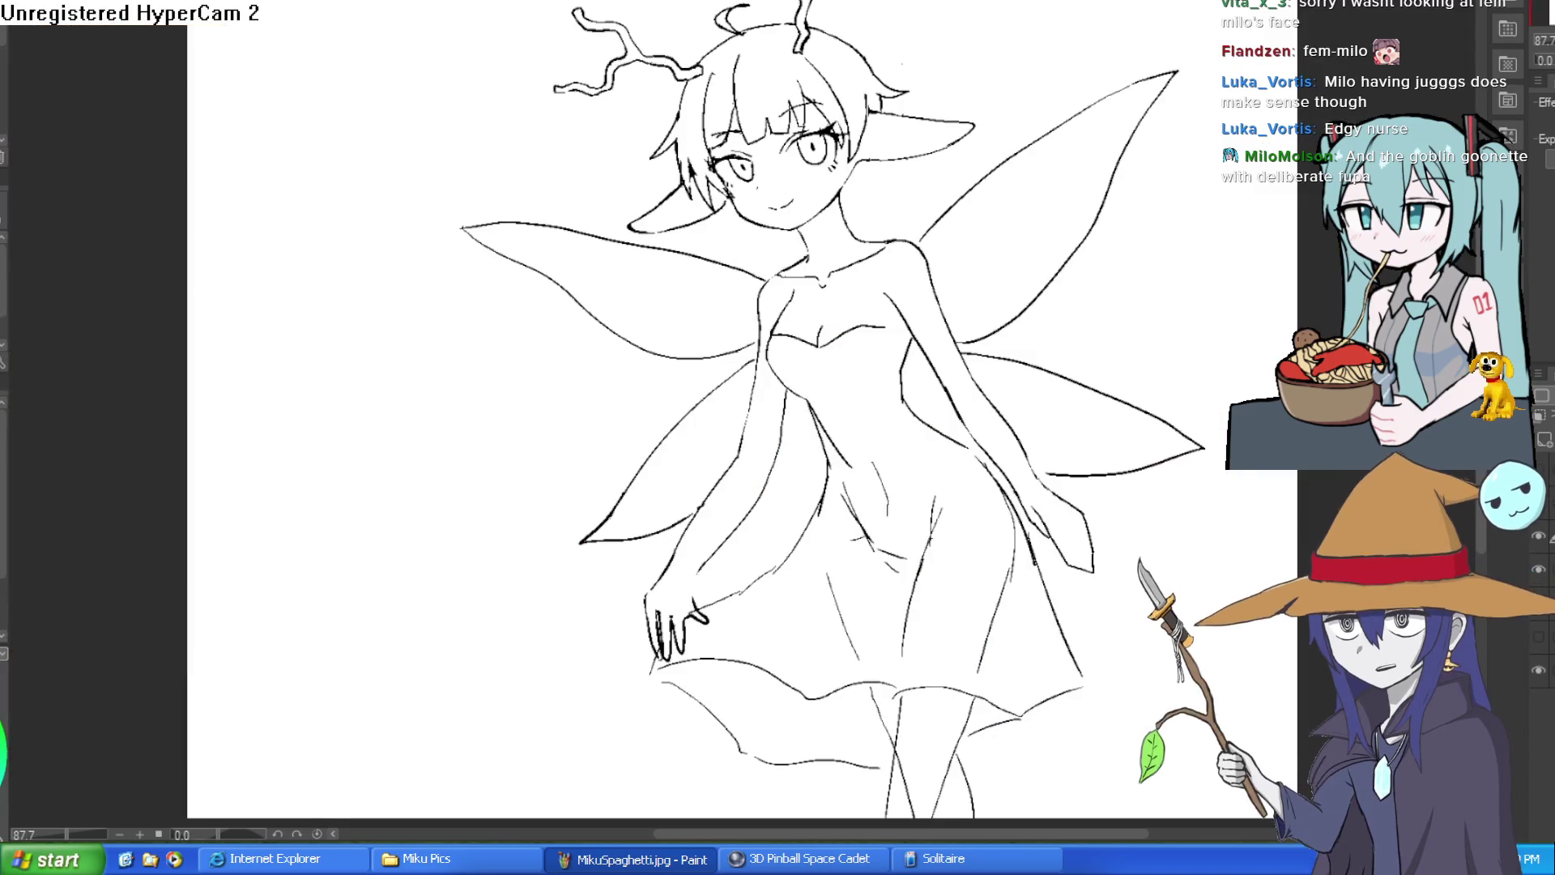
{"action": "key", "text": "h"}
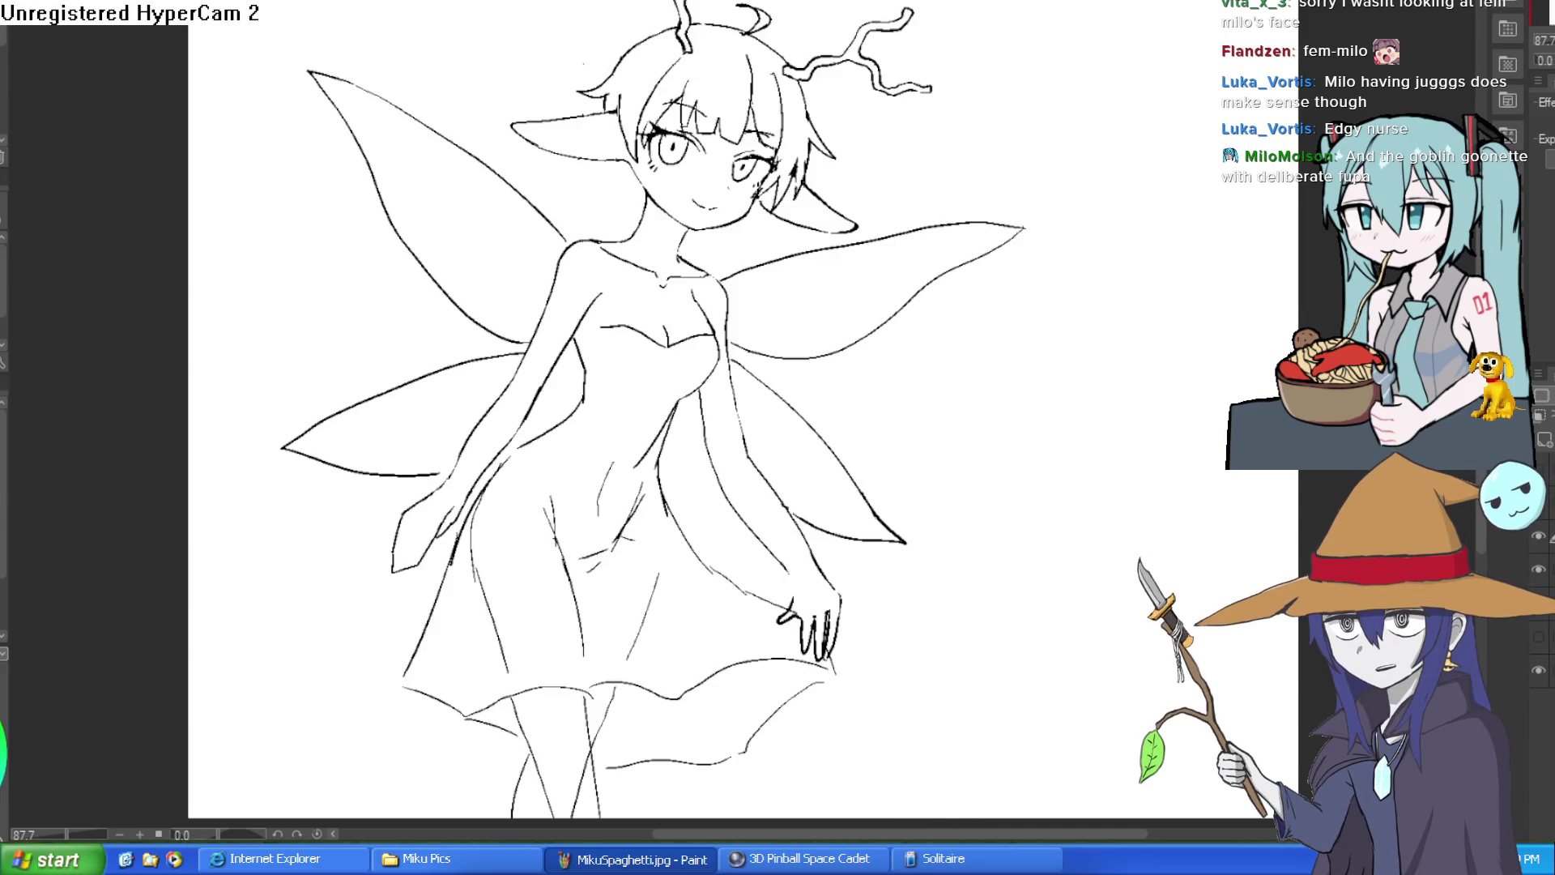
{"action": "key", "text": "h"}
{"action": "key", "text": "h"}
{"action": "key", "text": "h"}
{"action": "key", "text": "h"}
{"action": "key", "text": "h"}
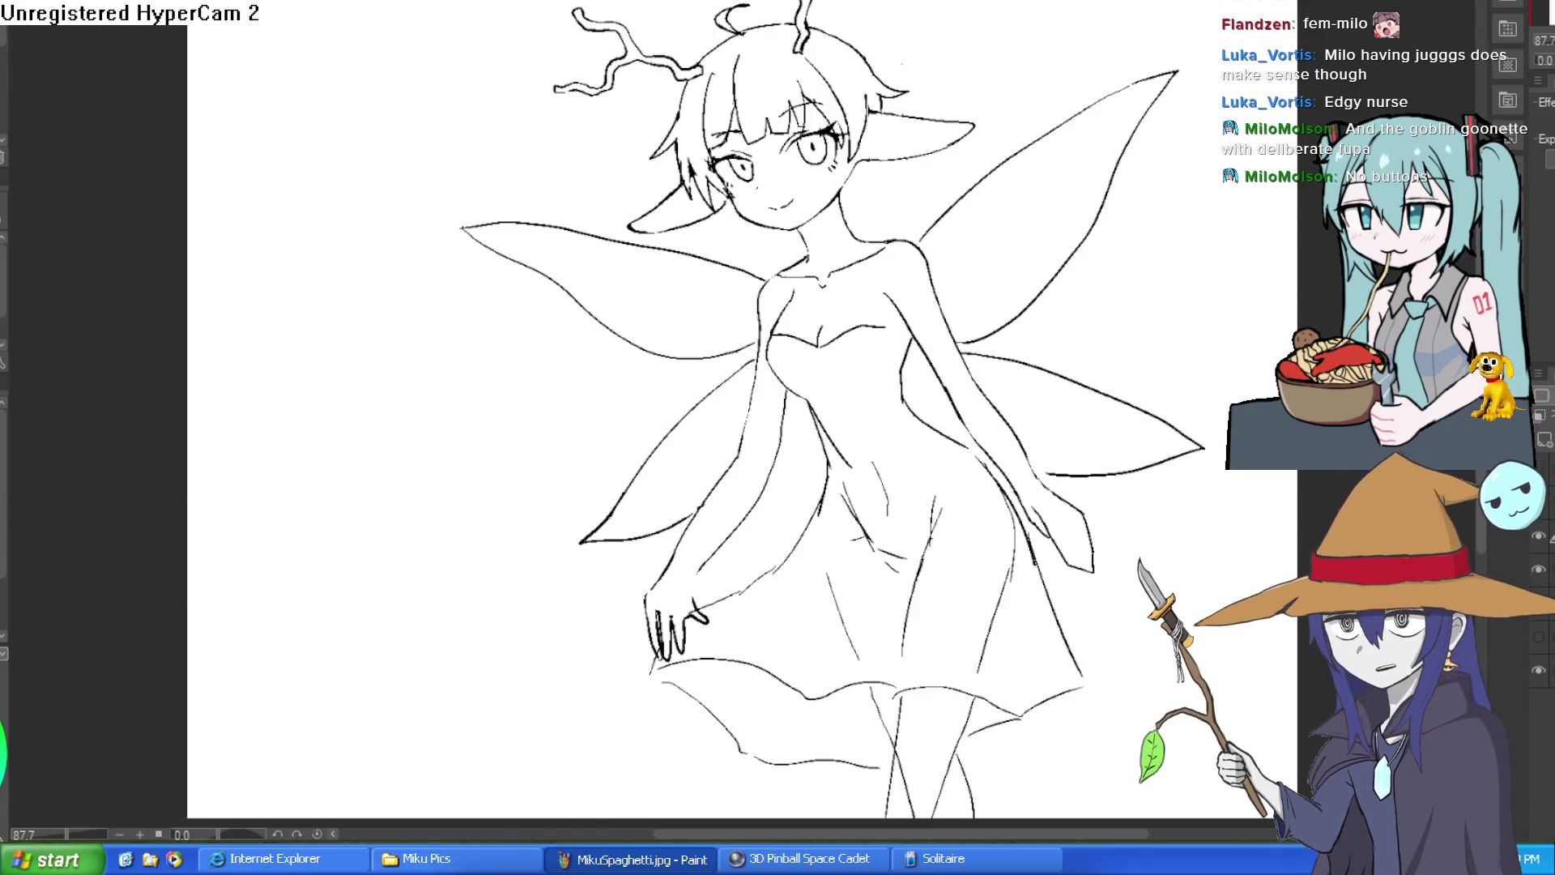
{"action": "key", "text": "h"}
{"action": "key", "text": "h"}
{"action": "key", "text": "h"}
{"action": "key", "text": "h"}
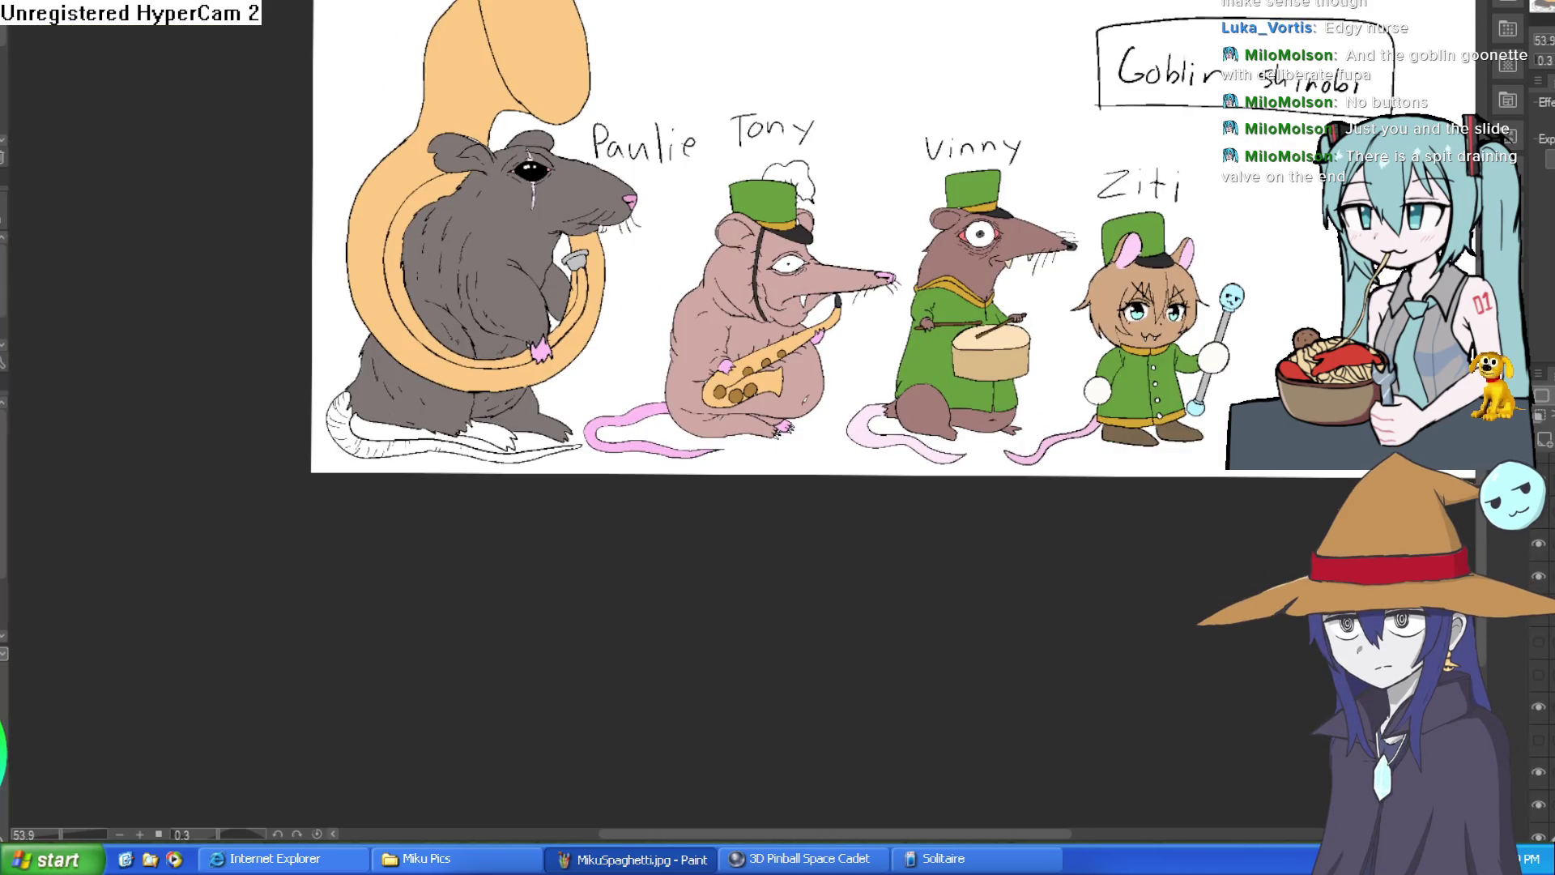
Step: Center Paulie in view and bucket-fill his white tail and under-foot fur pale pink
{"action": "scroll", "coordinate": [867, 438], "scroll_direction": "up", "scroll_amount": 5}
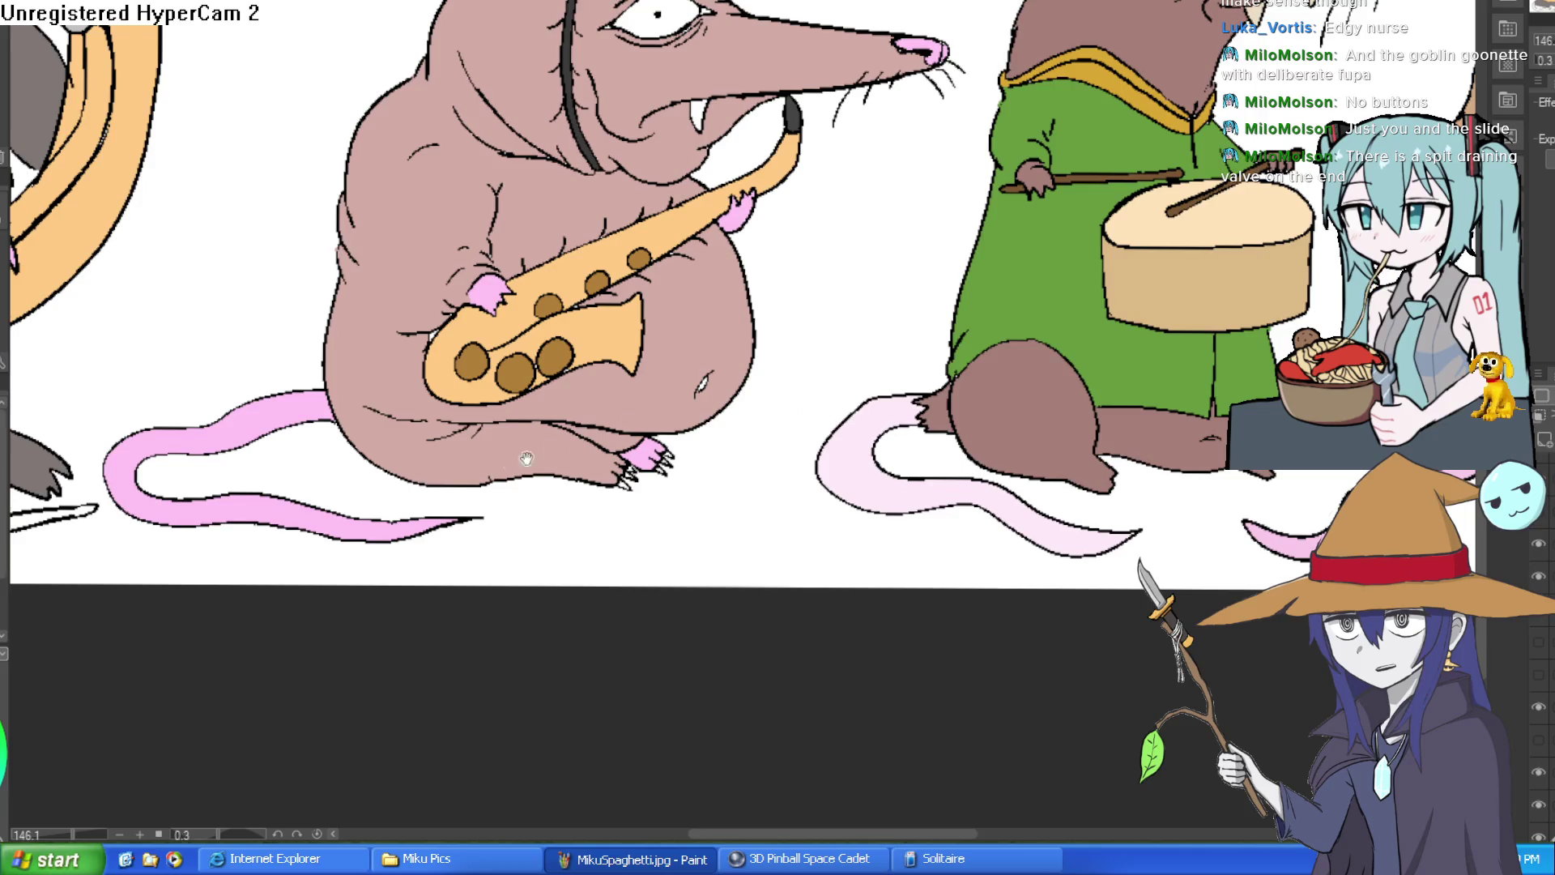
{"action": "left_click_drag", "start_coordinate": [539, 454], "coordinate": [827, 466]}
{"action": "key", "text": "ctrl+z"}
{"action": "left_click_drag", "start_coordinate": [279, 567], "coordinate": [486, 507]}
{"action": "left_click_drag", "start_coordinate": [122, 502], "coordinate": [400, 435]}
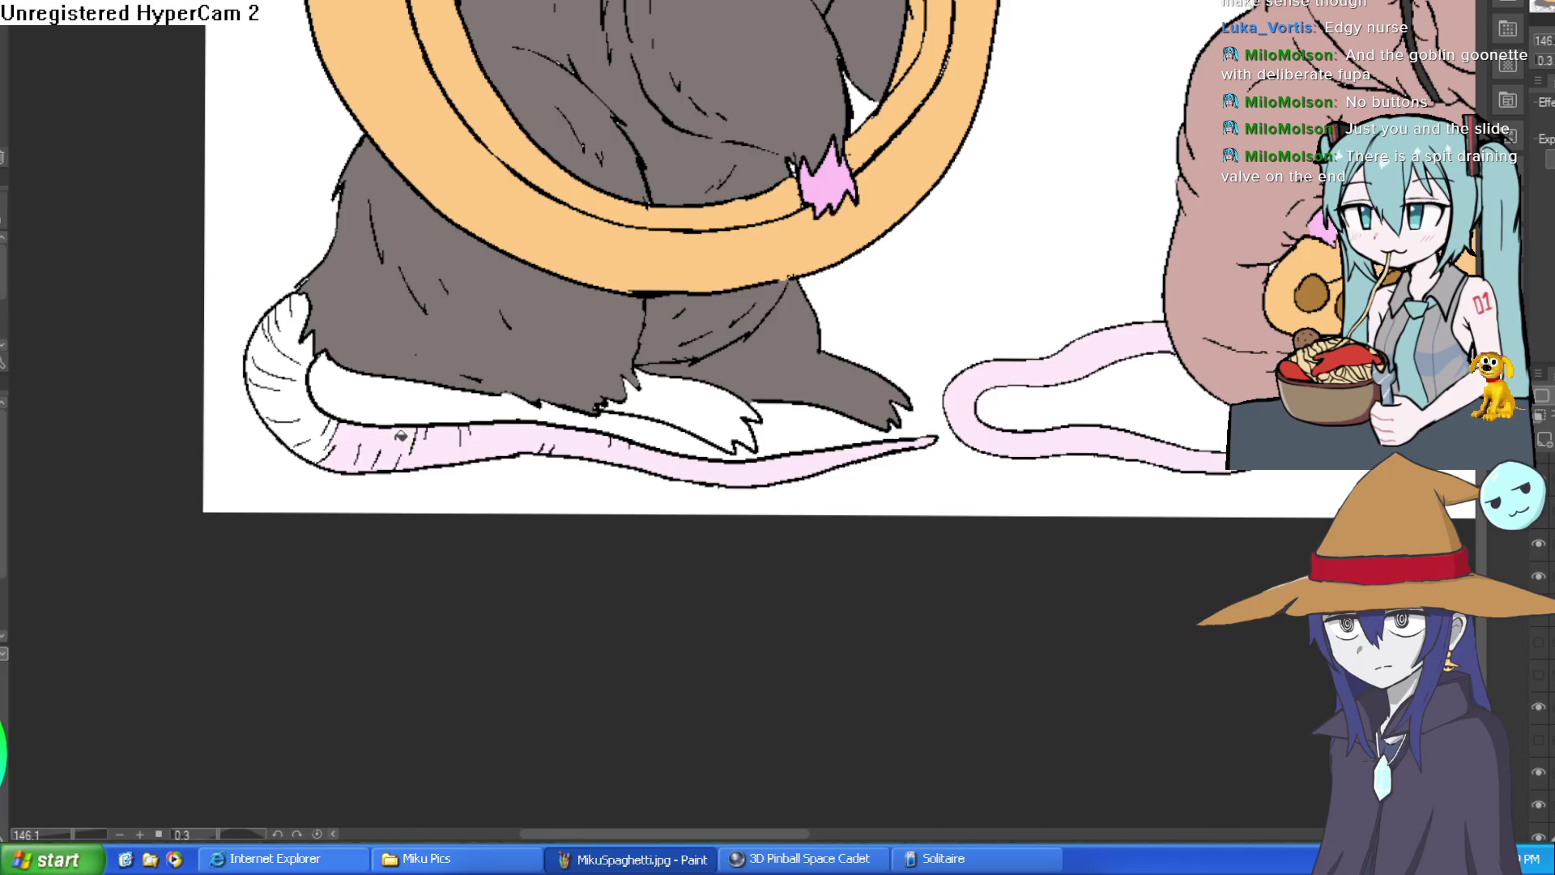
{"action": "left_click", "coordinate": [316, 418]}
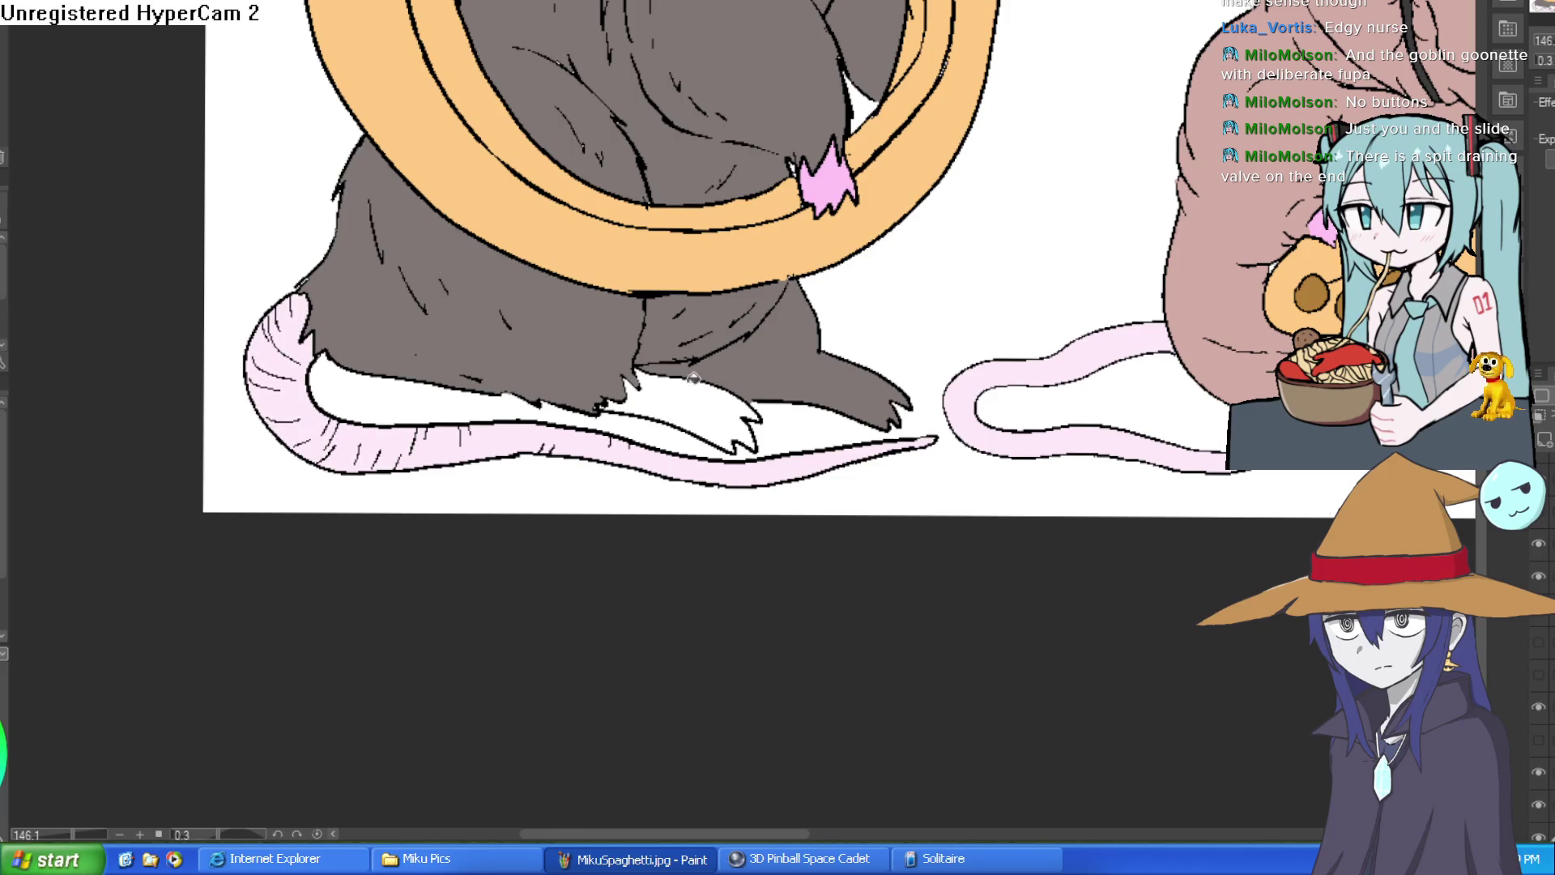
{"action": "left_click", "coordinate": [686, 408]}
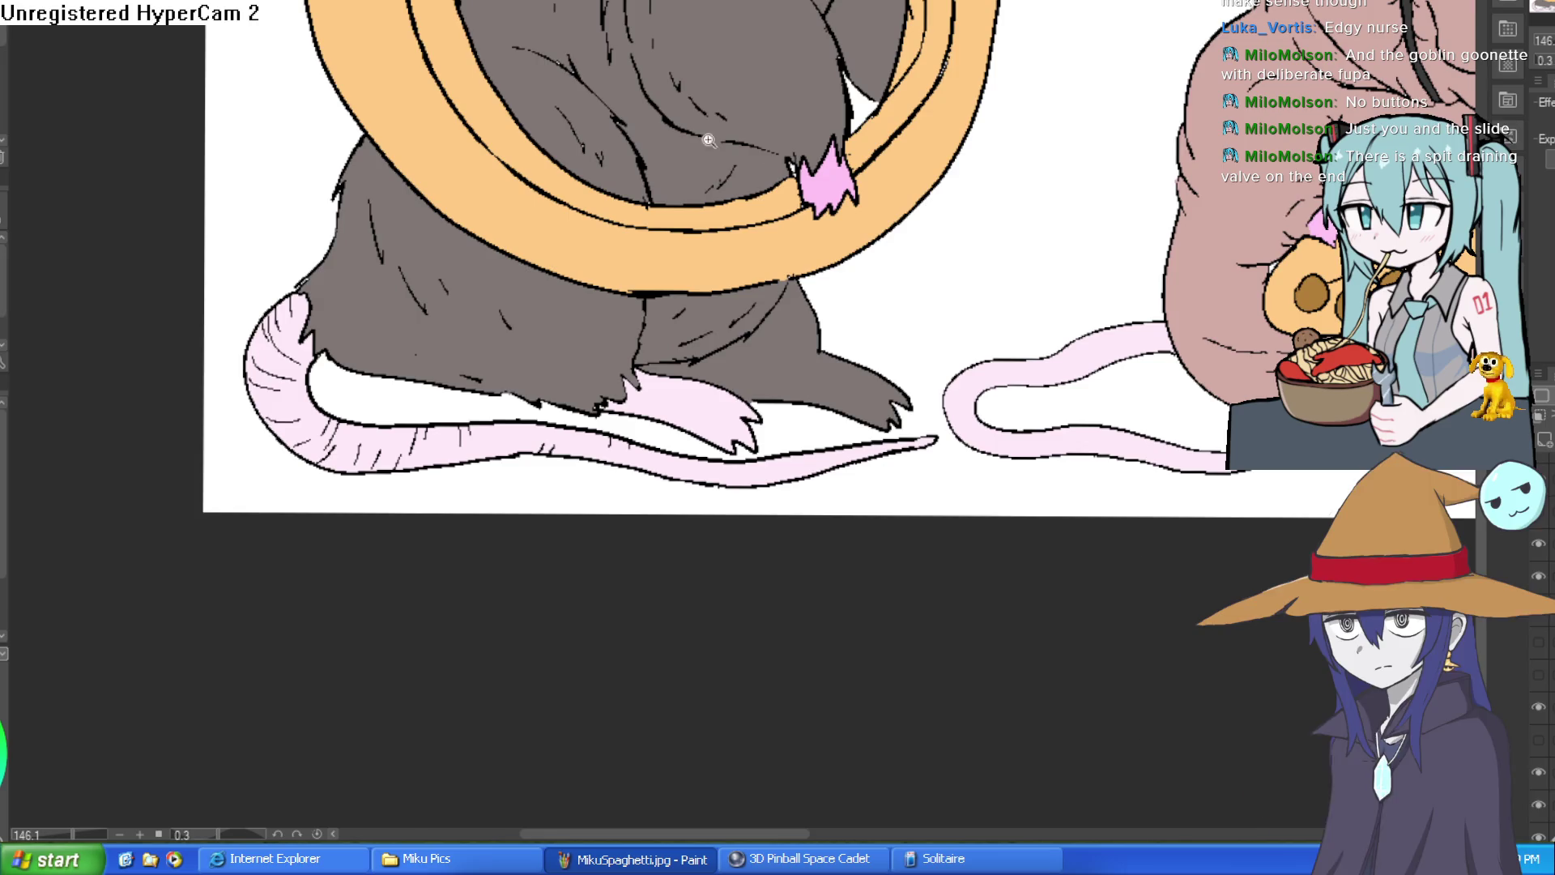
Step: Move along Paulie's feet and toggle the grey fill layer off and on to check it
{"action": "scroll", "coordinate": [777, 376], "scroll_direction": "up", "scroll_amount": 2}
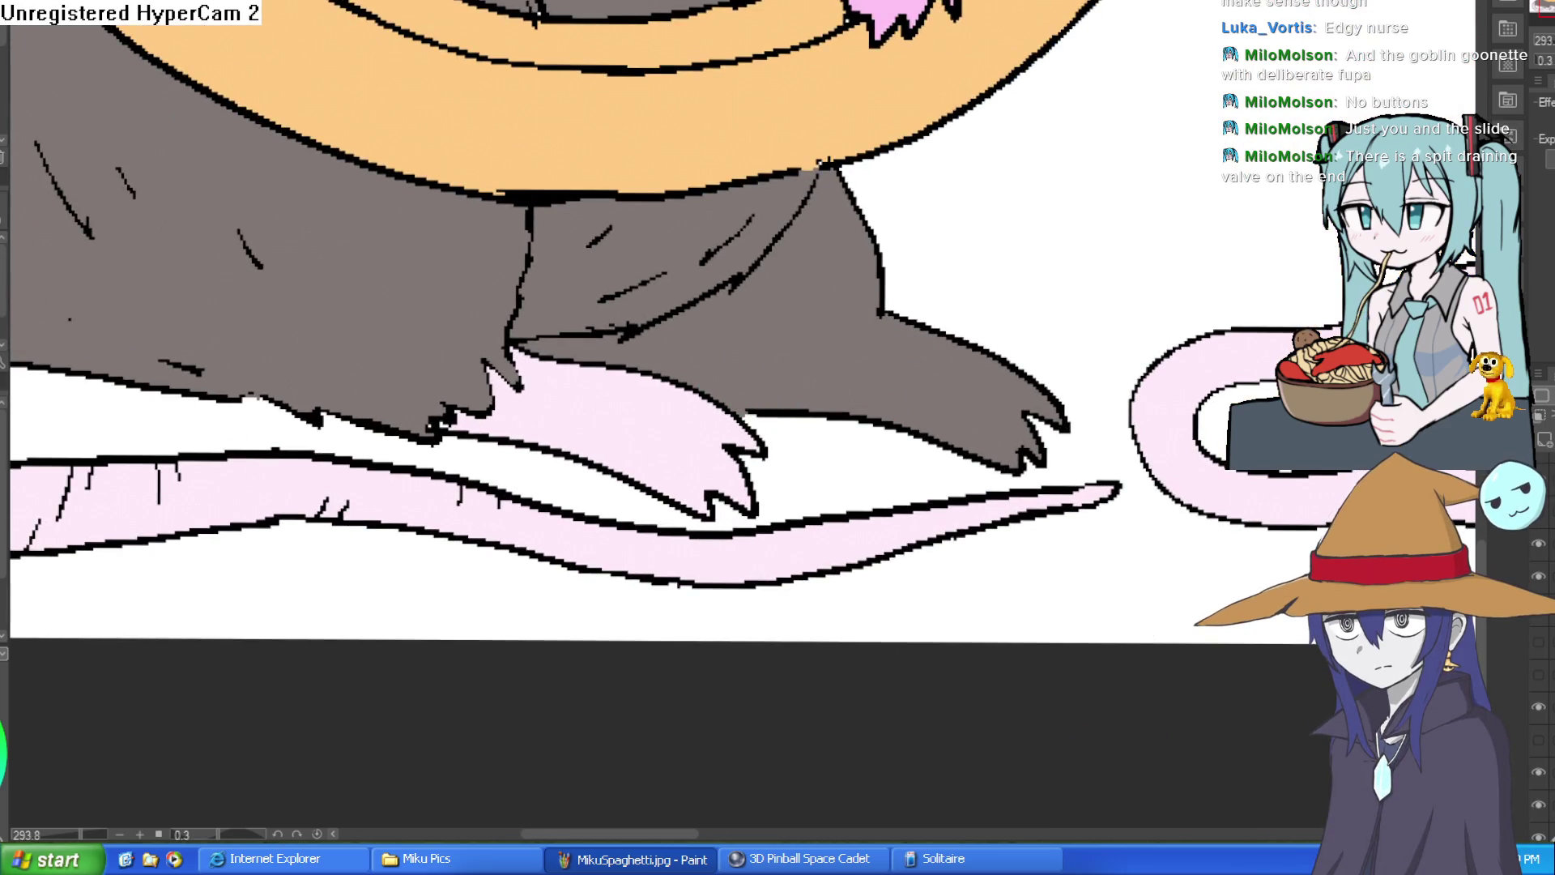
{"action": "left_click_drag", "start_coordinate": [1290, 683], "coordinate": [1211, 712]}
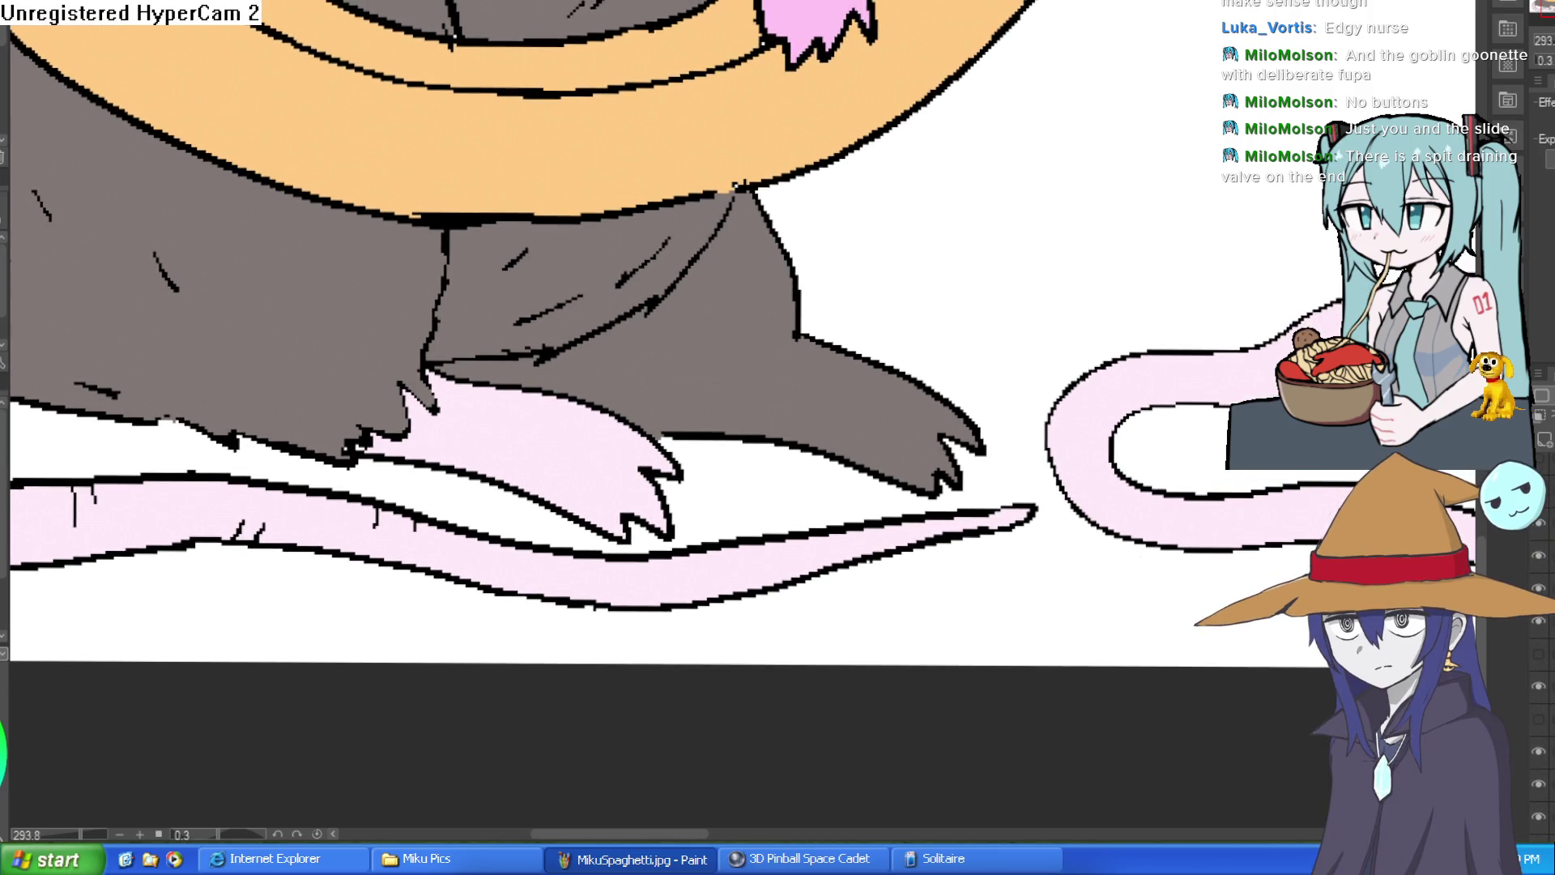
{"action": "left_click", "coordinate": [1538, 525]}
{"action": "left_click", "coordinate": [1538, 525]}
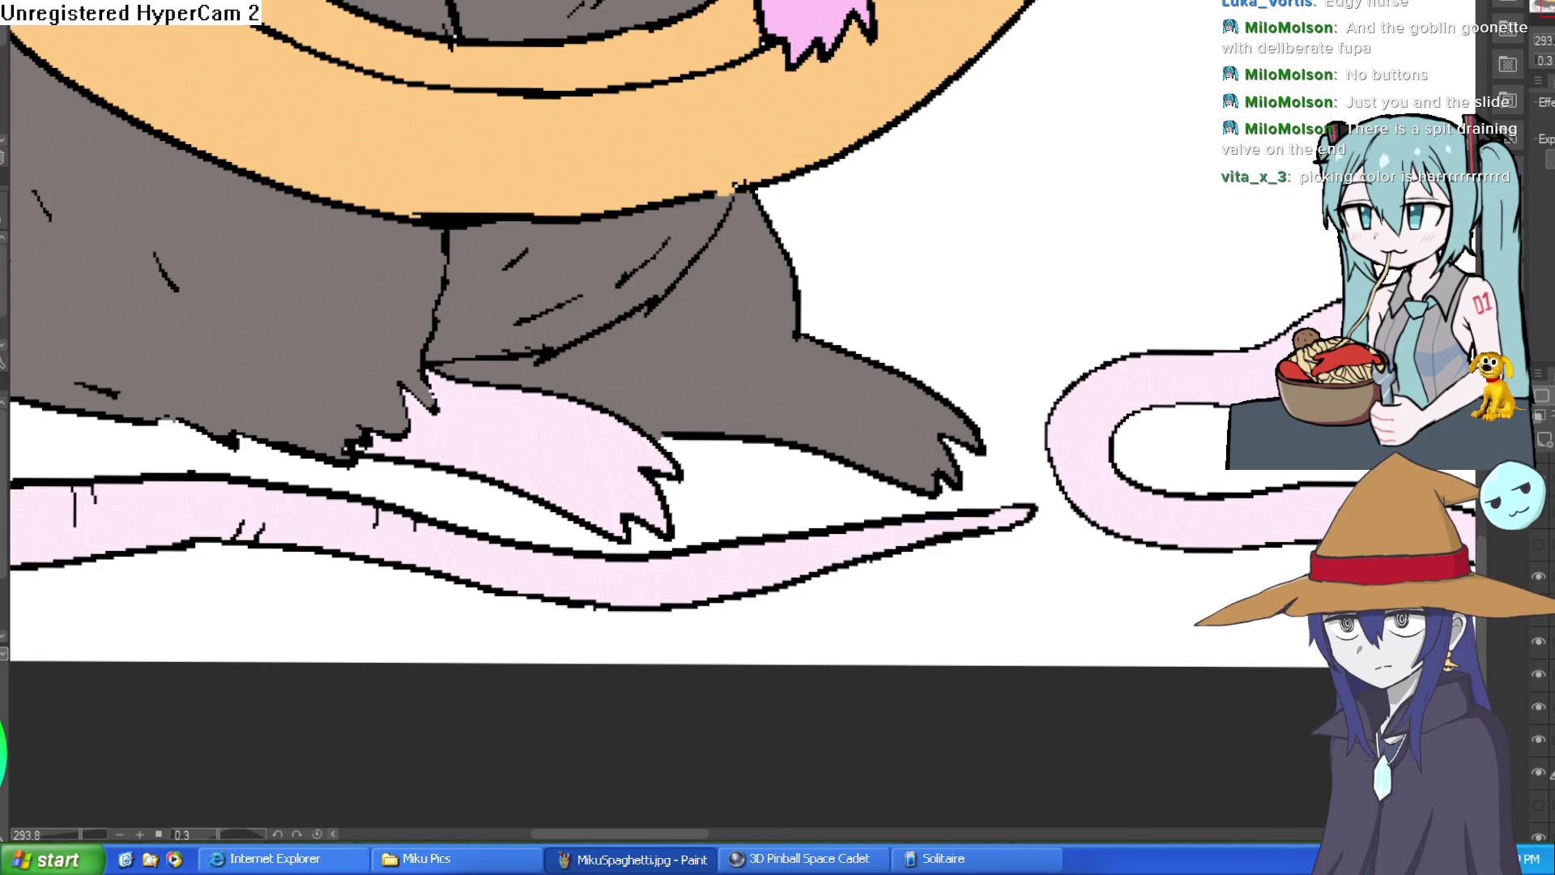
Step: Brush pale pink onto Paulie's other foot, then zoom out to the whole lineup
{"action": "scroll", "coordinate": [1083, 215], "scroll_direction": "down", "scroll_amount": 5}
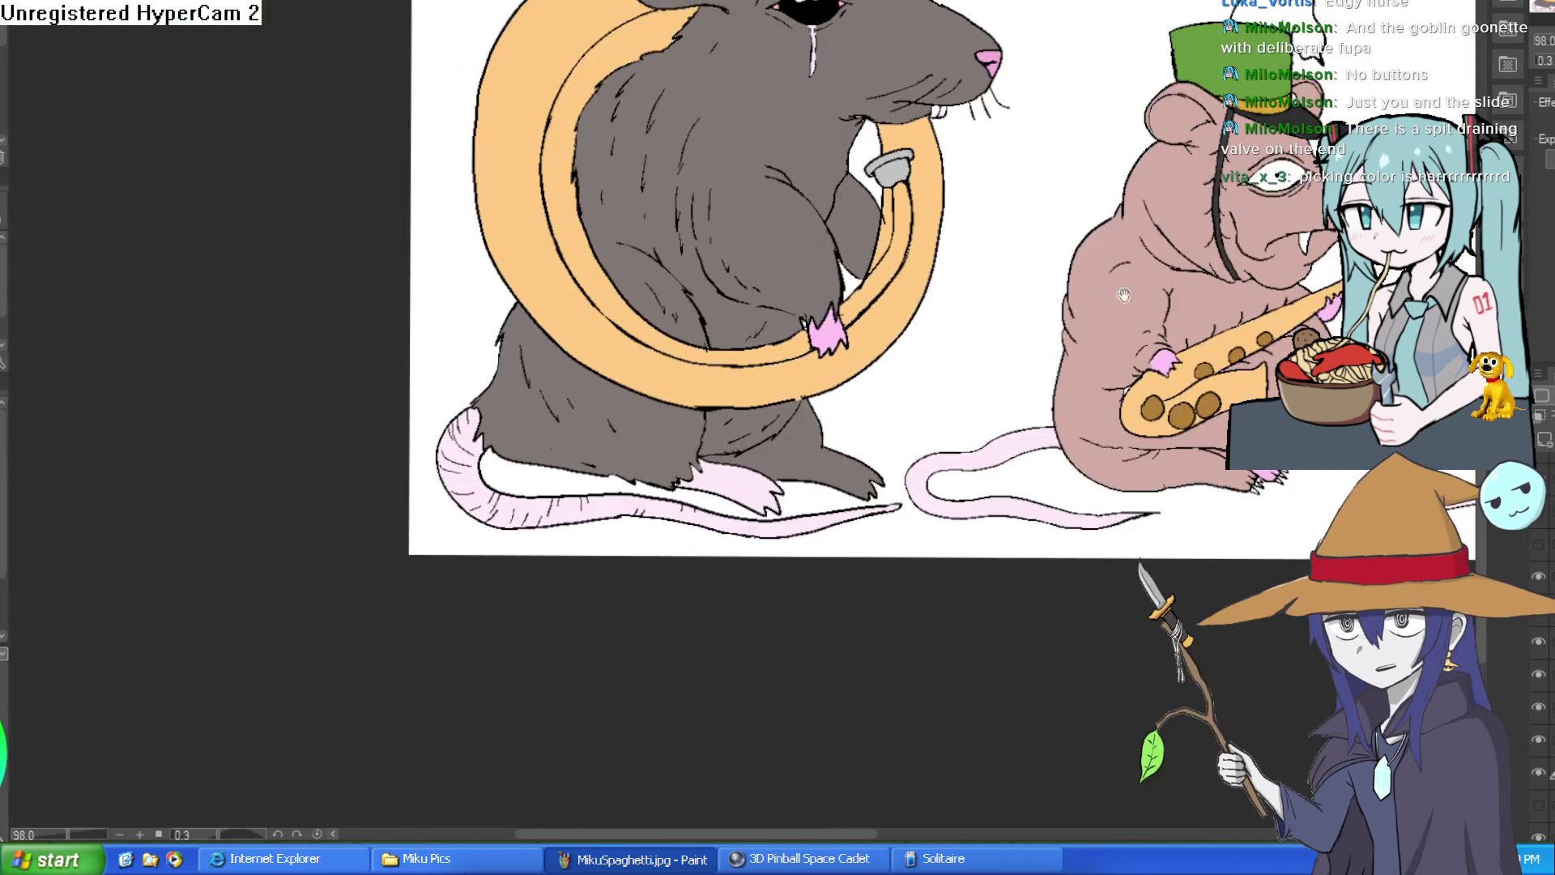
{"action": "left_click_drag", "start_coordinate": [1109, 295], "coordinate": [857, 383]}
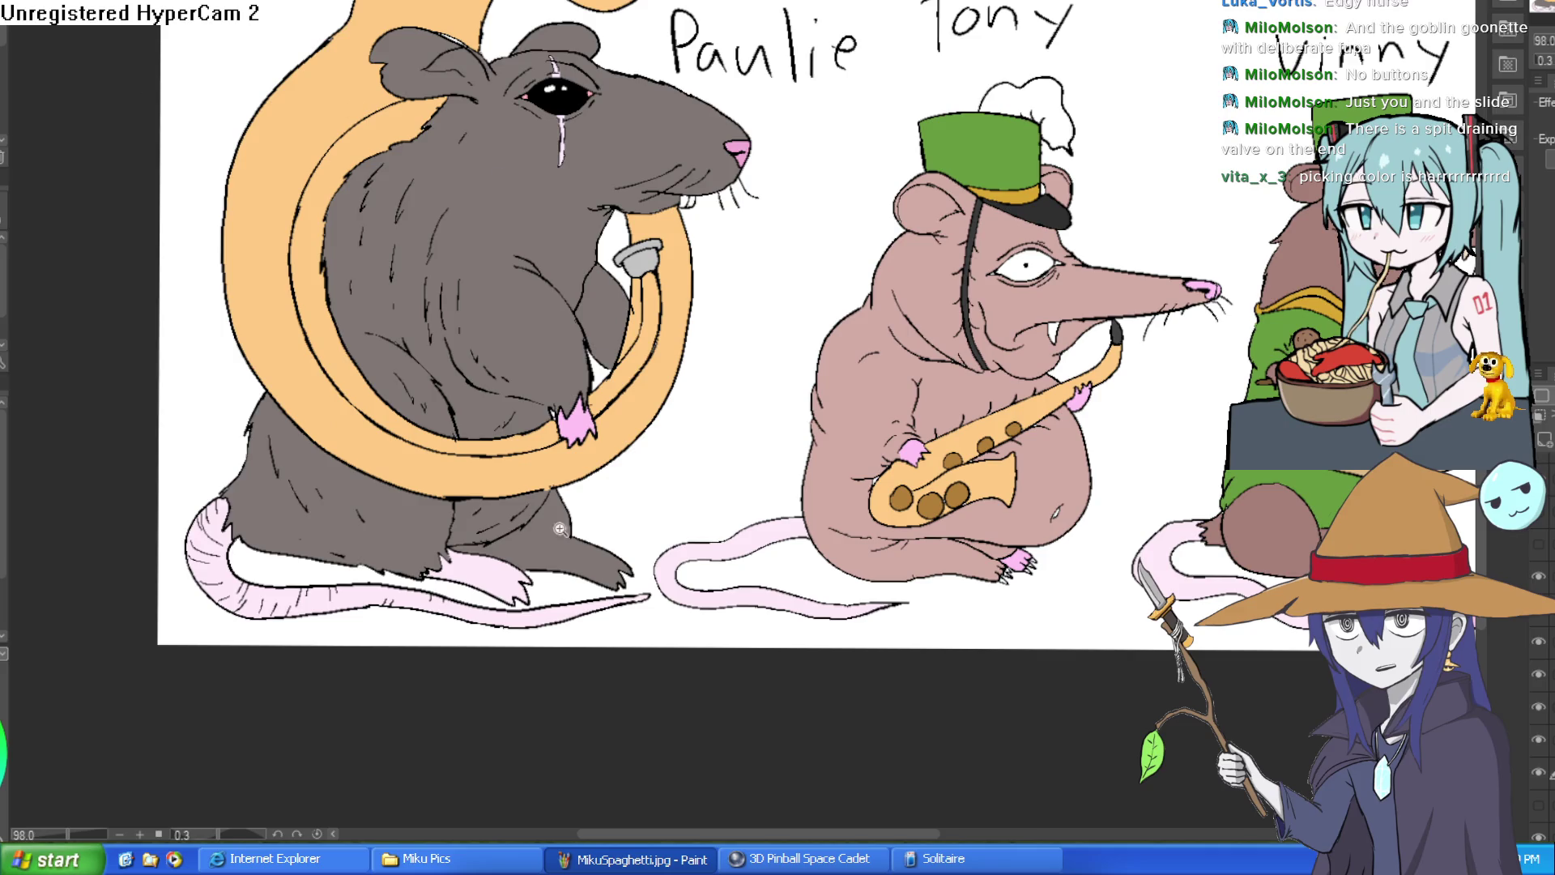
{"action": "scroll", "coordinate": [655, 549], "scroll_direction": "up", "scroll_amount": 3}
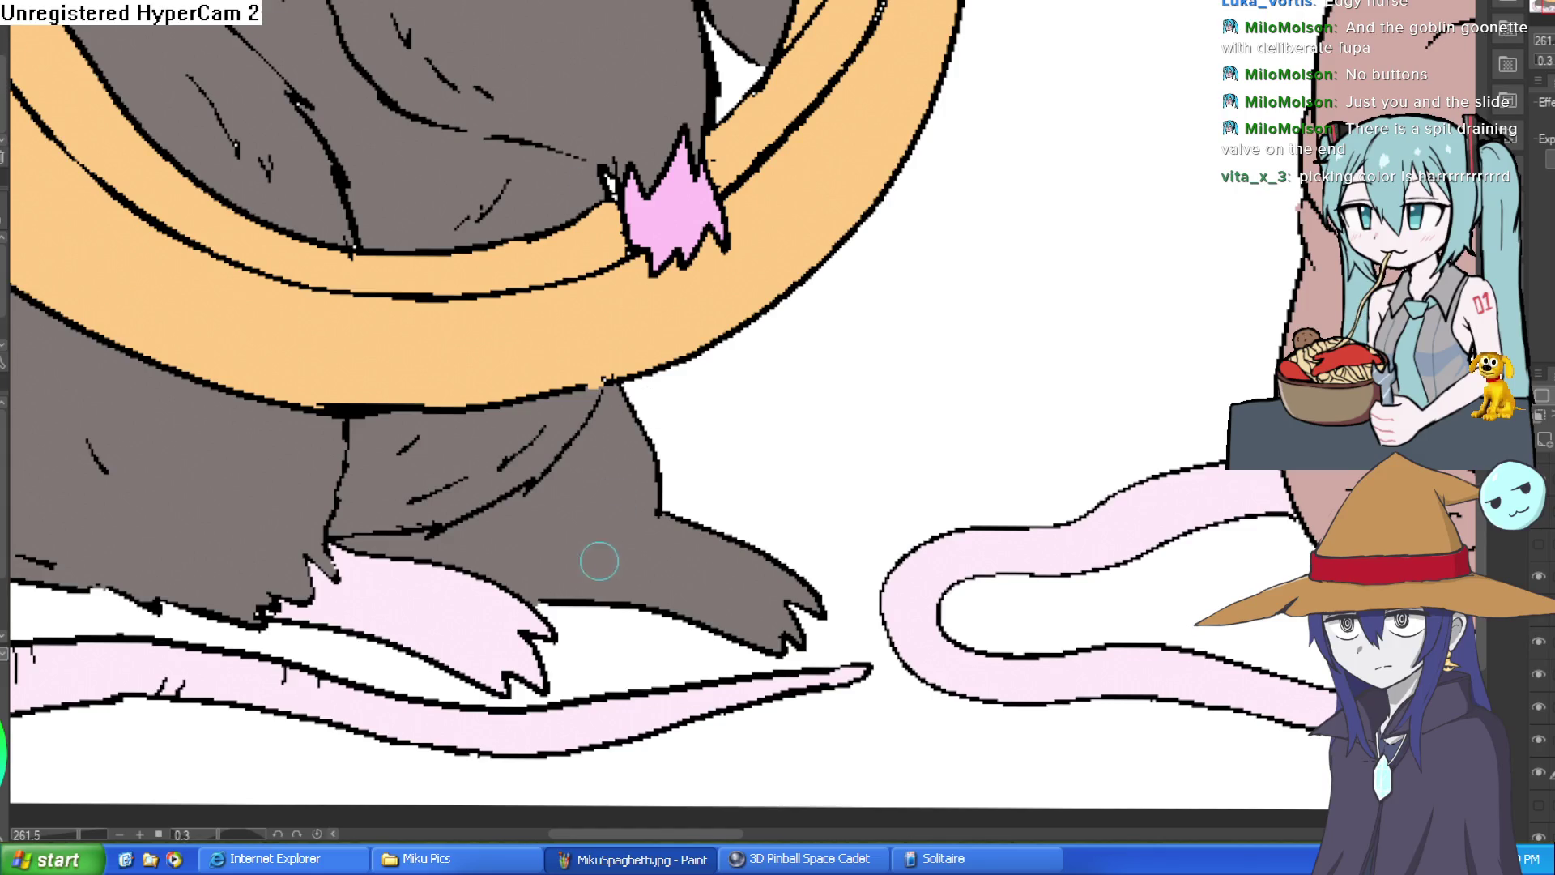
{"action": "left_click_drag", "start_coordinate": [560, 595], "coordinate": [658, 520]}
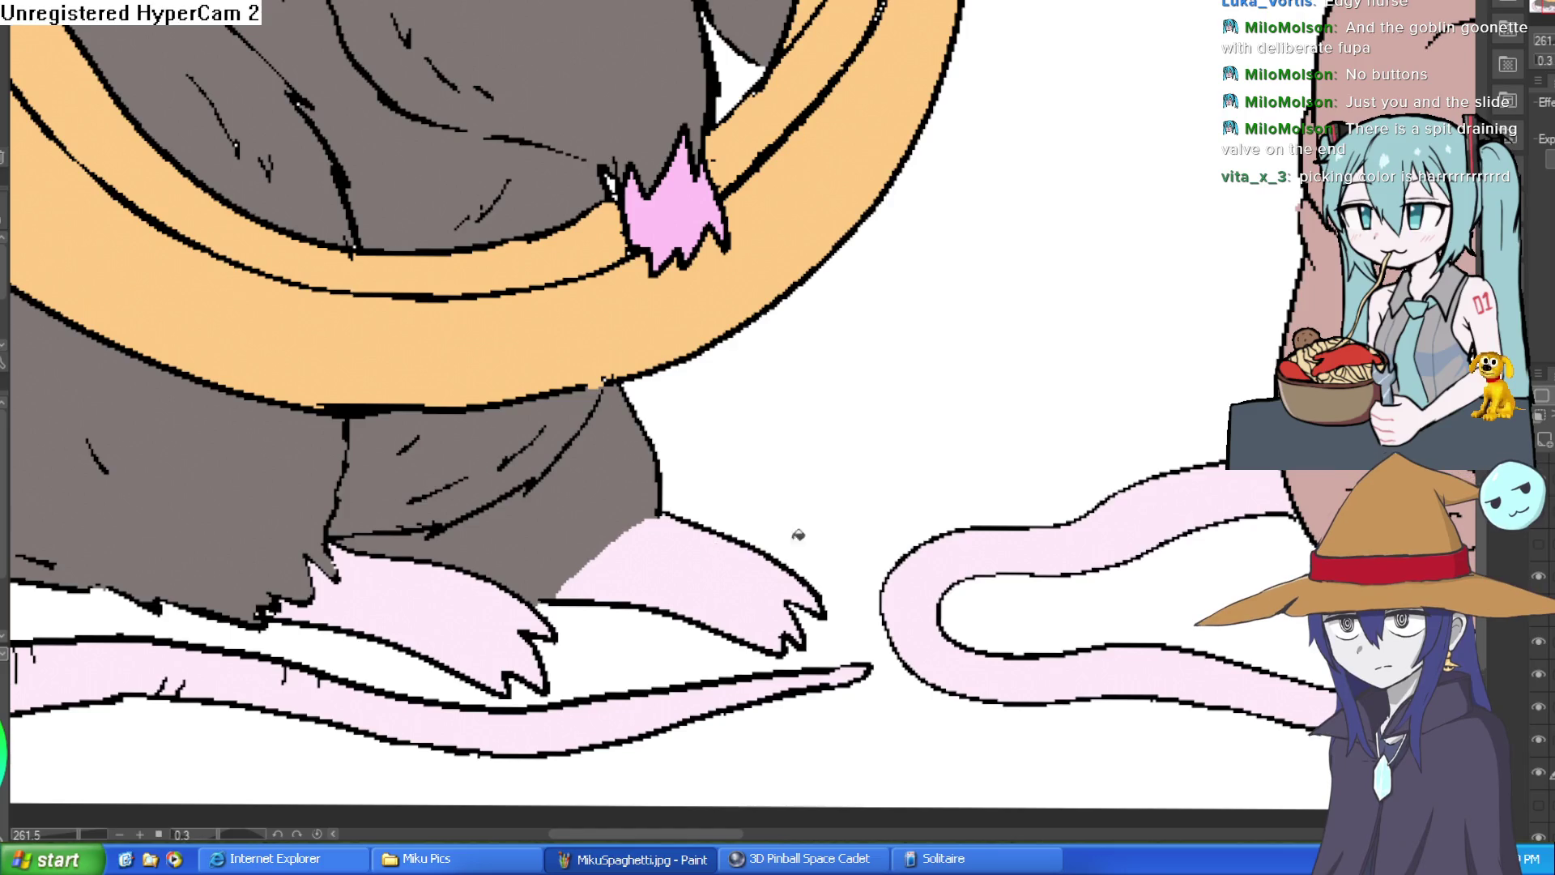
{"action": "scroll", "coordinate": [906, 518], "scroll_direction": "down", "scroll_amount": 5}
{"action": "mouse_move", "coordinate": [1004, 508]}
{"action": "left_mouse_down"}
{"action": "mouse_move", "coordinate": [859, 507]}
{"action": "mouse_move", "coordinate": [903, 498]}
{"action": "mouse_move", "coordinate": [871, 536]}
{"action": "mouse_move", "coordinate": [713, 599]}
{"action": "mouse_move", "coordinate": [690, 515]}
{"action": "mouse_move", "coordinate": [729, 494]}
{"action": "left_mouse_up"}
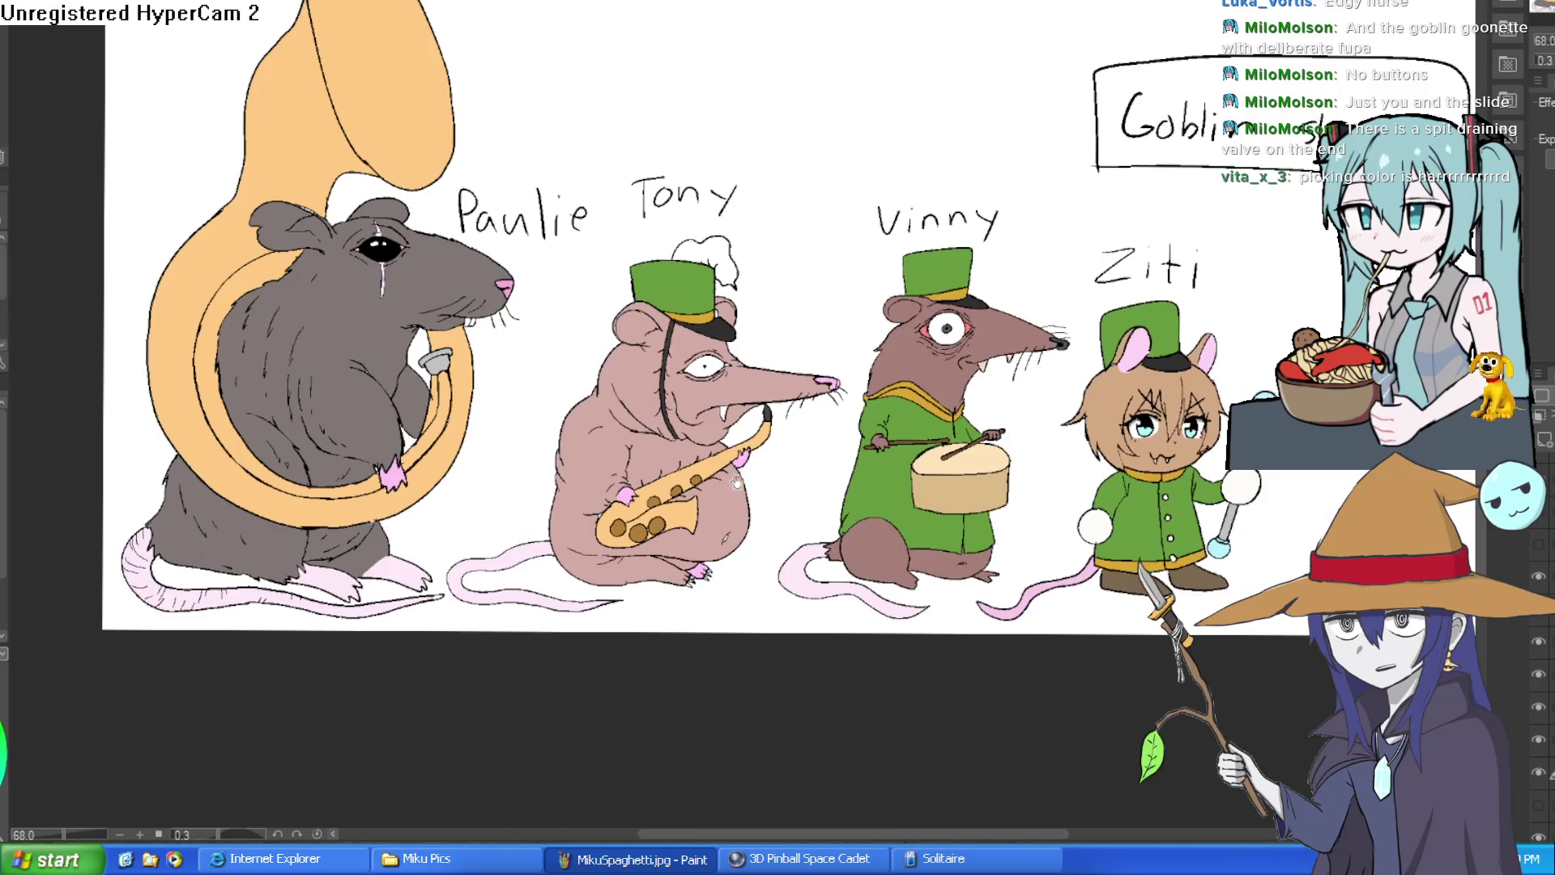
Step: Pan and zoom across the rat lineup toward Vinny and Ziti
{"action": "left_click_drag", "start_coordinate": [402, 365], "coordinate": [454, 461]}
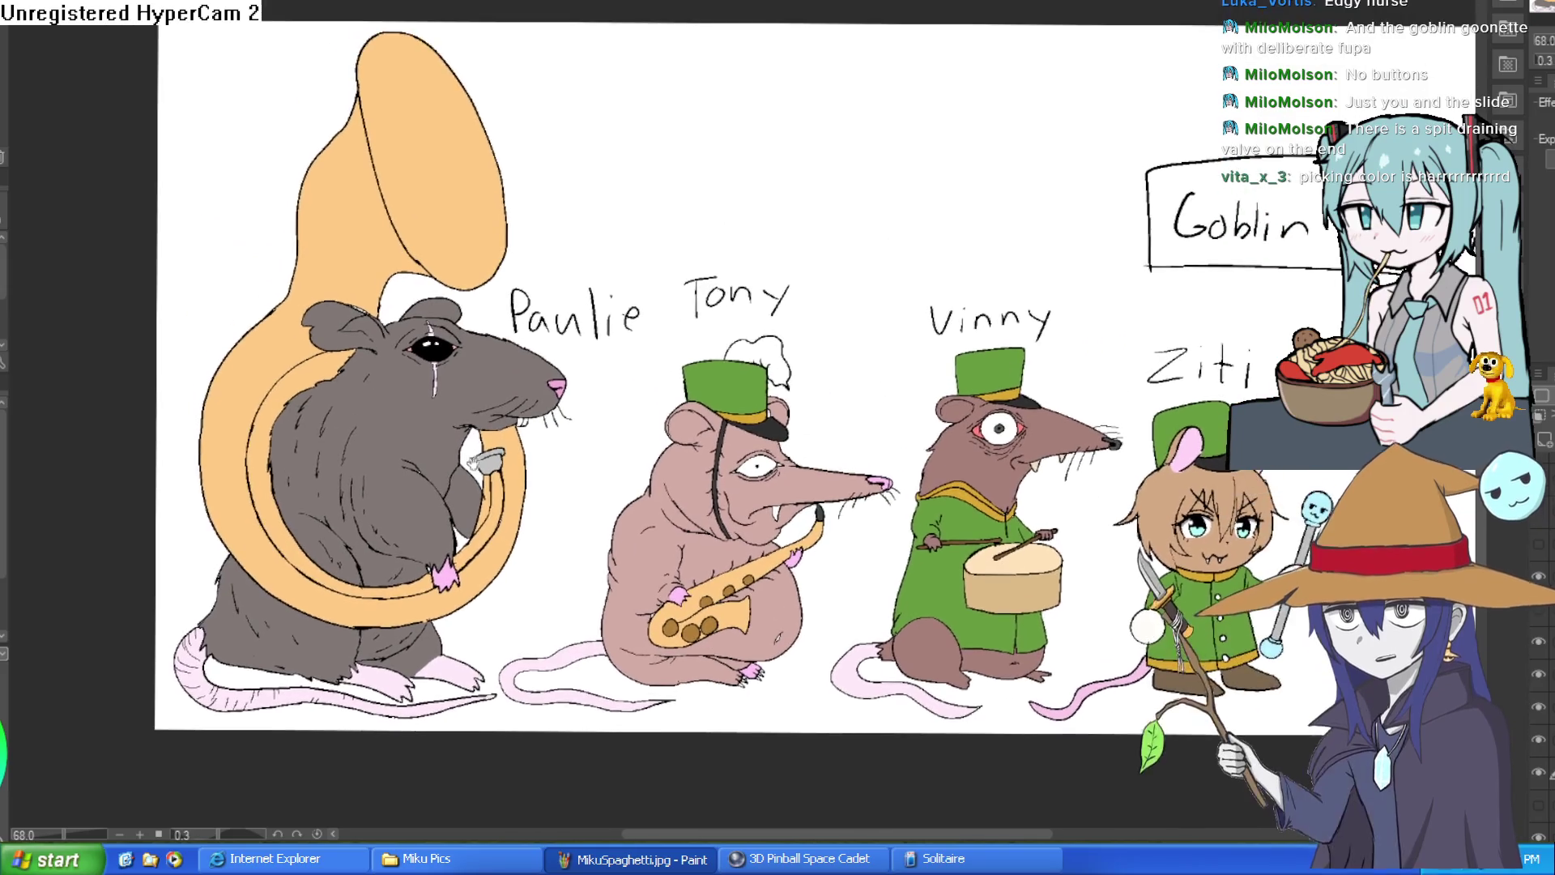
{"action": "left_click_drag", "start_coordinate": [899, 361], "coordinate": [875, 361]}
{"action": "left_click_drag", "start_coordinate": [986, 308], "coordinate": [880, 288]}
{"action": "left_click_drag", "start_coordinate": [1190, 315], "coordinate": [1134, 259]}
{"action": "scroll", "coordinate": [1134, 259], "scroll_direction": "up", "scroll_amount": 5}
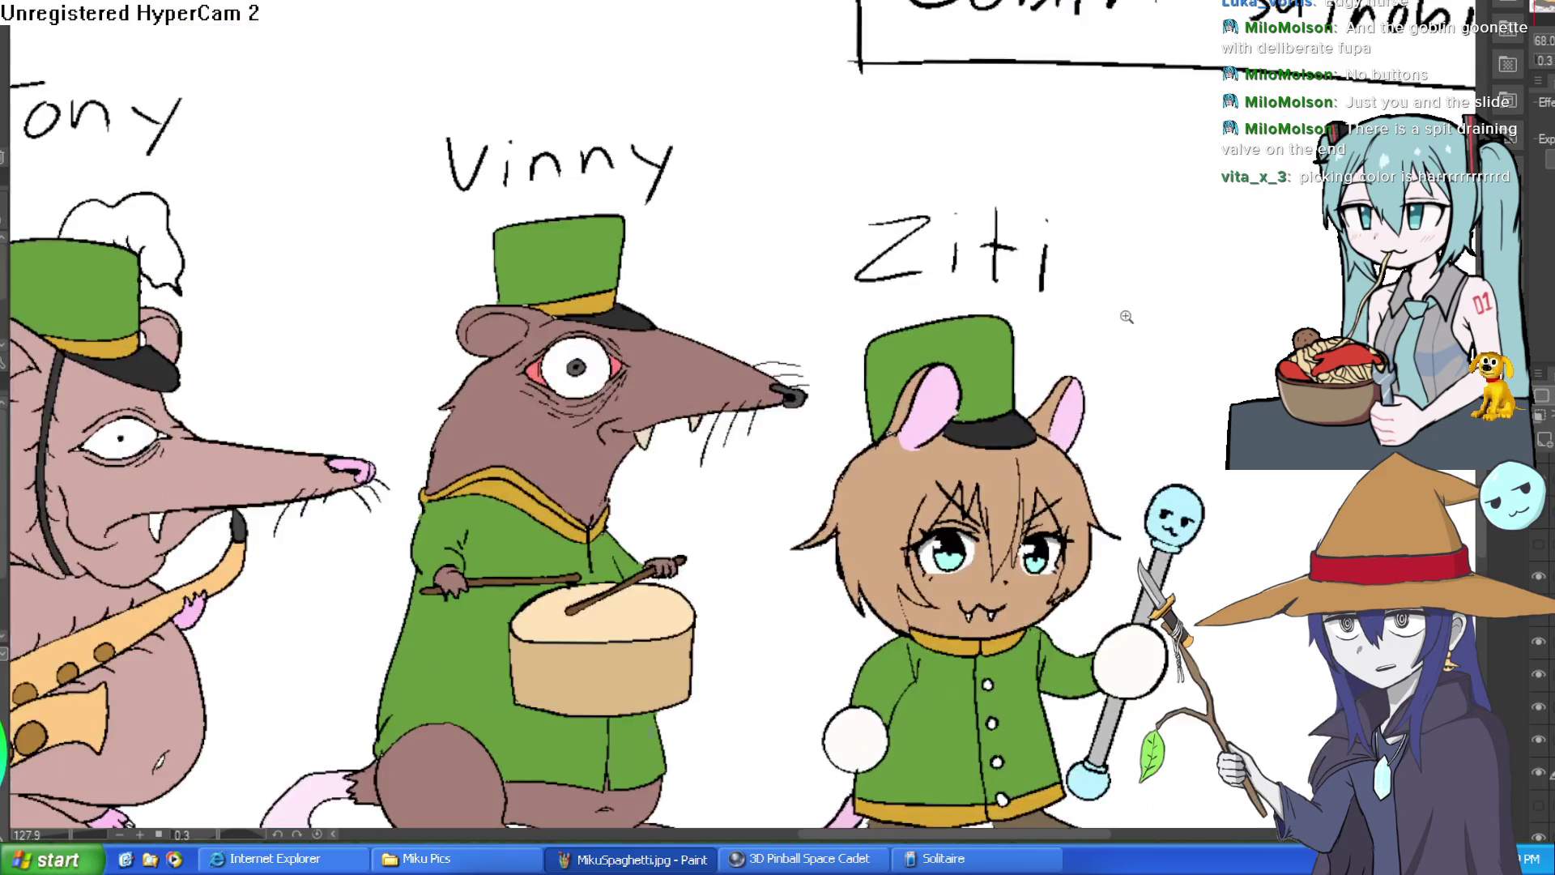
{"action": "scroll", "coordinate": [928, 88], "scroll_direction": "up", "scroll_amount": 4}
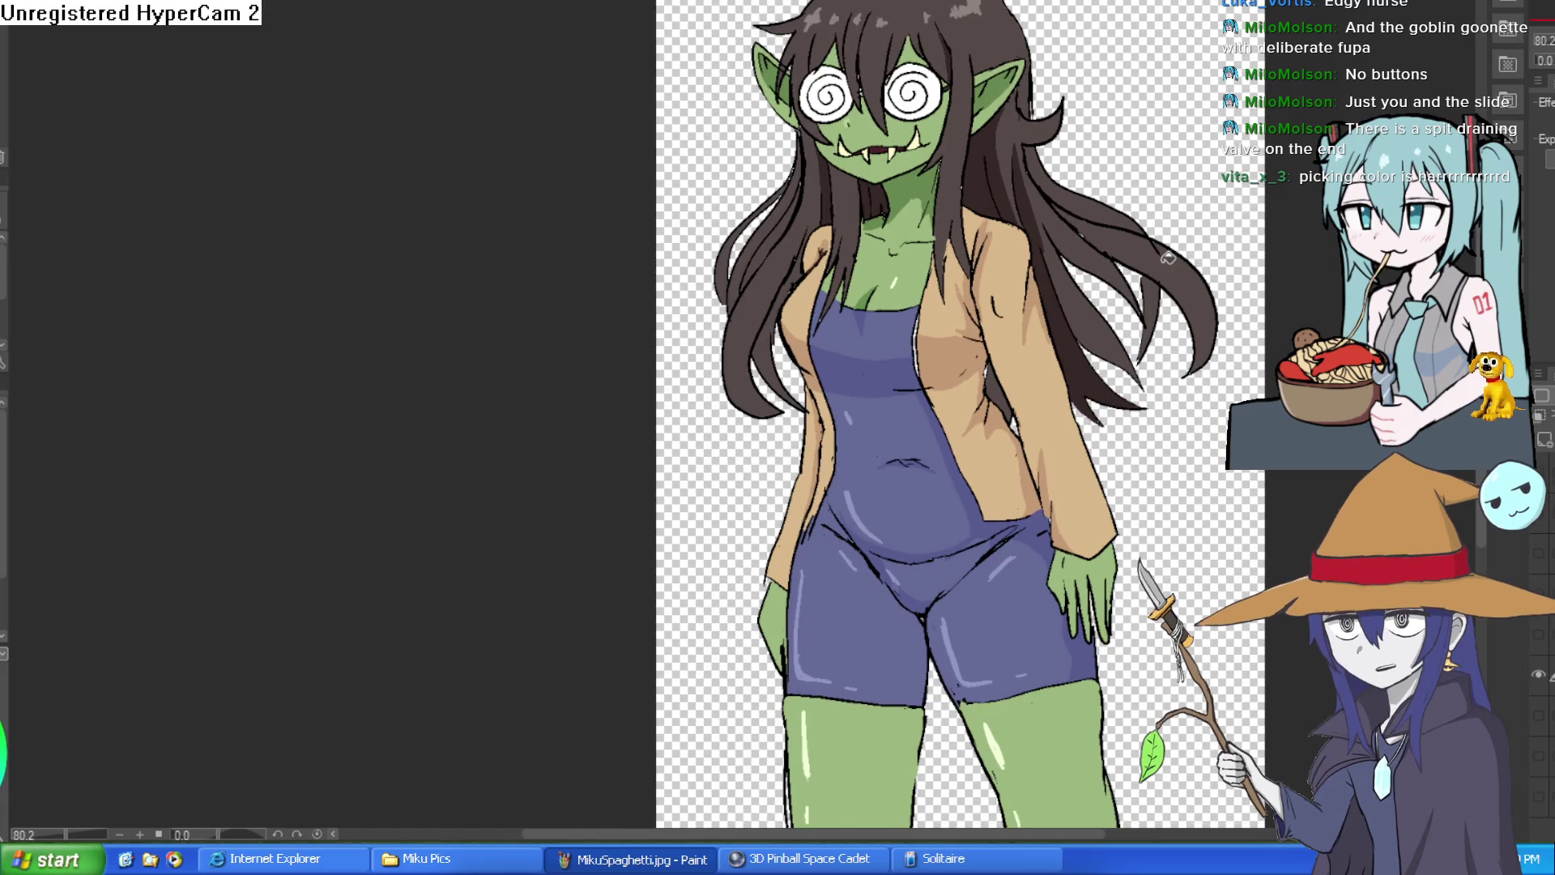
Step: Zoom in slightly on the coloured goblin girl drawing
{"action": "scroll", "coordinate": [1167, 258], "scroll_direction": "up", "scroll_amount": 1}
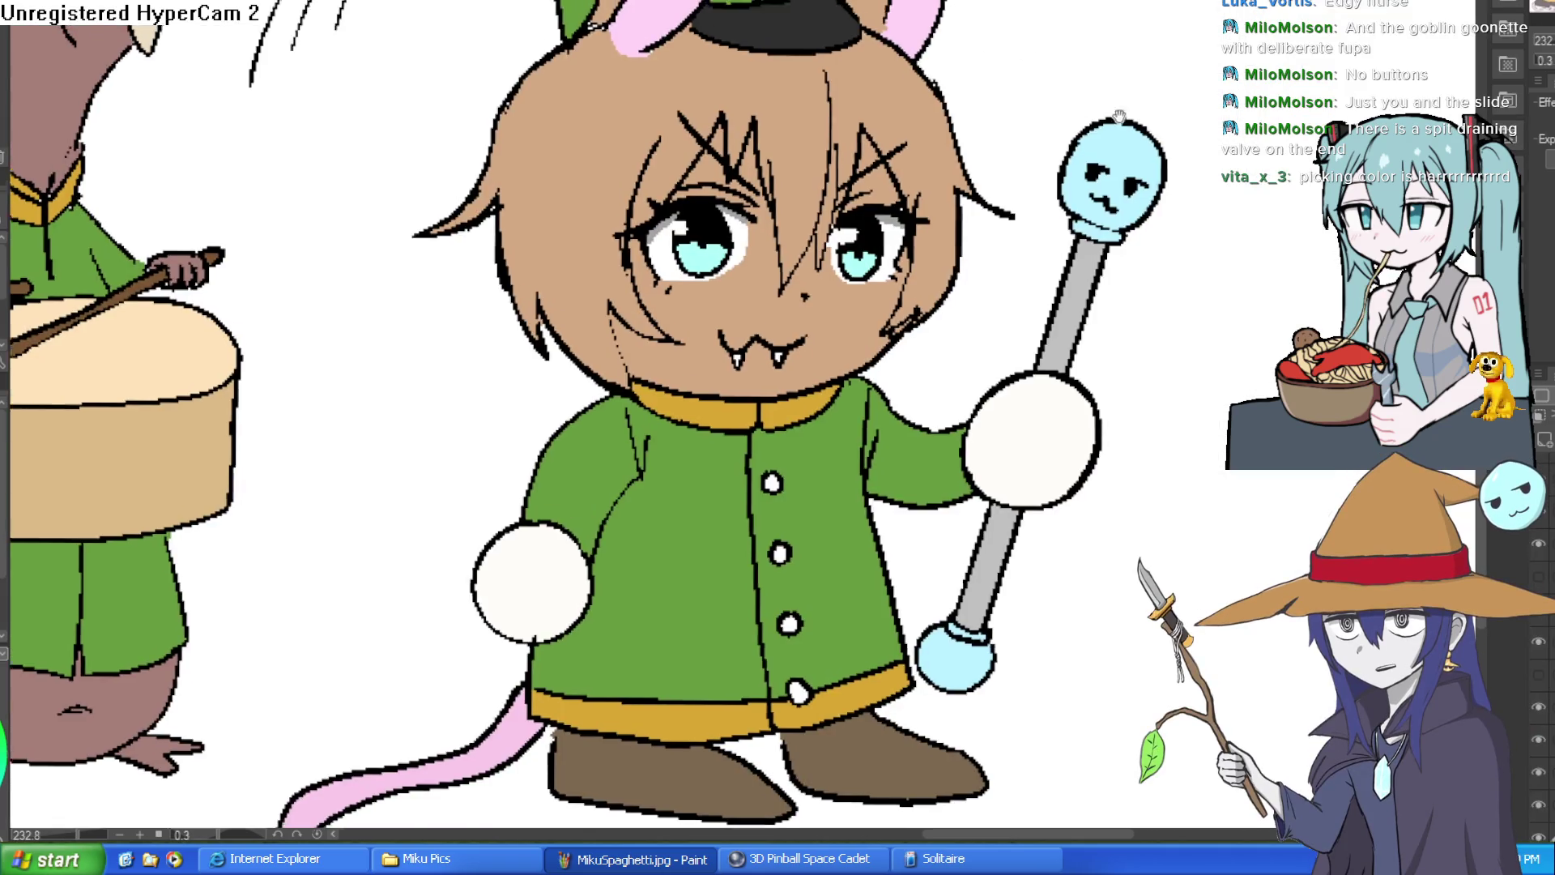
Step: Zoom out on the rat lineup so Vinny and Ziti are both visible
{"action": "scroll", "coordinate": [1090, 176], "scroll_direction": "down", "scroll_amount": 2}
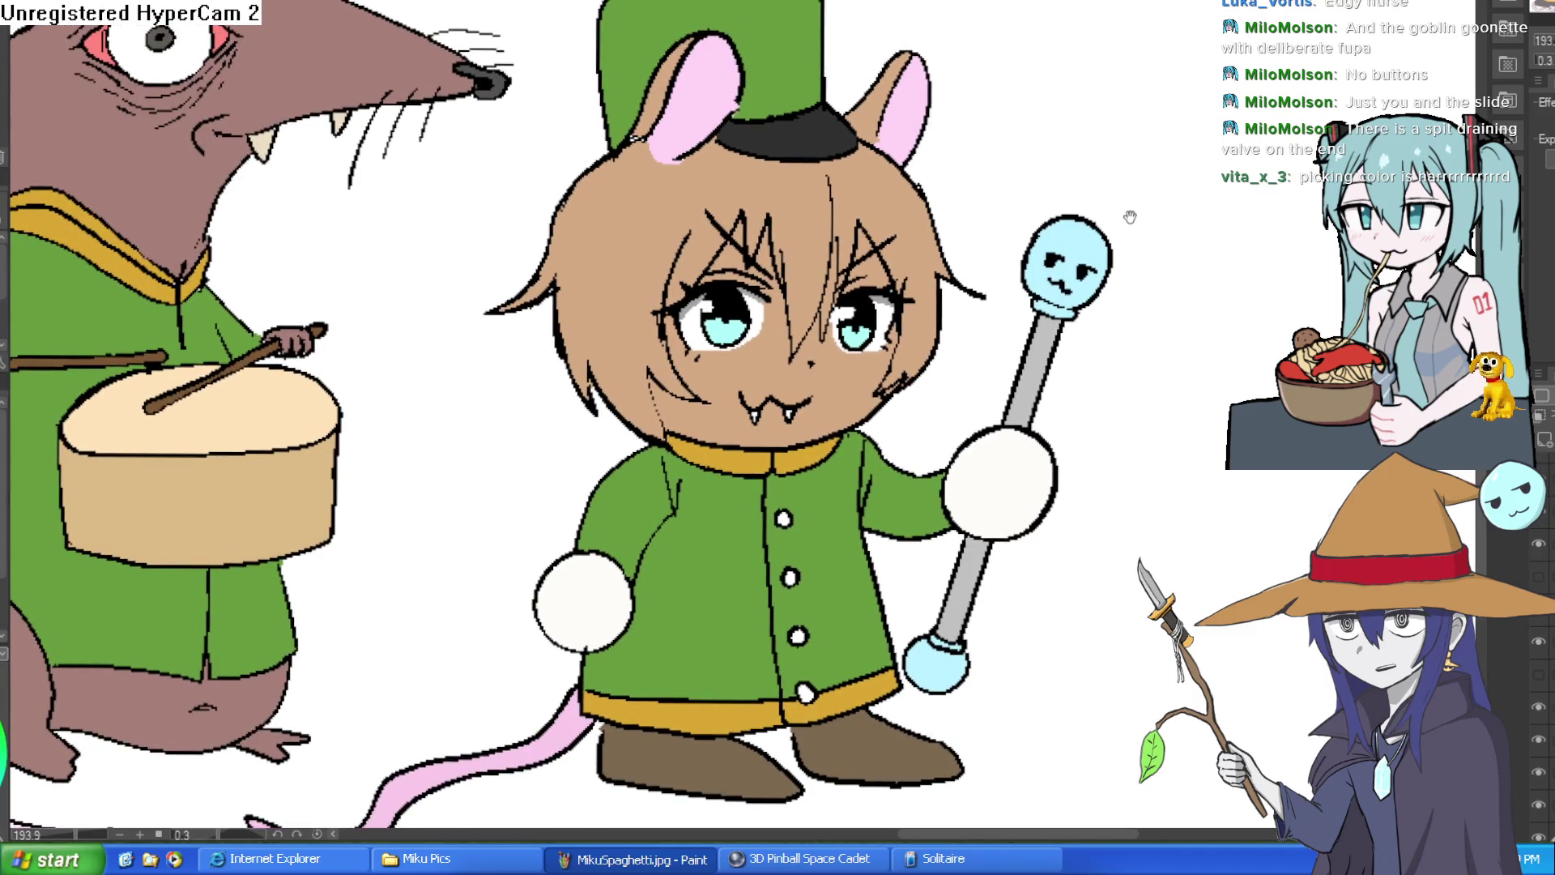
{"action": "scroll", "coordinate": [1124, 224], "scroll_direction": "down", "scroll_amount": 2}
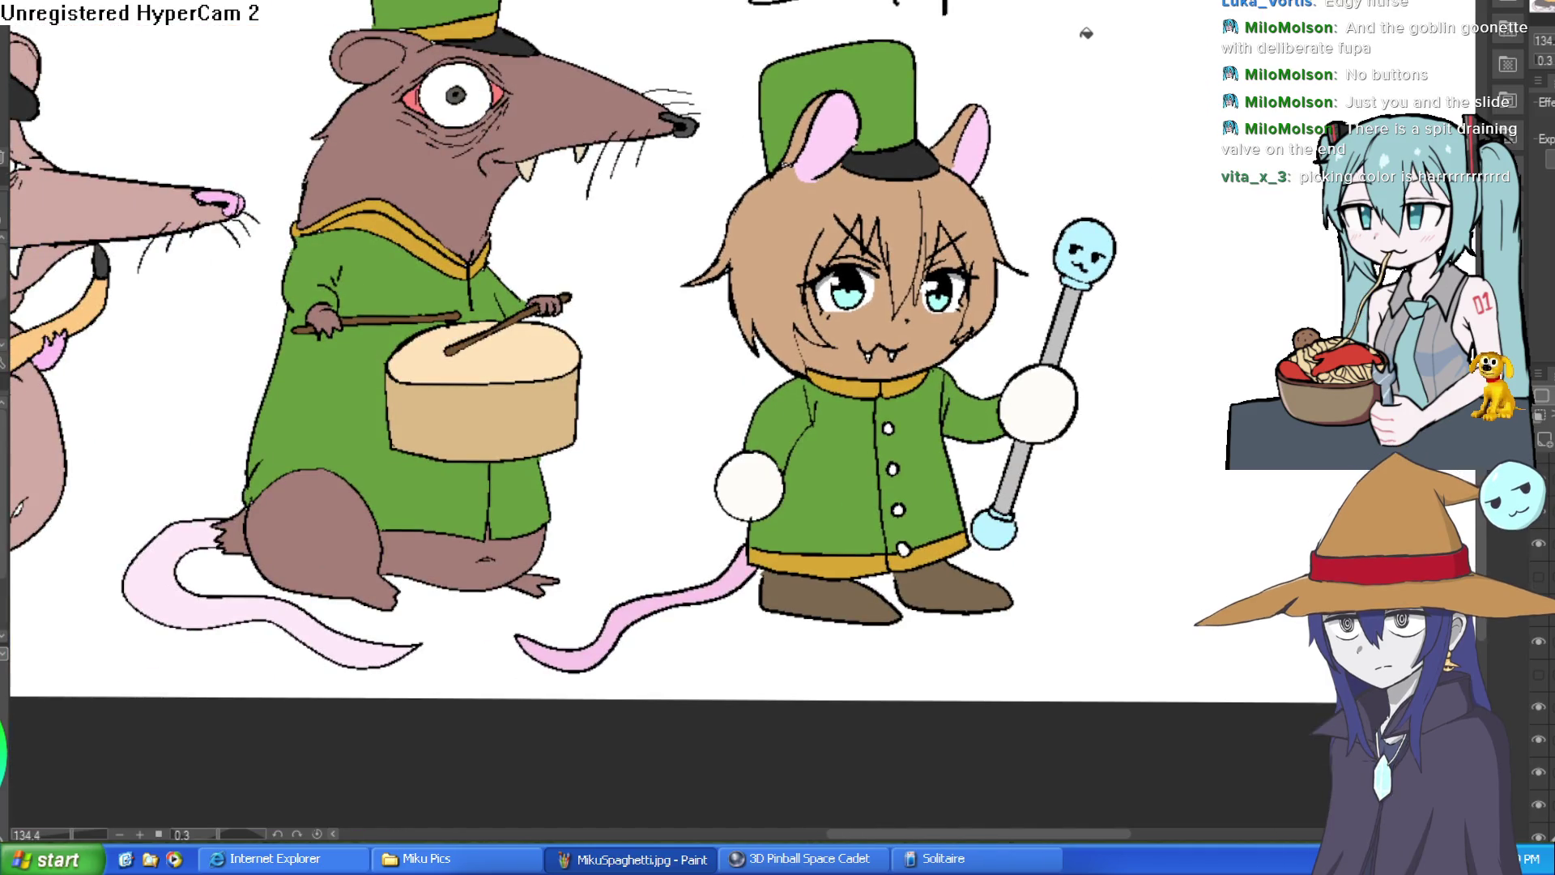
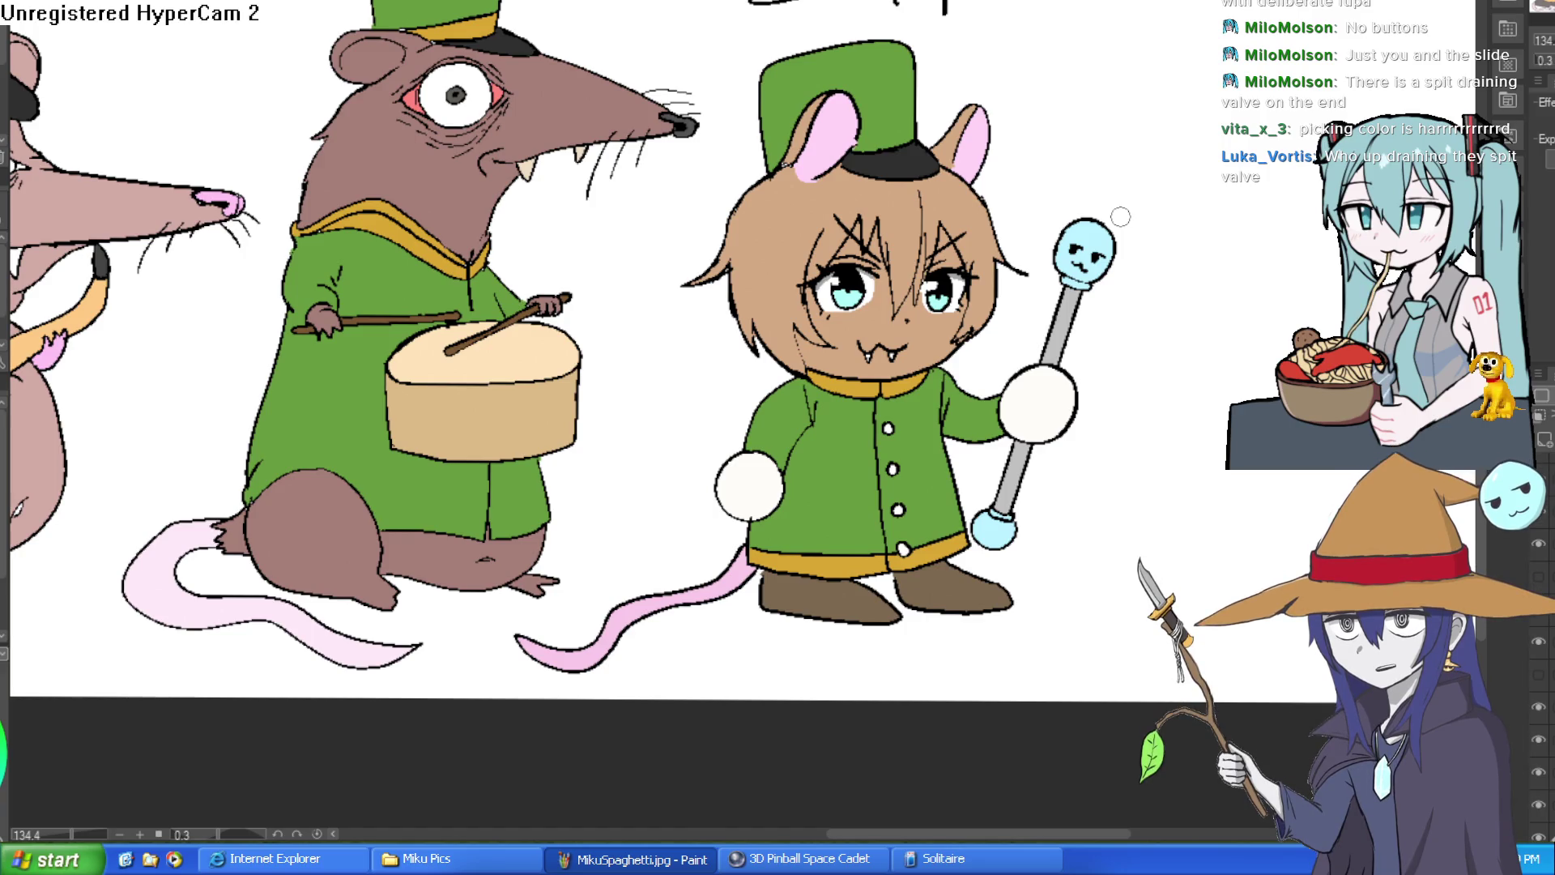
Step: Toggle the colour fill off and on twice to check the line art
{"action": "scroll", "coordinate": [1134, 211], "scroll_direction": "up", "scroll_amount": 5}
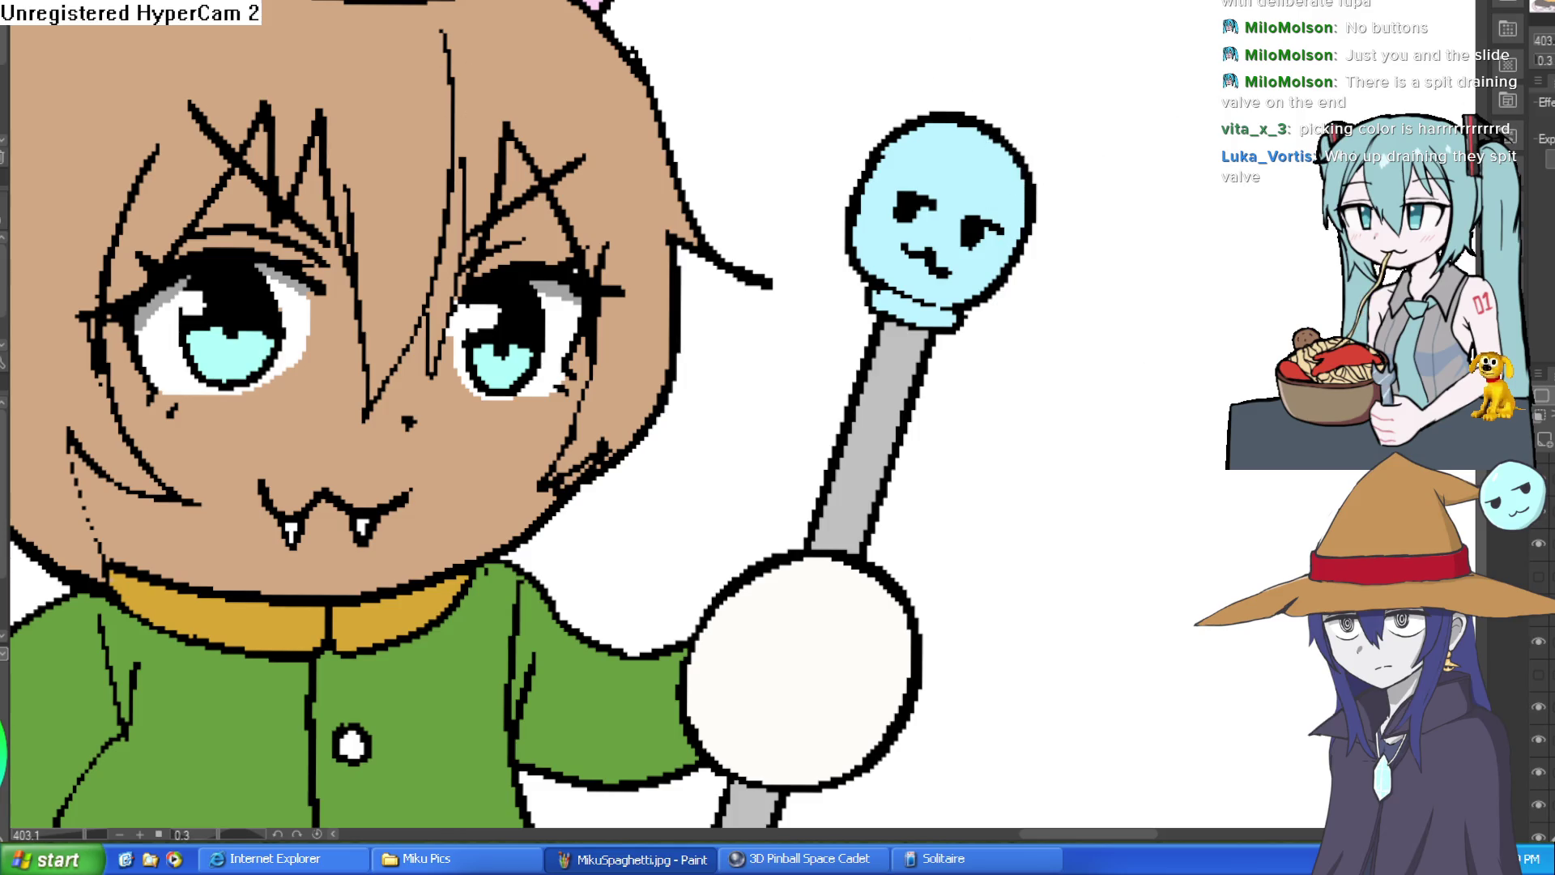
{"action": "left_click", "coordinate": [1539, 806]}
{"action": "left_click", "coordinate": [1538, 806]}
{"action": "left_click", "coordinate": [1539, 774]}
{"action": "left_click", "coordinate": [1538, 774]}
Step: Frame Paulie, Tony, Vinny and Ziti together in the canvas view
{"action": "scroll", "coordinate": [1164, 609], "scroll_direction": "down", "scroll_amount": 5}
{"action": "left_click_drag", "start_coordinate": [1164, 609], "coordinate": [1084, 561]}
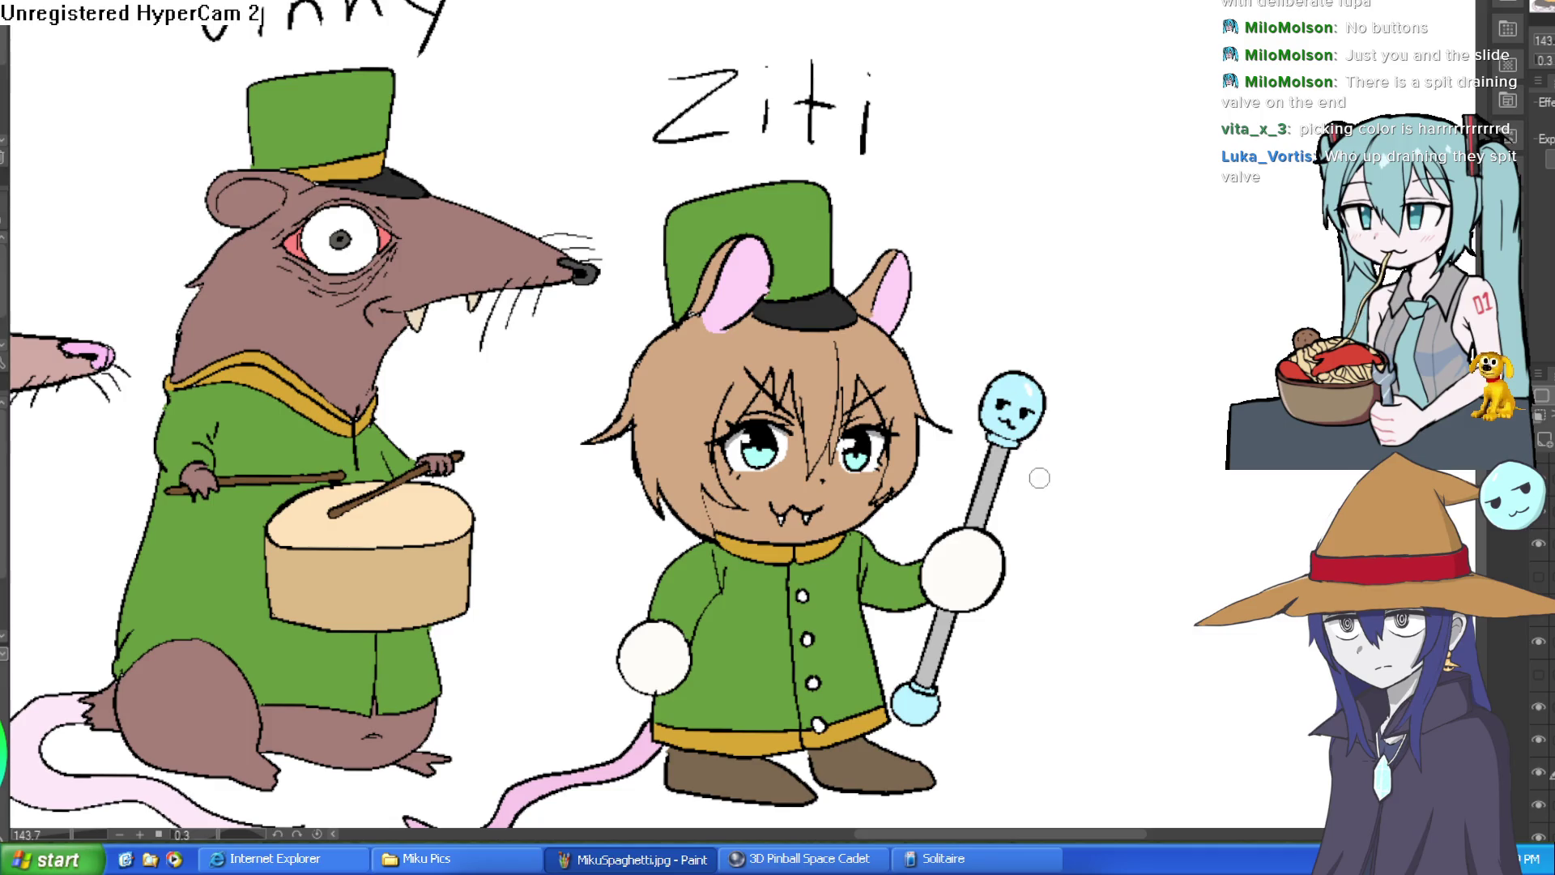
{"action": "scroll", "coordinate": [1030, 483], "scroll_direction": "down", "scroll_amount": 4}
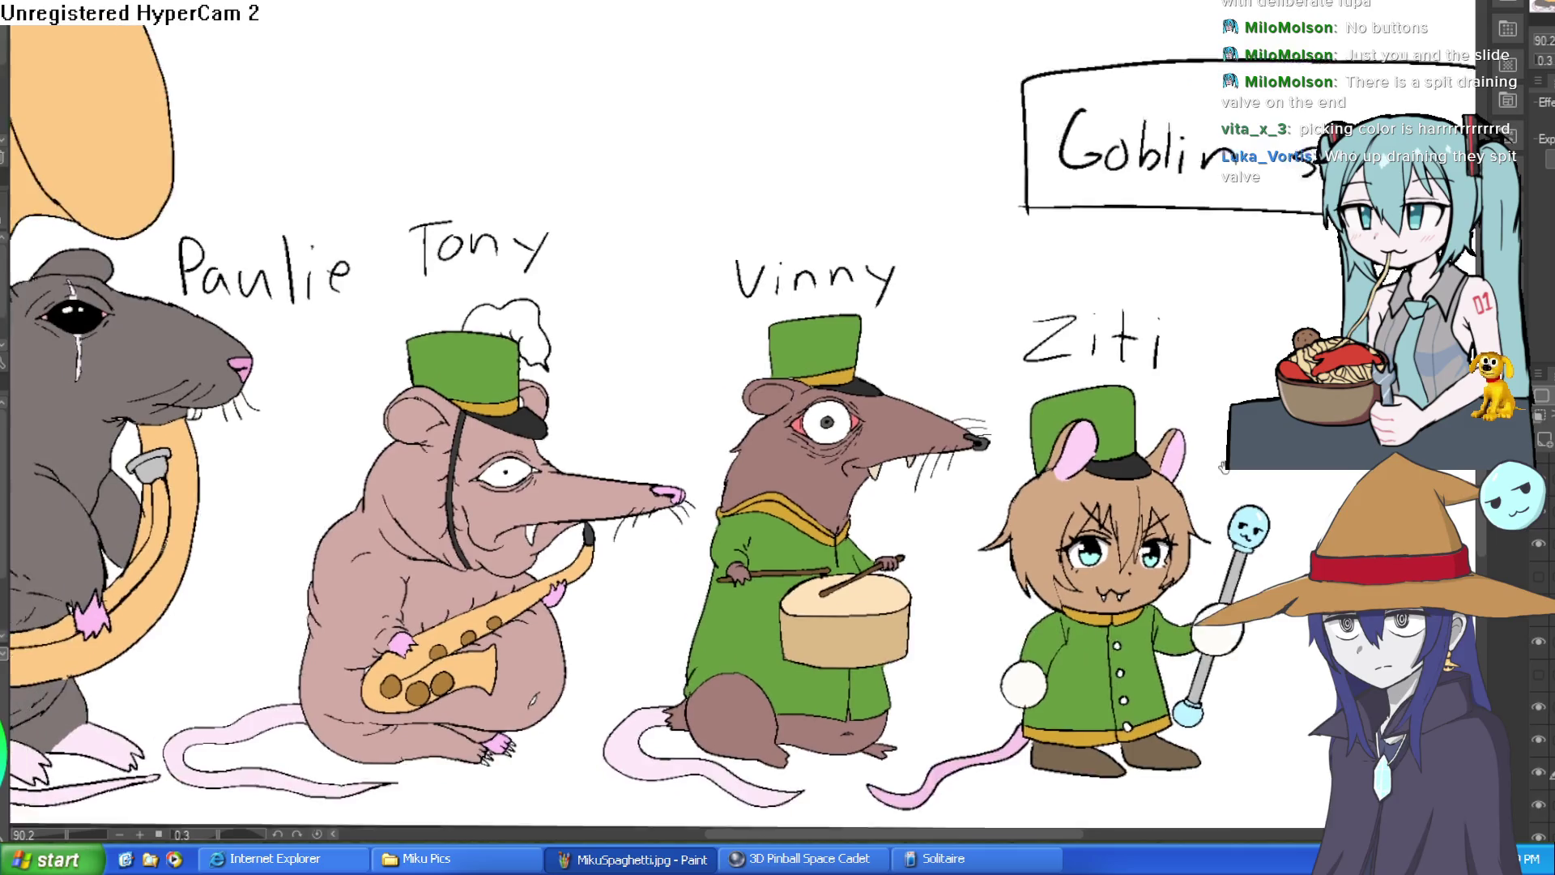
{"action": "left_click_drag", "start_coordinate": [1223, 469], "coordinate": [1247, 459]}
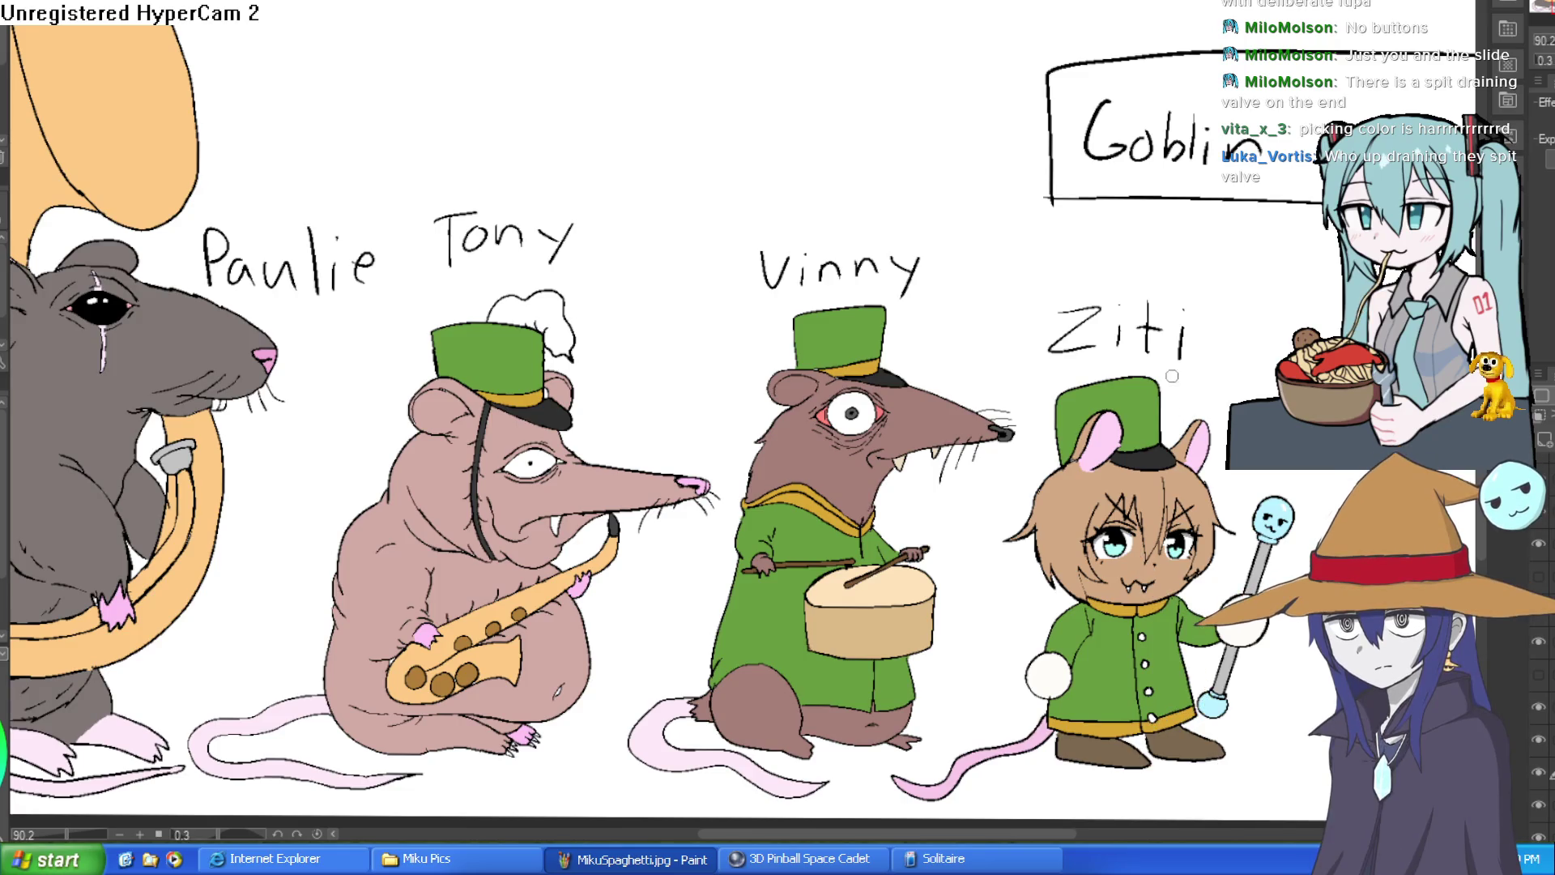
{"action": "scroll", "coordinate": [1316, 211], "scroll_direction": "down", "scroll_amount": 2}
{"action": "scroll", "coordinate": [1316, 517], "scroll_direction": "down", "scroll_amount": 2}
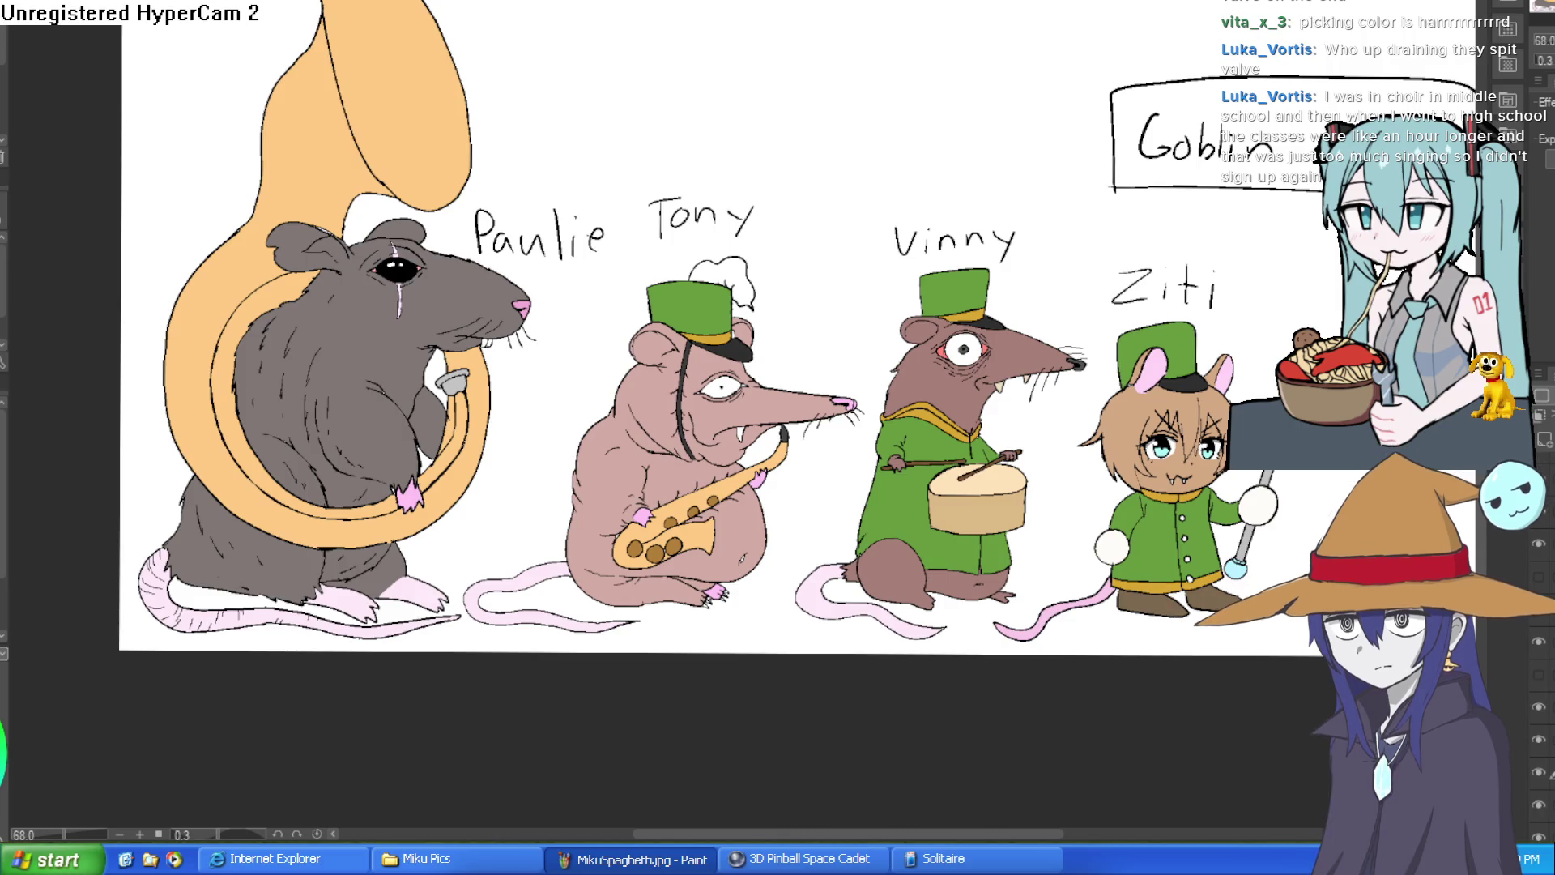
{"action": "left_click_drag", "start_coordinate": [1266, 350], "coordinate": [1192, 225]}
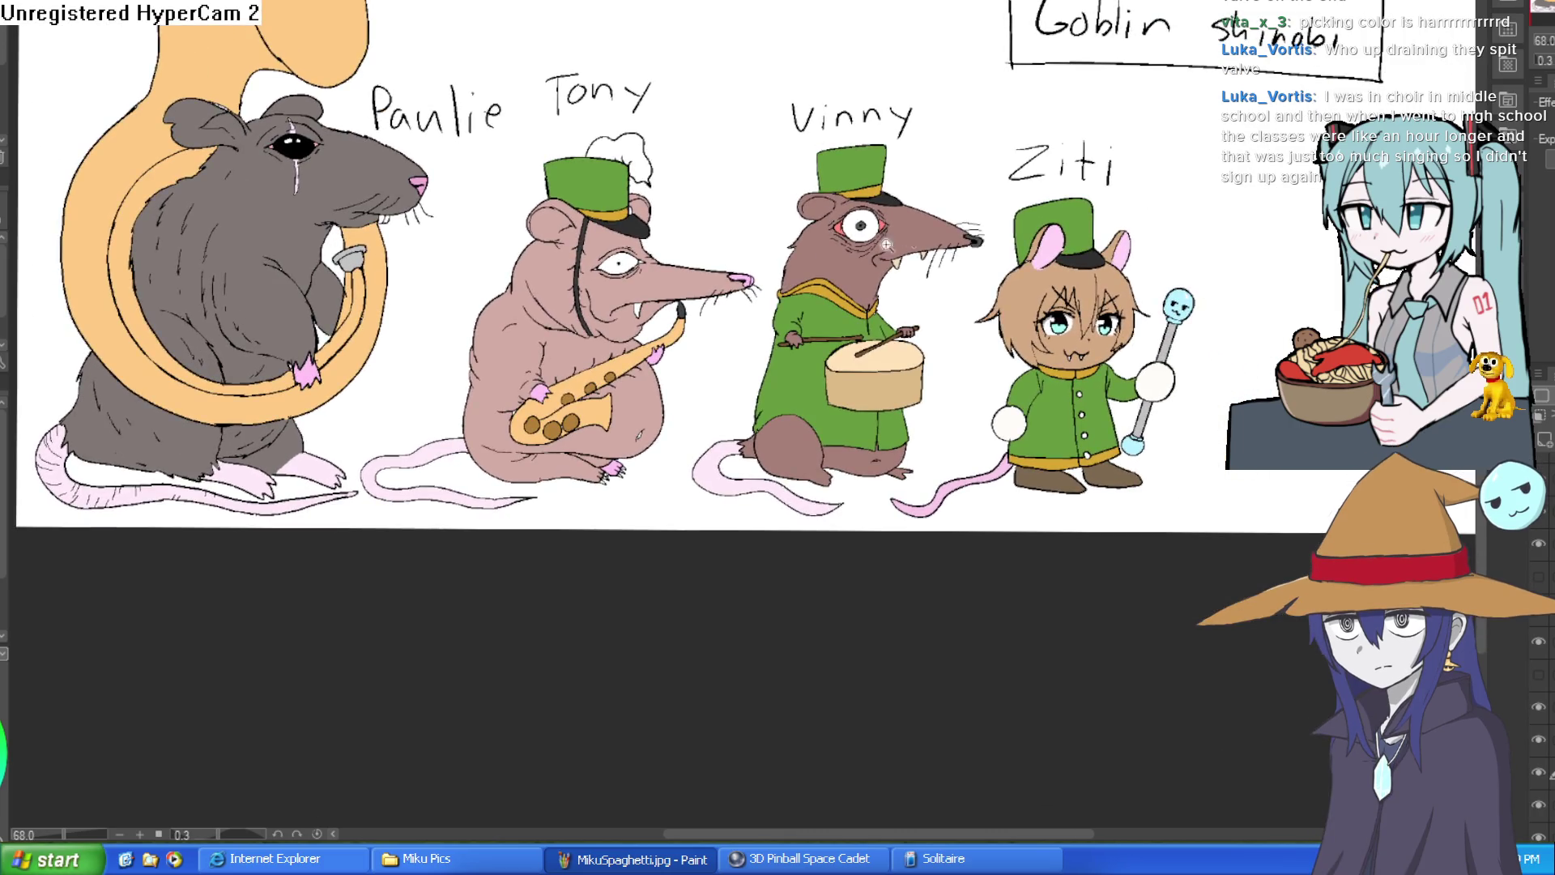
{"action": "scroll", "coordinate": [552, 529], "scroll_direction": "up", "scroll_amount": 3}
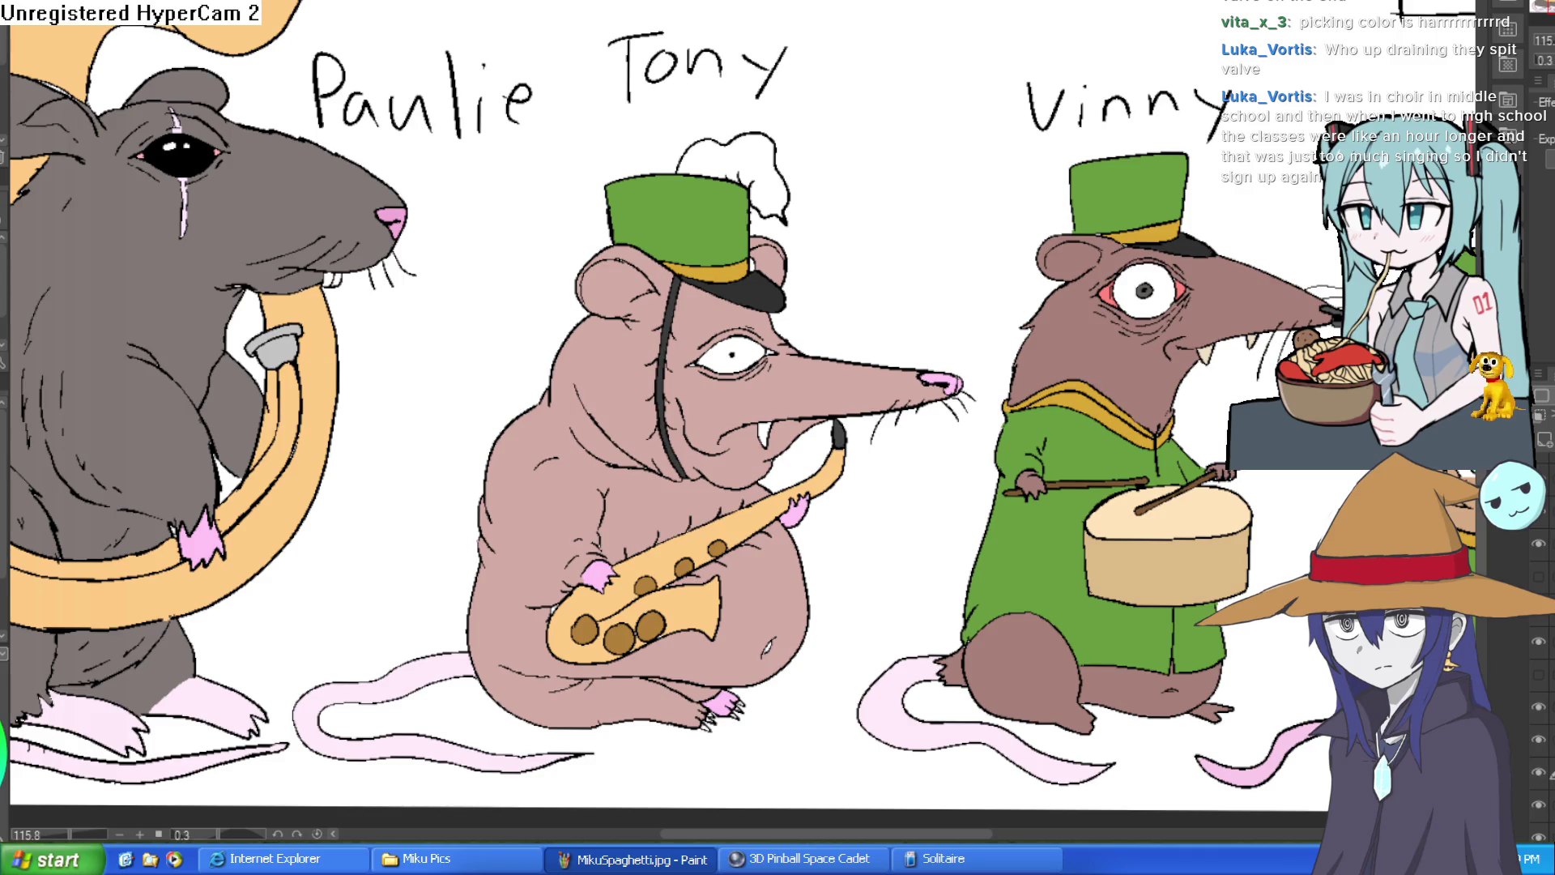
{"action": "scroll", "coordinate": [1120, 380], "scroll_direction": "down", "scroll_amount": 4}
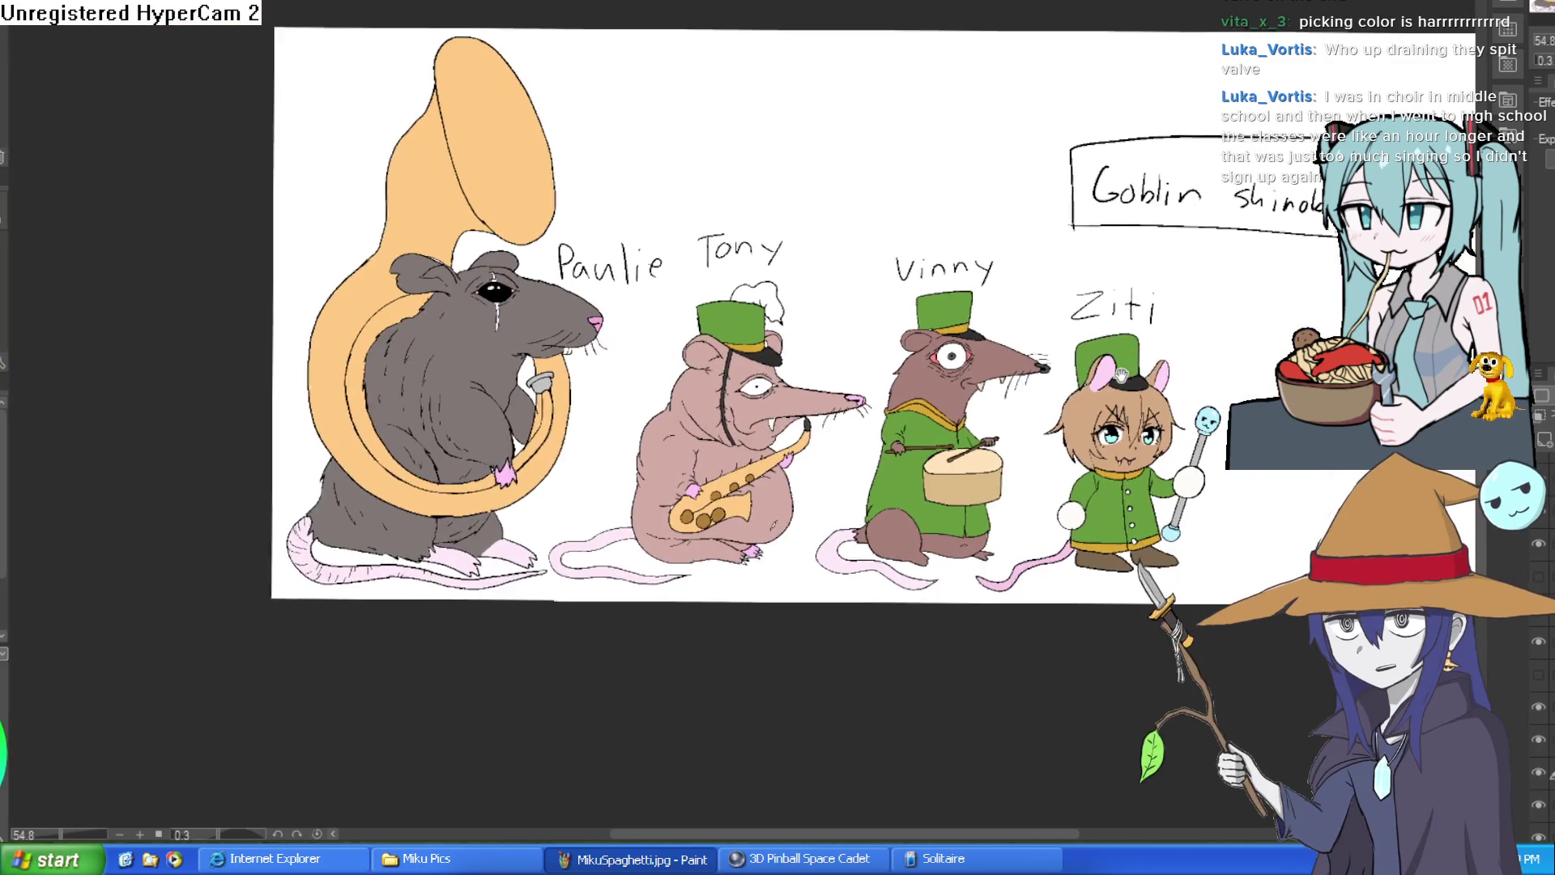
{"action": "scroll", "coordinate": [963, 417], "scroll_direction": "up", "scroll_amount": 6}
Step: Sample a cream colour from the drawing and fill Tony's chef hat with it
{"action": "left_click", "coordinate": [963, 417], "text": "alt"}
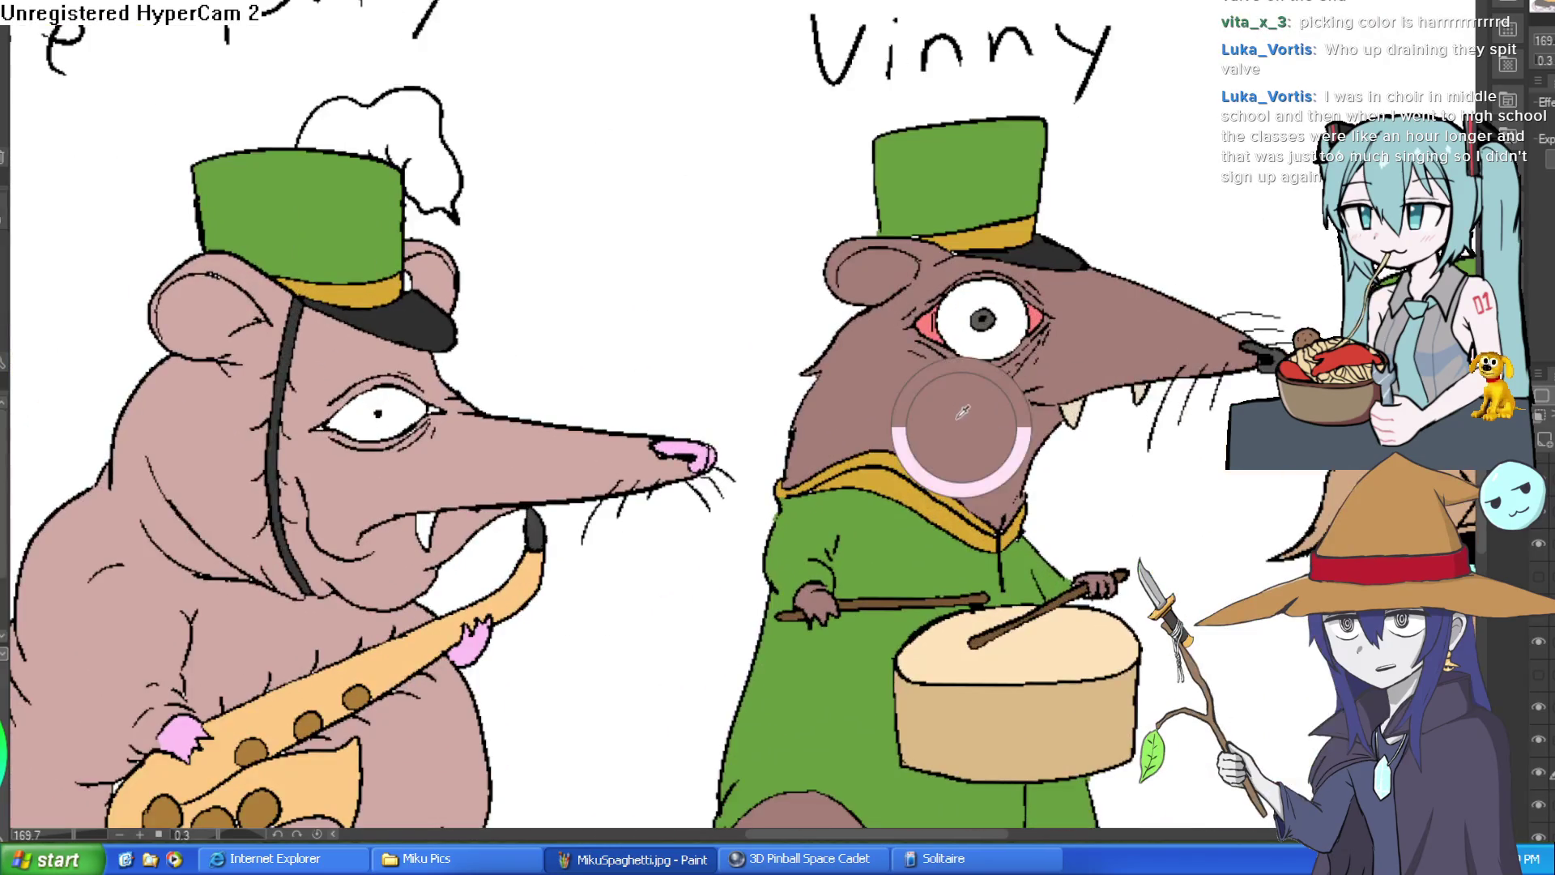
{"action": "mouse_move", "coordinate": [575, 314]}
{"action": "left_mouse_down"}
{"action": "mouse_move", "coordinate": [697, 406]}
{"action": "mouse_move", "coordinate": [775, 281]}
{"action": "left_mouse_up"}
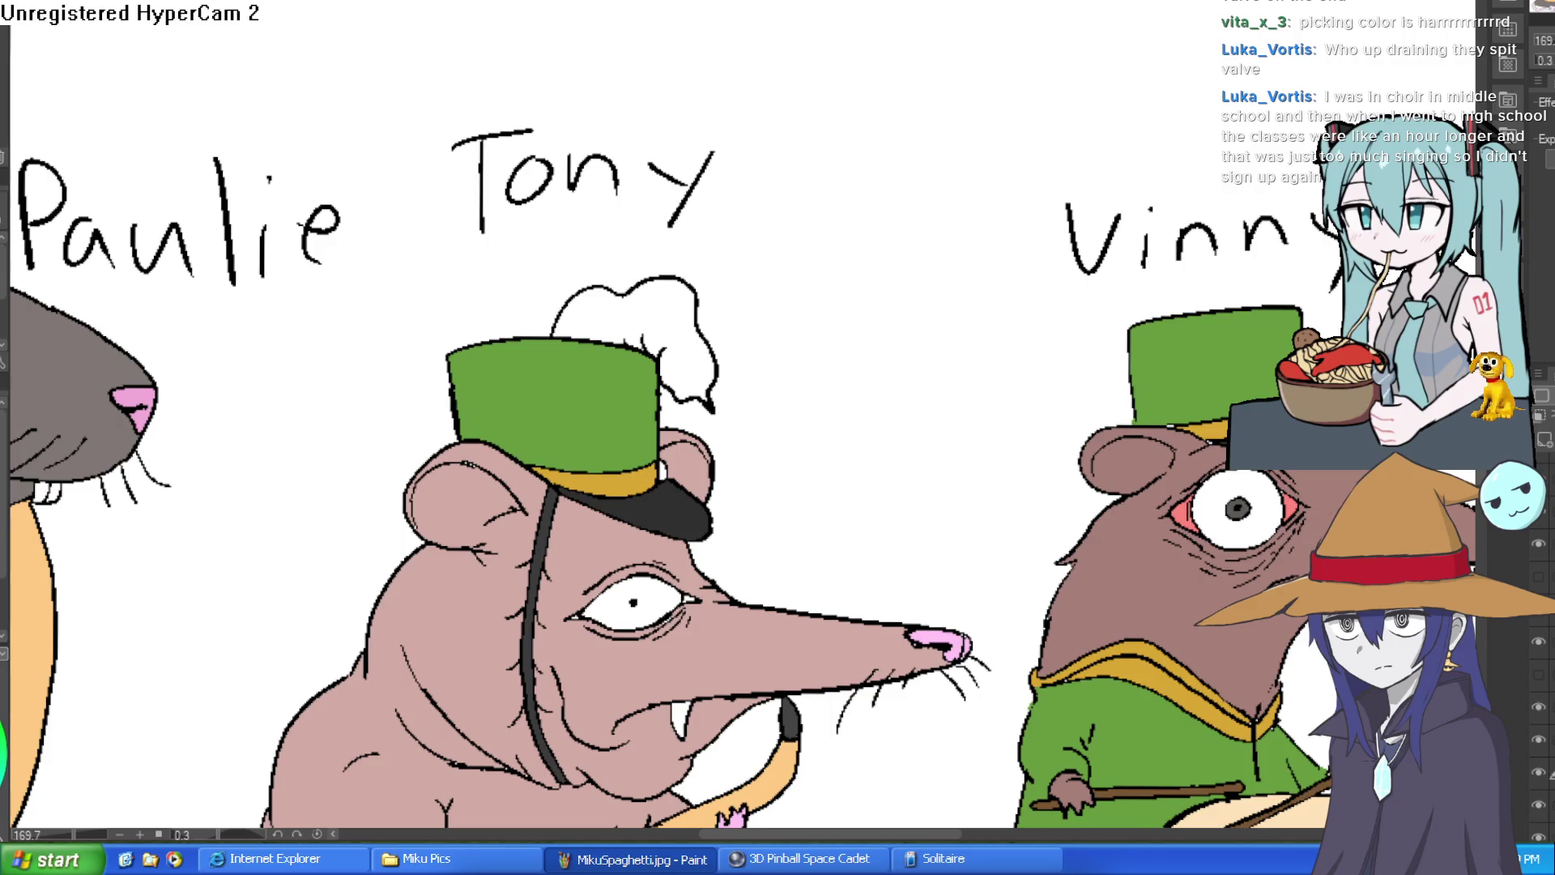
{"action": "left_click", "coordinate": [662, 297]}
{"action": "scroll", "coordinate": [1009, 307], "scroll_direction": "down", "scroll_amount": 5}
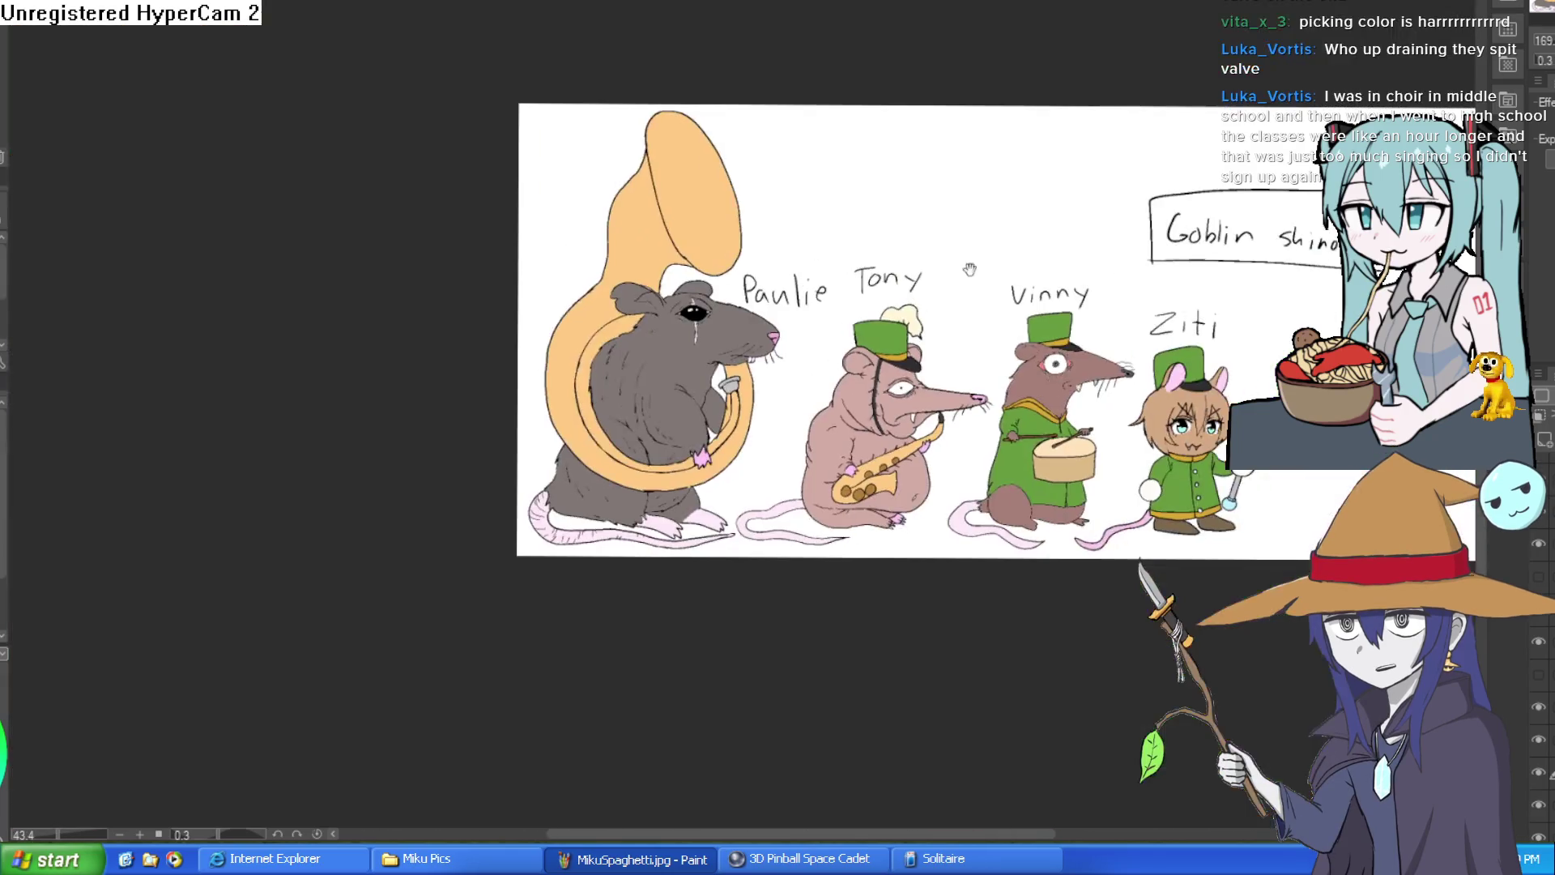
{"action": "scroll", "coordinate": [947, 290], "scroll_direction": "up", "scroll_amount": 1}
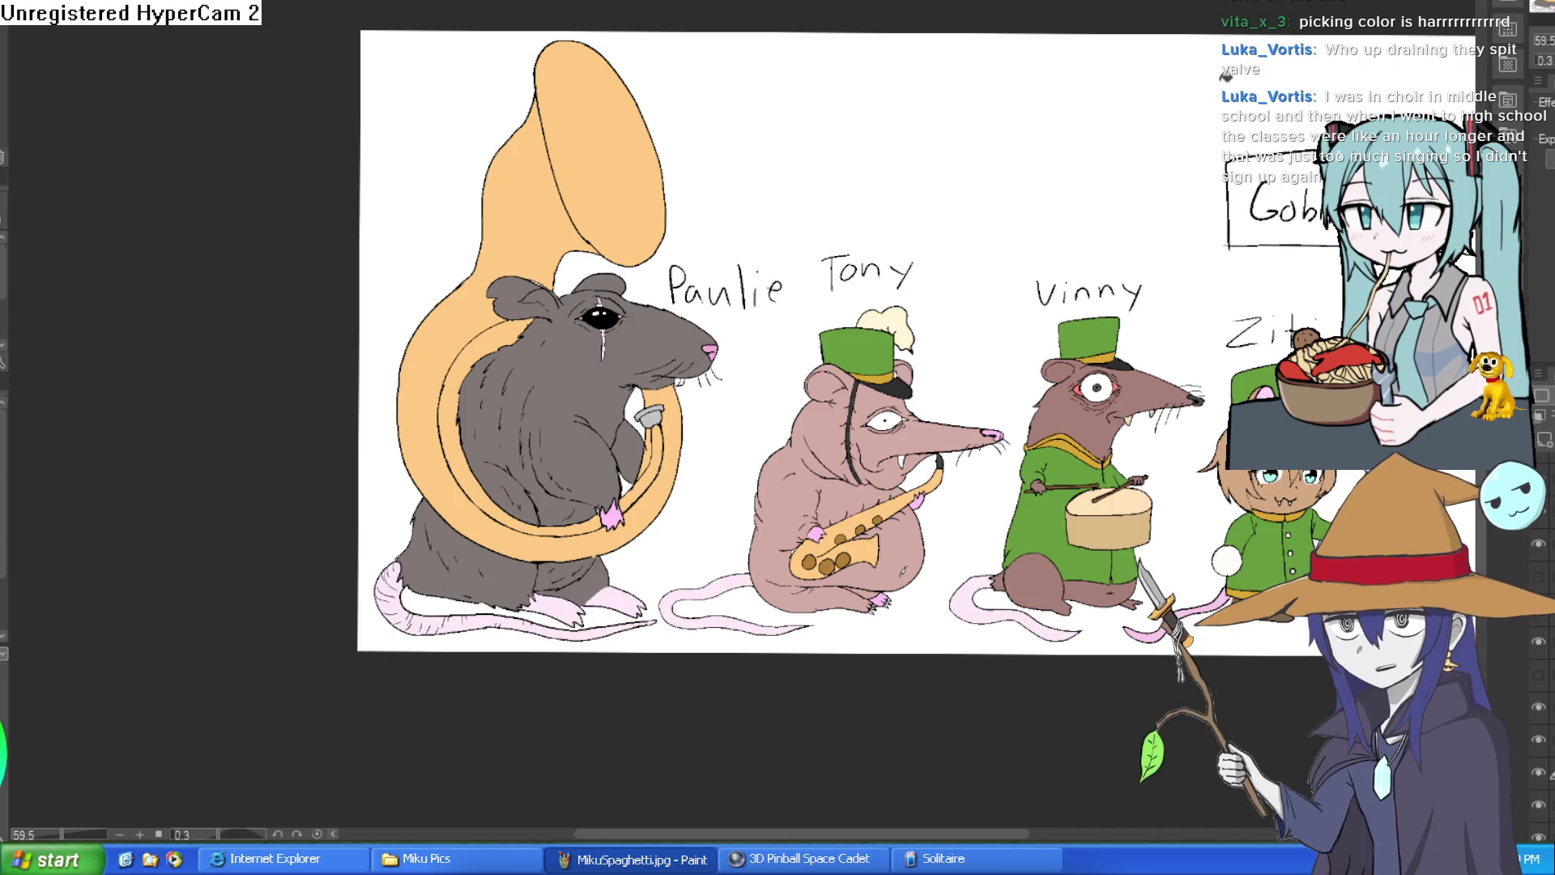
{"action": "mouse_move", "coordinate": [1184, 187]}
{"action": "left_mouse_down"}
{"action": "mouse_move", "coordinate": [1215, 202]}
{"action": "mouse_move", "coordinate": [1199, 243]}
{"action": "mouse_move", "coordinate": [1036, 280]}
{"action": "left_mouse_up"}
{"action": "scroll", "coordinate": [1192, 235], "scroll_direction": "down", "scroll_amount": 3}
{"action": "scroll", "coordinate": [1037, 280], "scroll_direction": "up", "scroll_amount": 5}
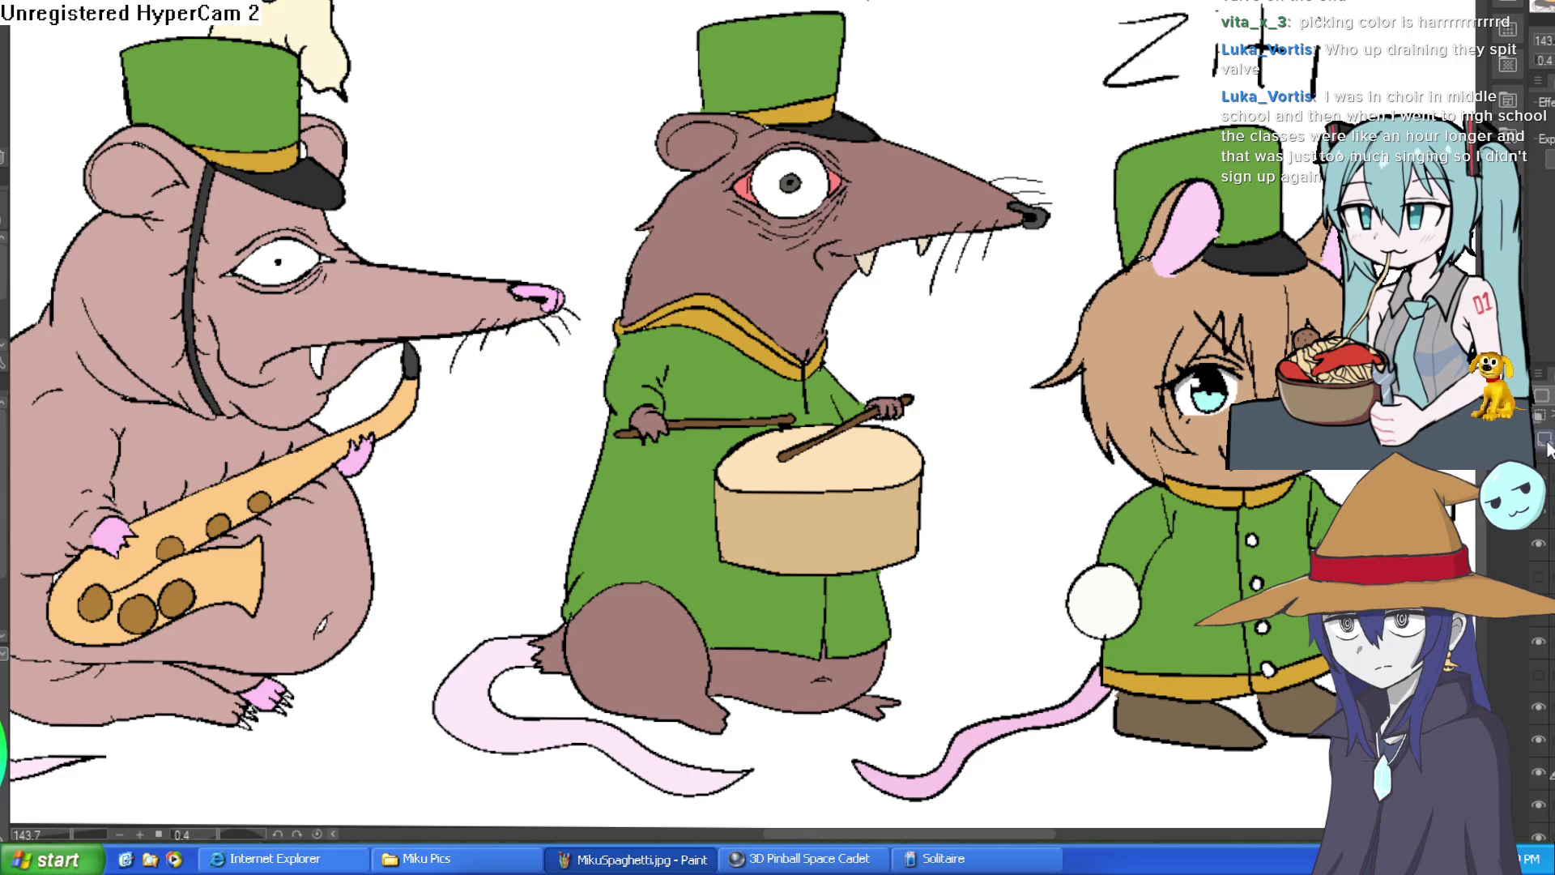
Step: Shade the edge of Vinny's eye grey and draw red veins across the white
{"action": "left_click_drag", "start_coordinate": [1033, 207], "coordinate": [891, 243]}
{"action": "scroll", "coordinate": [707, 237], "scroll_direction": "up", "scroll_amount": 5}
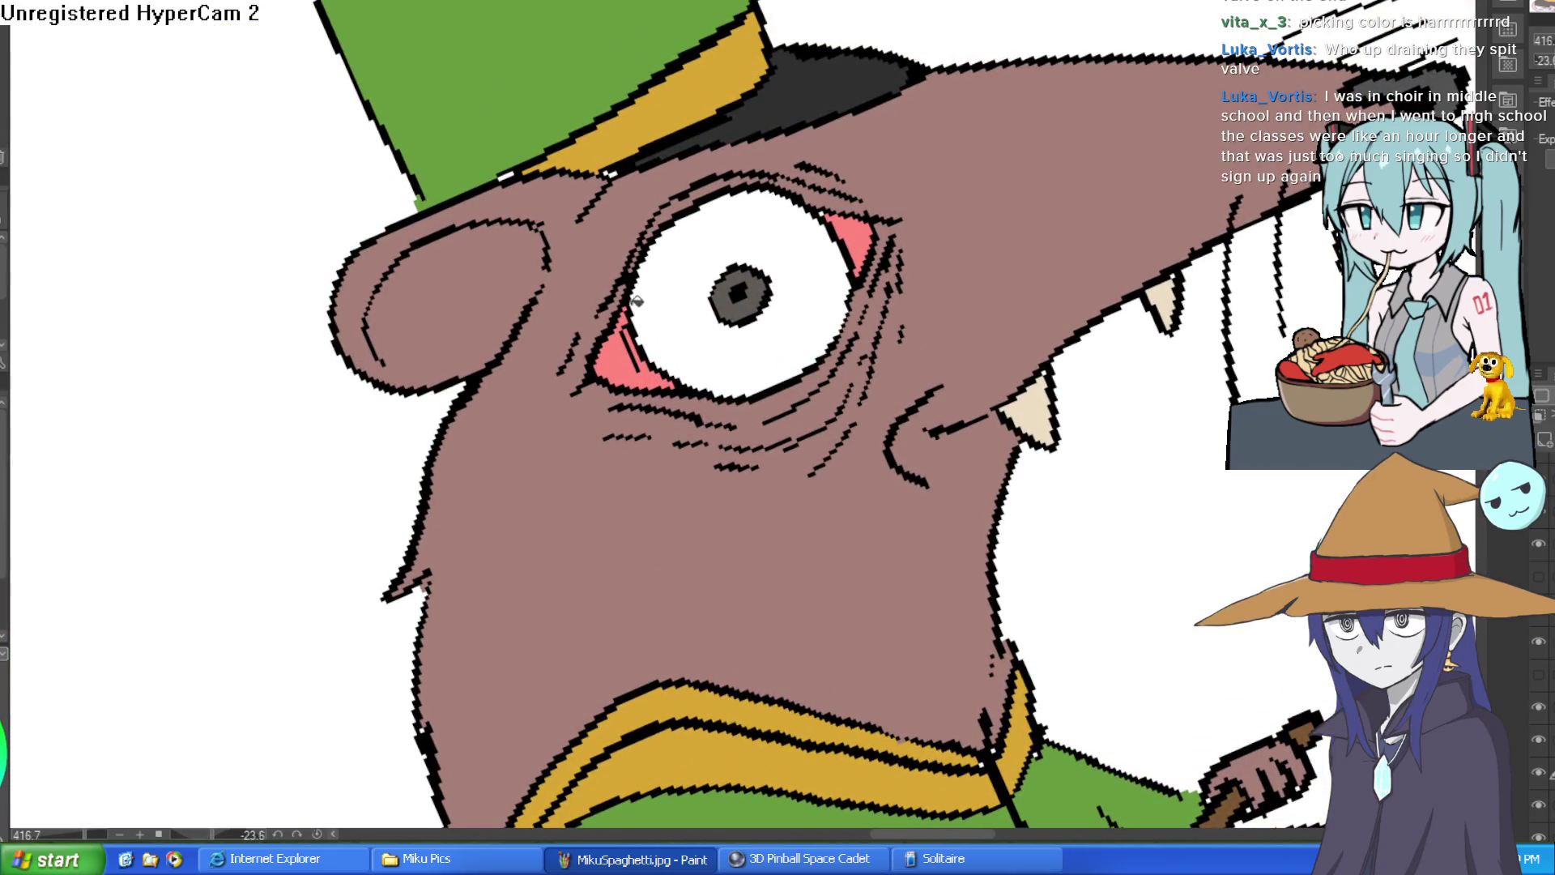
{"action": "mouse_move", "coordinate": [842, 288]}
{"action": "left_mouse_down"}
{"action": "mouse_move", "coordinate": [838, 324]}
{"action": "mouse_move", "coordinate": [794, 365]}
{"action": "mouse_move", "coordinate": [713, 381]}
{"action": "mouse_move", "coordinate": [639, 324]}
{"action": "mouse_move", "coordinate": [648, 251]}
{"action": "mouse_move", "coordinate": [733, 198]}
{"action": "mouse_move", "coordinate": [787, 203]}
{"action": "mouse_move", "coordinate": [819, 243]}
{"action": "left_mouse_up"}
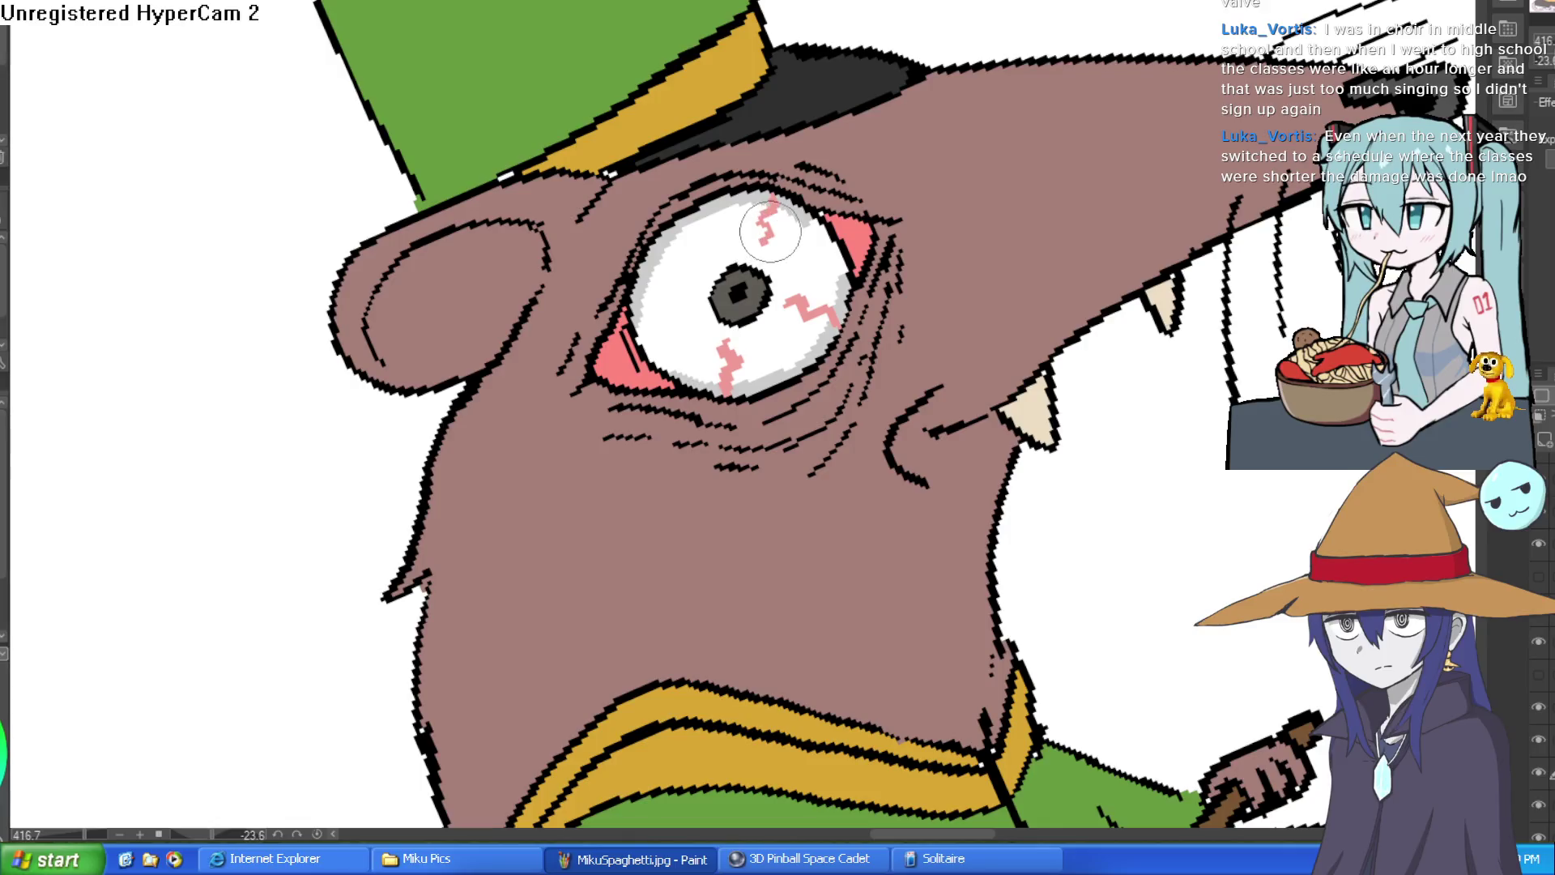
{"action": "left_click_drag", "start_coordinate": [640, 279], "coordinate": [656, 289]}
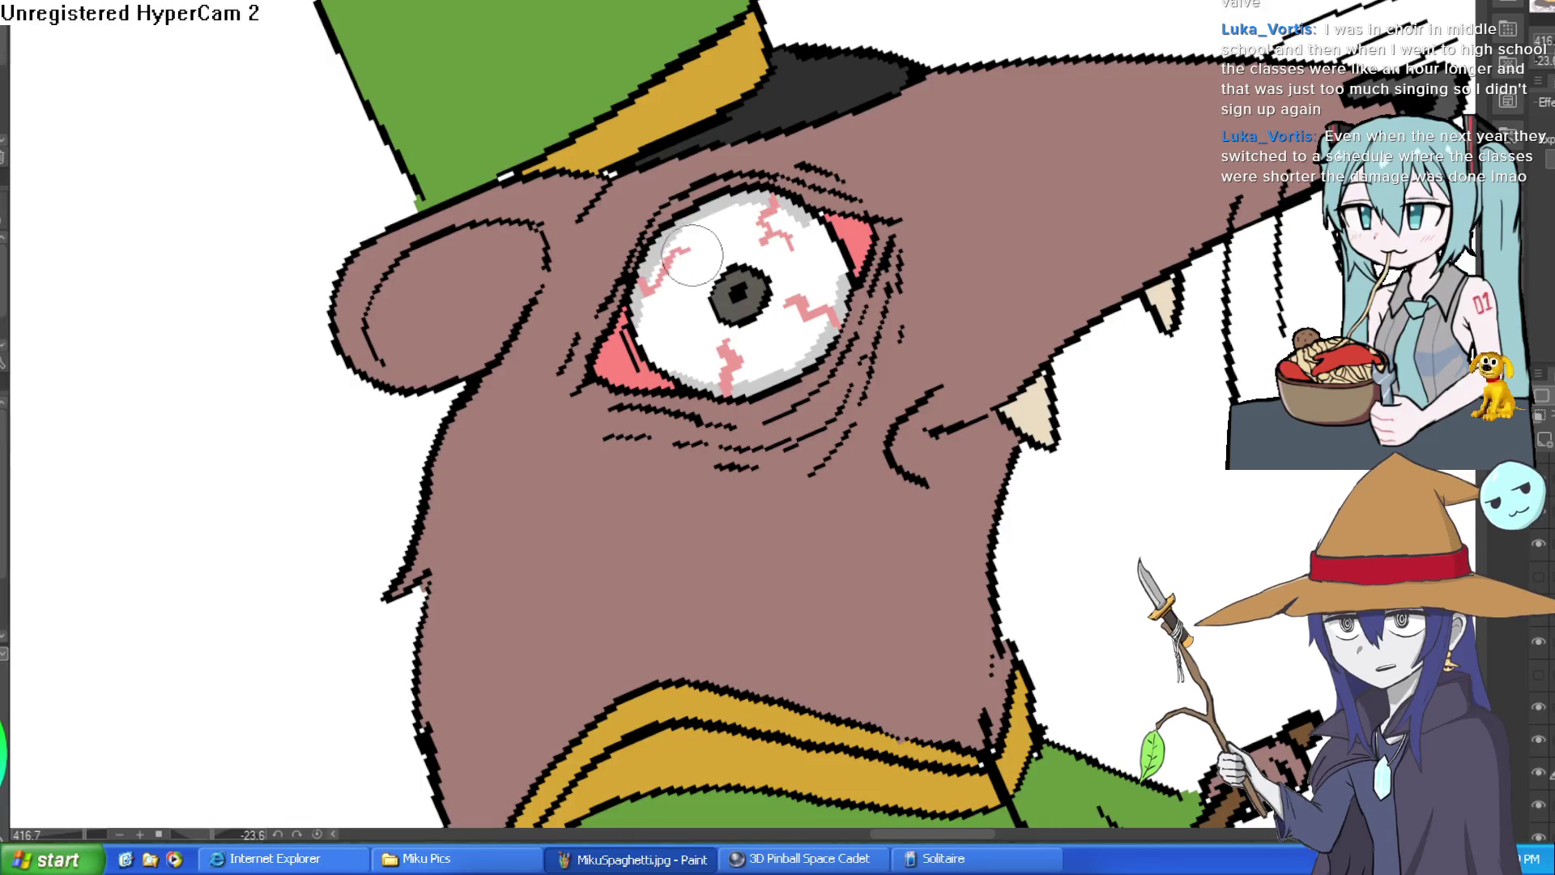
Step: Darken both pink corners of Vinny's eye to a deeper red
{"action": "scroll", "coordinate": [780, 245], "scroll_direction": "down", "scroll_amount": 3}
{"action": "scroll", "coordinate": [780, 245], "scroll_direction": "down", "scroll_amount": 5}
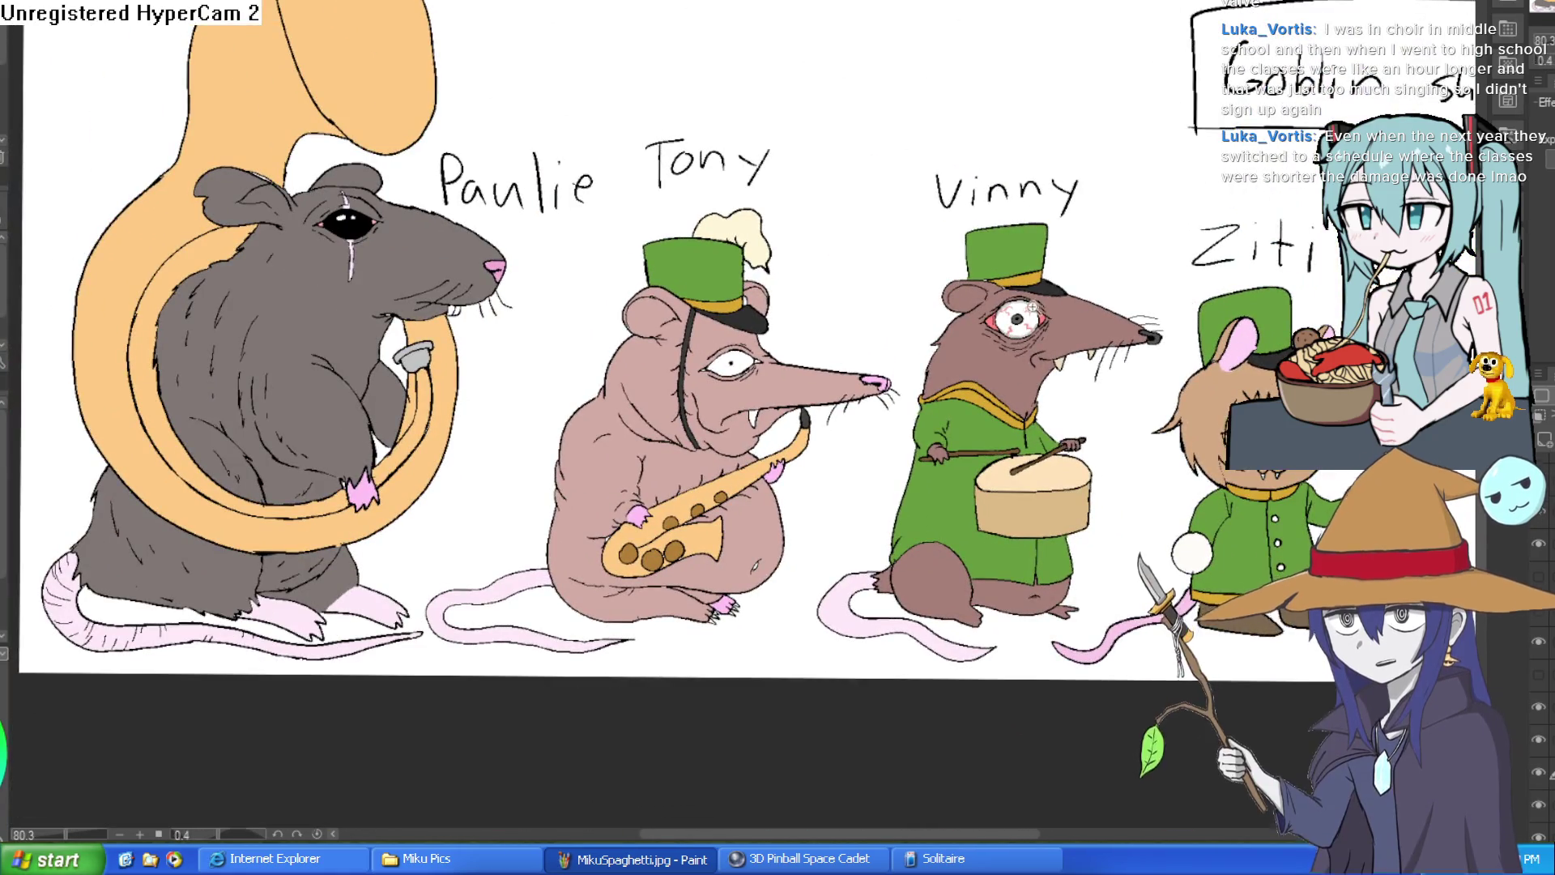
{"action": "scroll", "coordinate": [1023, 314], "scroll_direction": "up", "scroll_amount": 8}
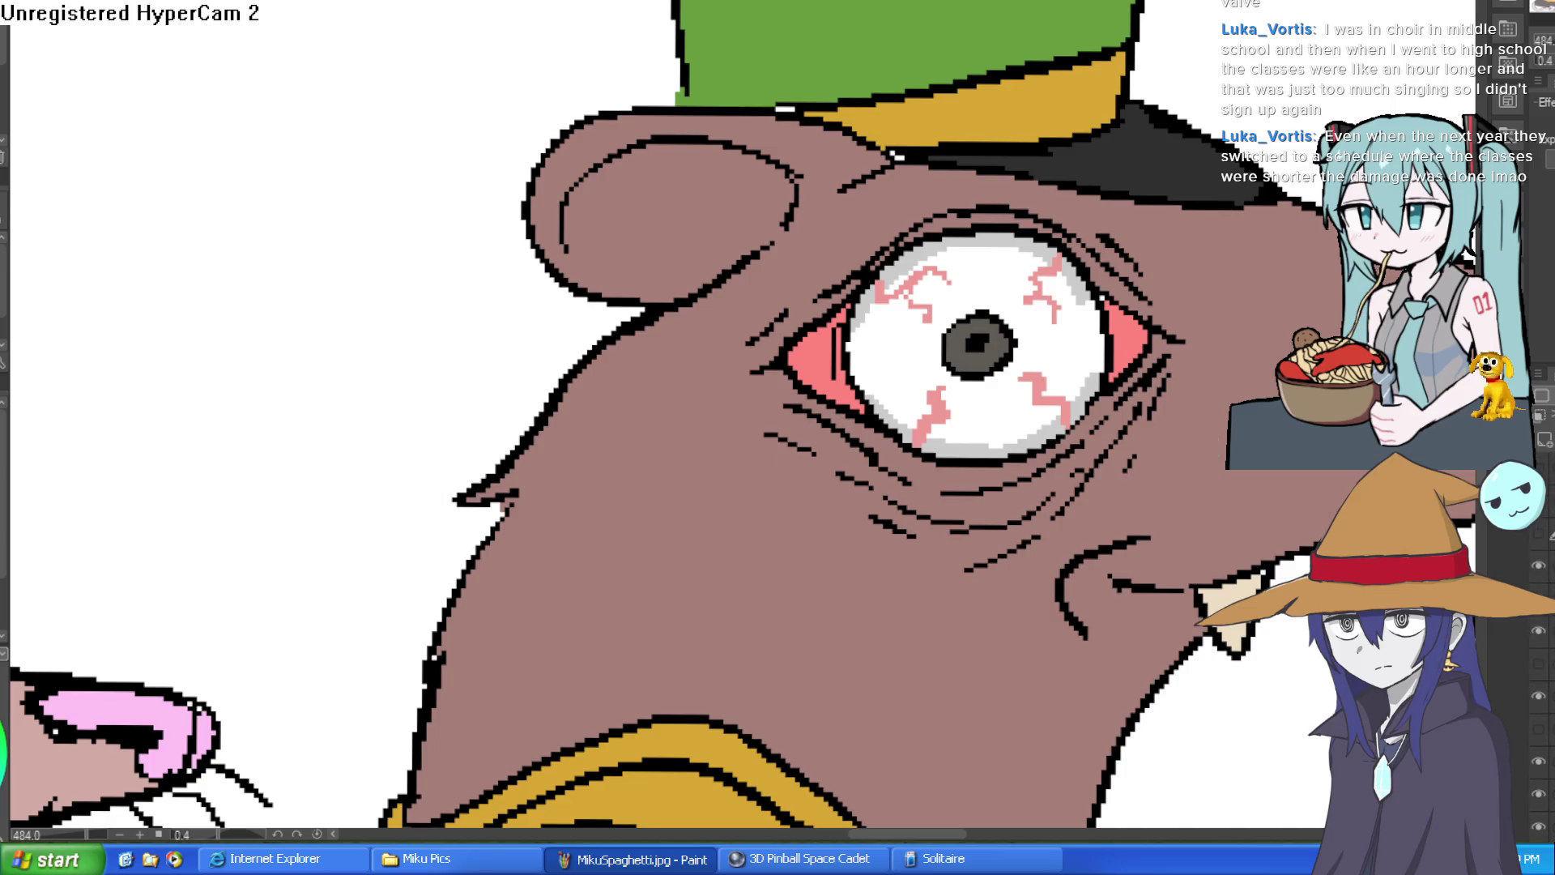
{"action": "scroll", "coordinate": [959, 322], "scroll_direction": "up", "scroll_amount": 6}
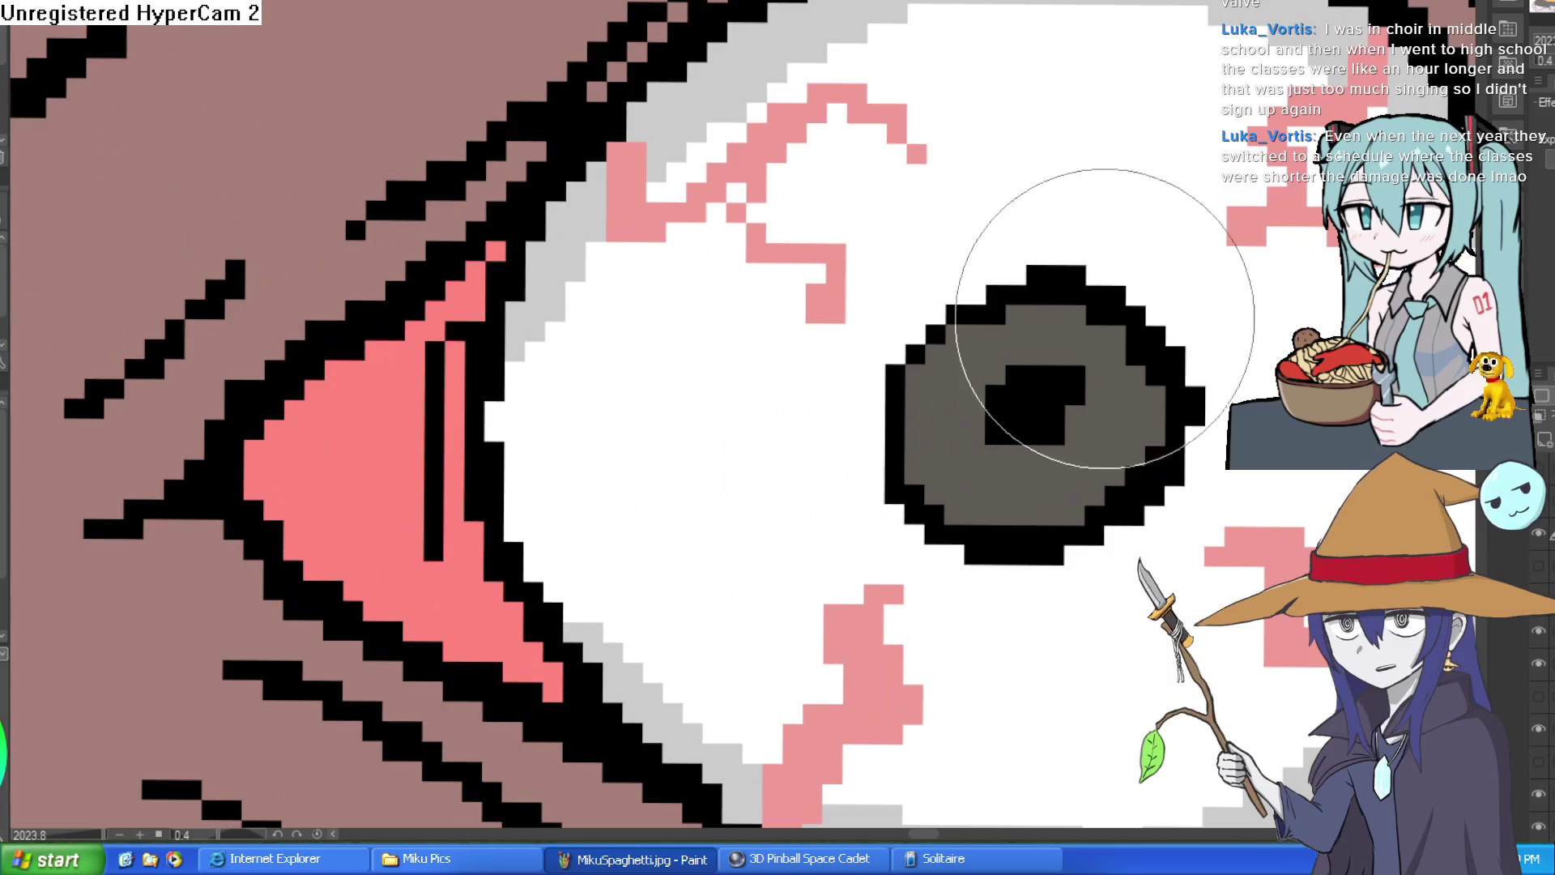
{"action": "scroll", "coordinate": [1095, 307], "scroll_direction": "down", "scroll_amount": 10}
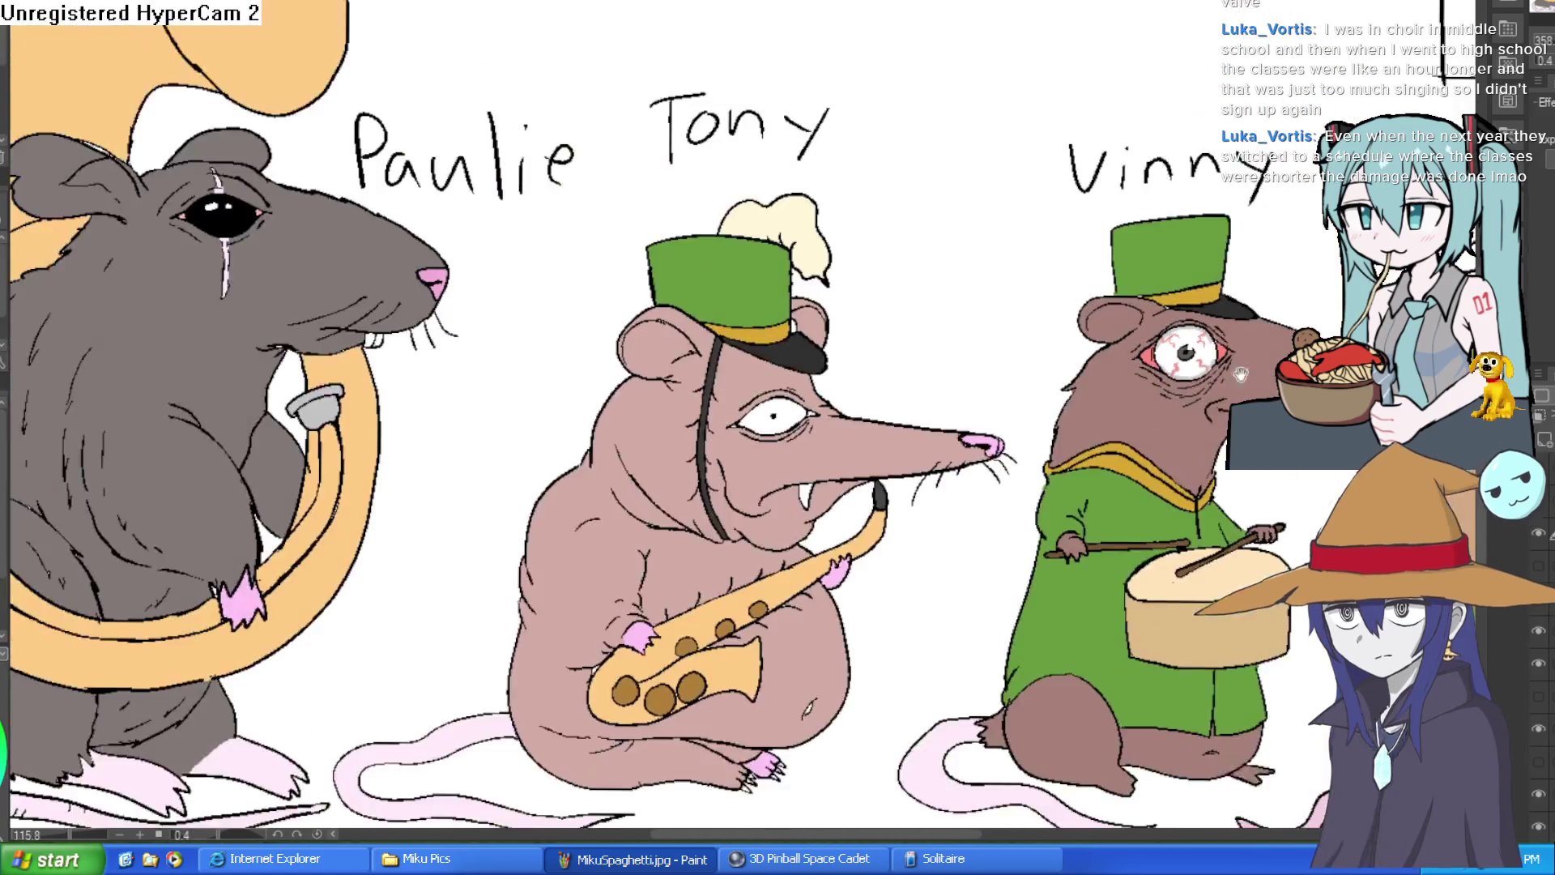
{"action": "scroll", "coordinate": [1142, 260], "scroll_direction": "up", "scroll_amount": 8}
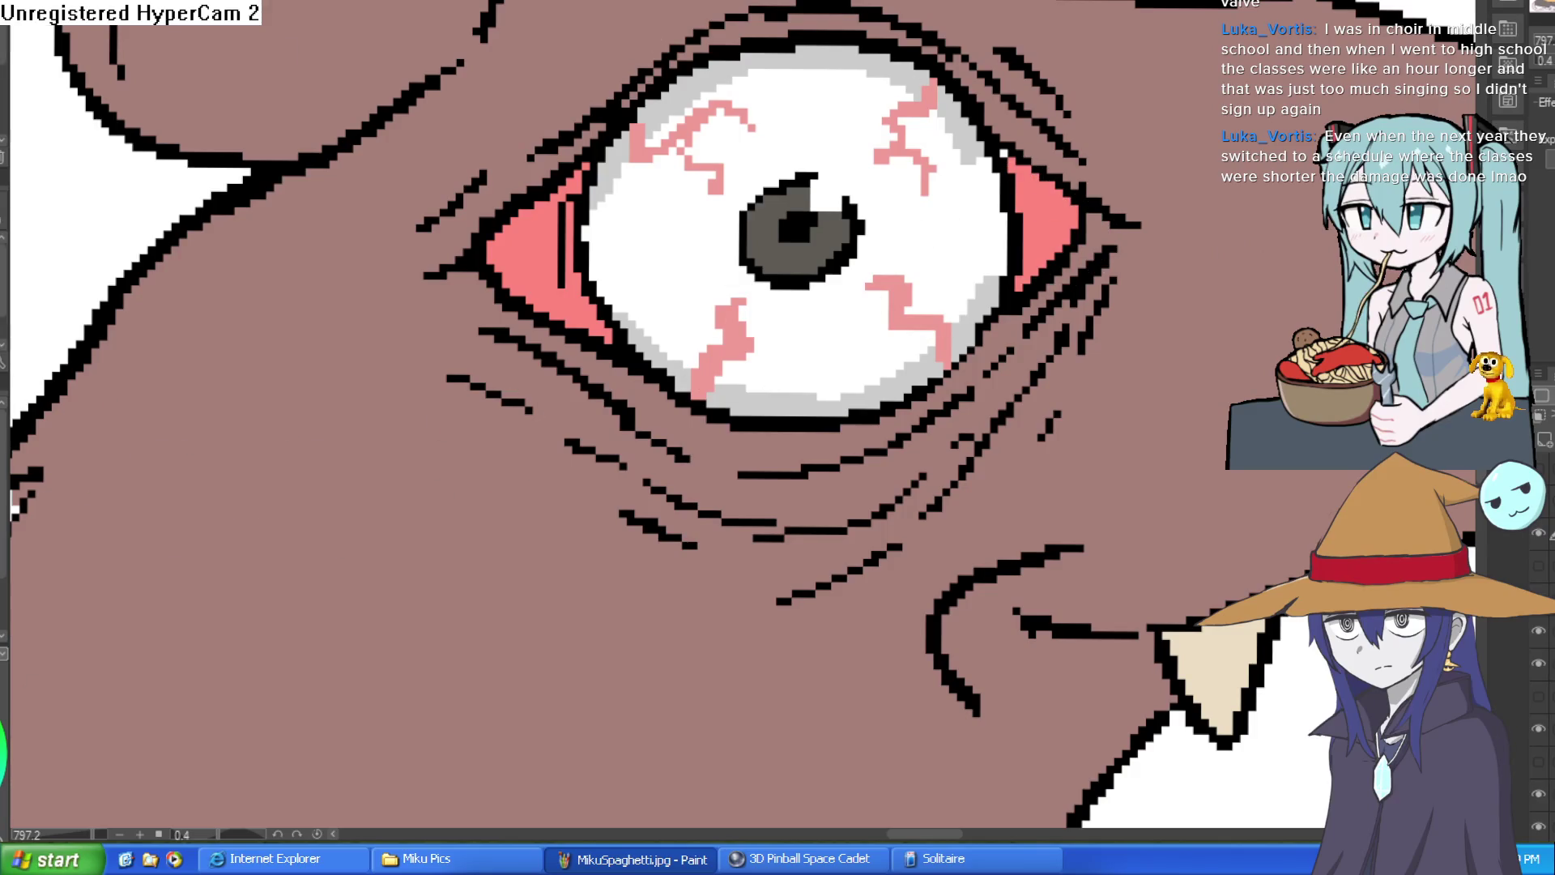
{"action": "scroll", "coordinate": [1069, 203], "scroll_direction": "up", "scroll_amount": 2}
{"action": "left_click_drag", "start_coordinate": [1059, 194], "coordinate": [1058, 237]}
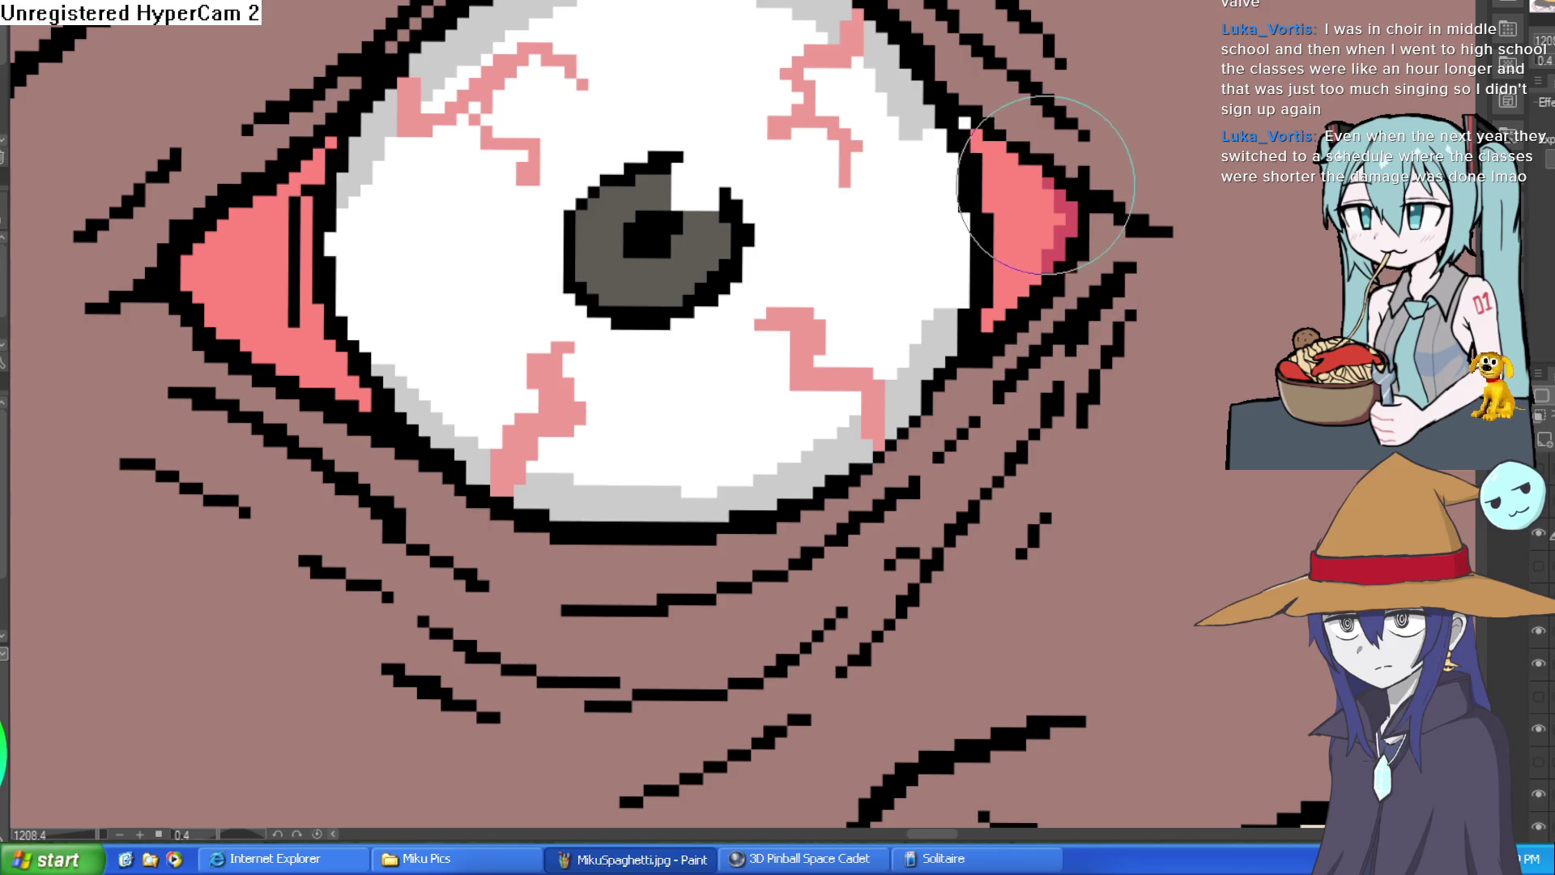
{"action": "left_click_drag", "start_coordinate": [202, 279], "coordinate": [198, 294]}
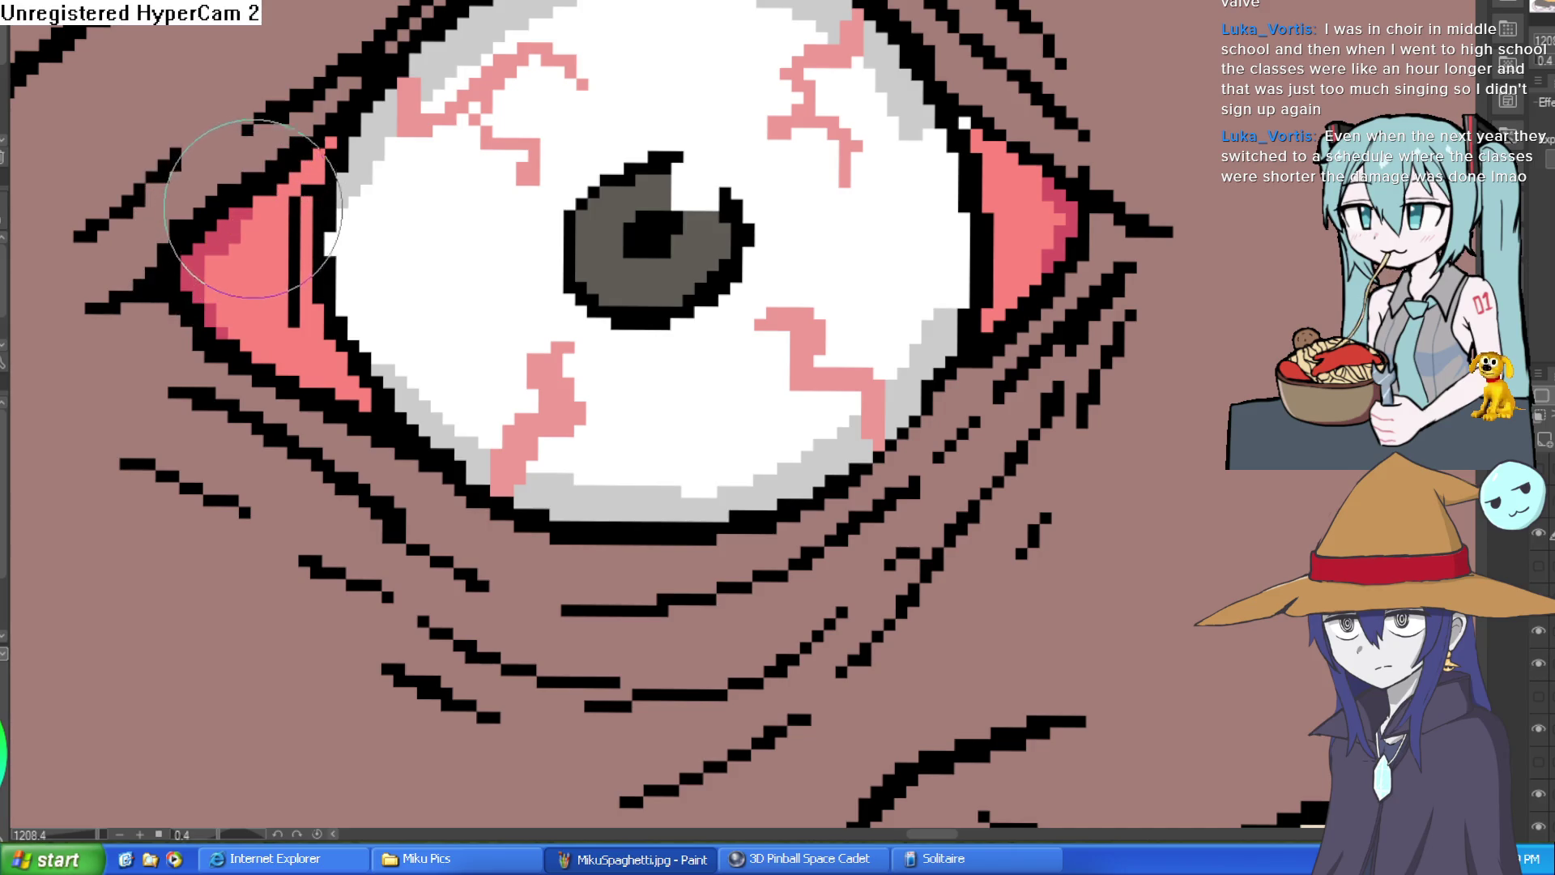
{"action": "scroll", "coordinate": [388, 202], "scroll_direction": "down", "scroll_amount": 8}
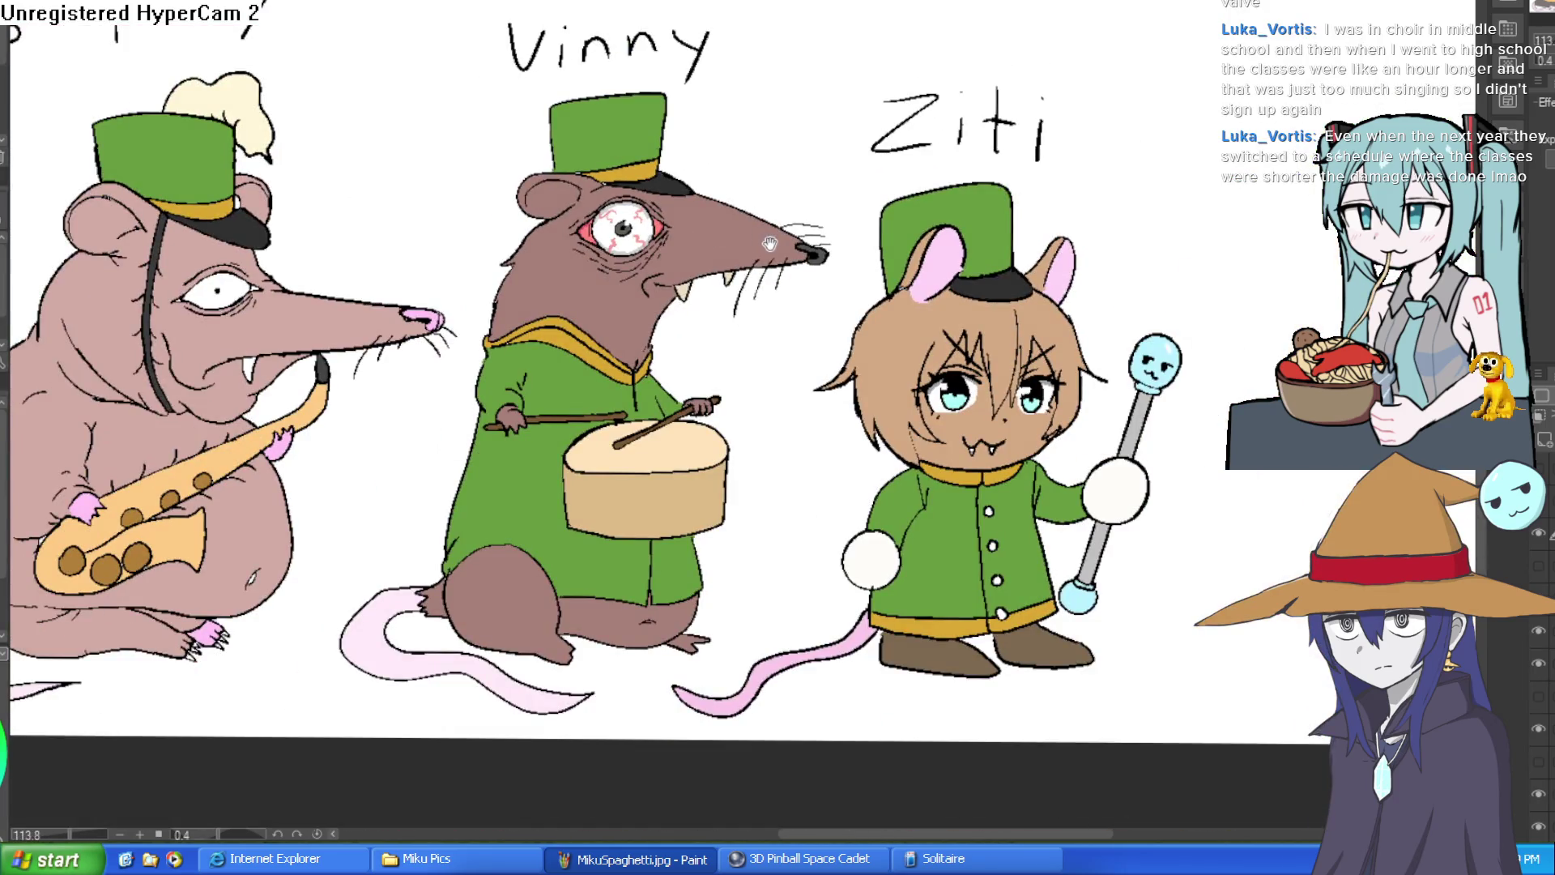
{"action": "left_click_drag", "start_coordinate": [769, 243], "coordinate": [778, 218]}
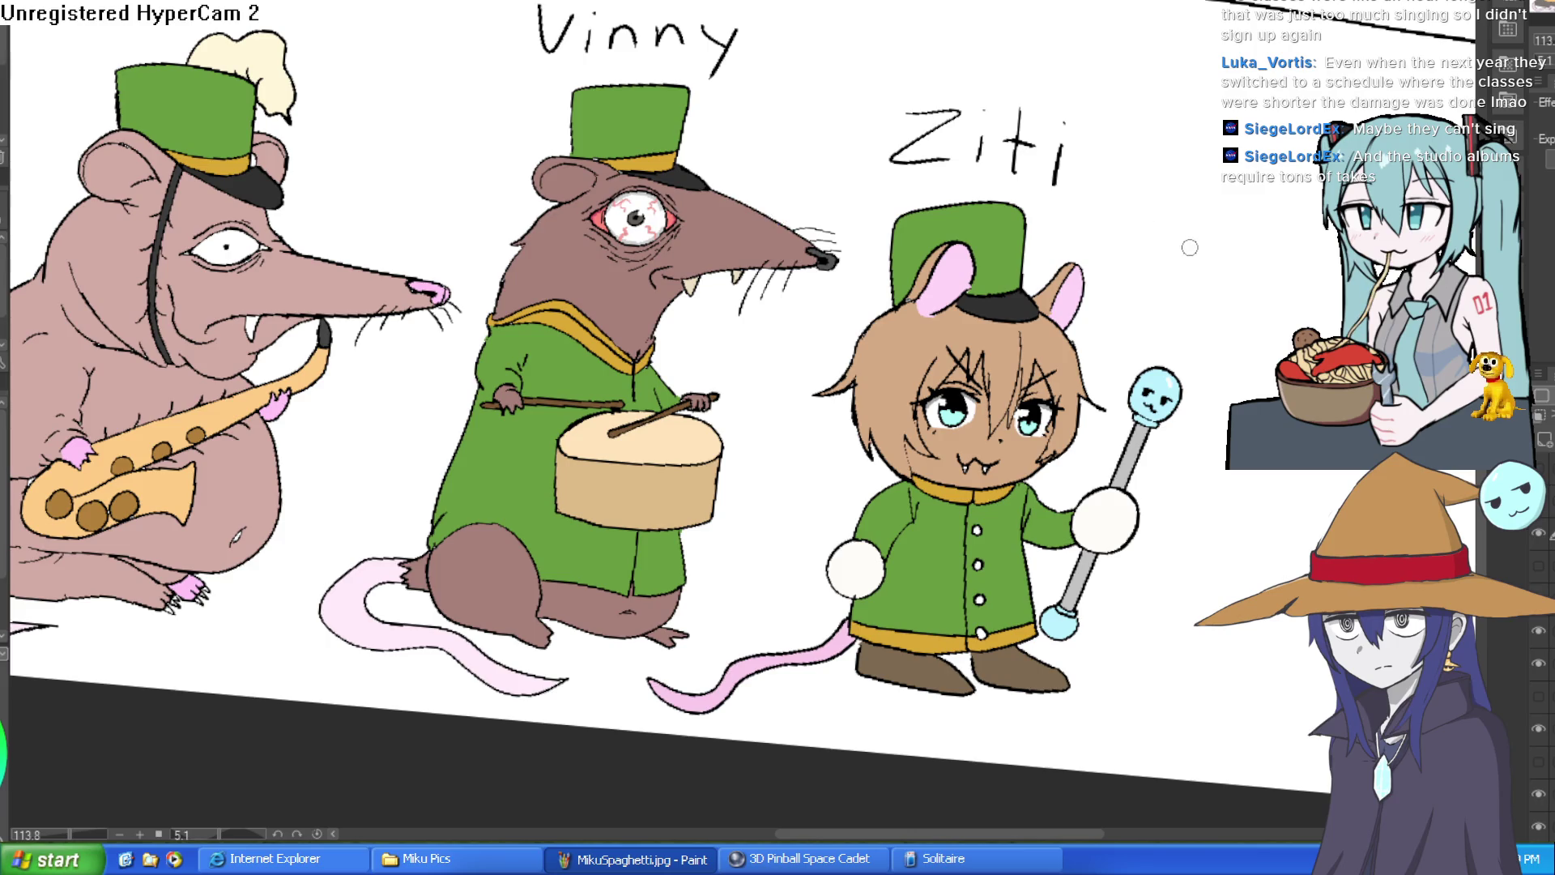
{"action": "key", "text": "ctrl+@"}
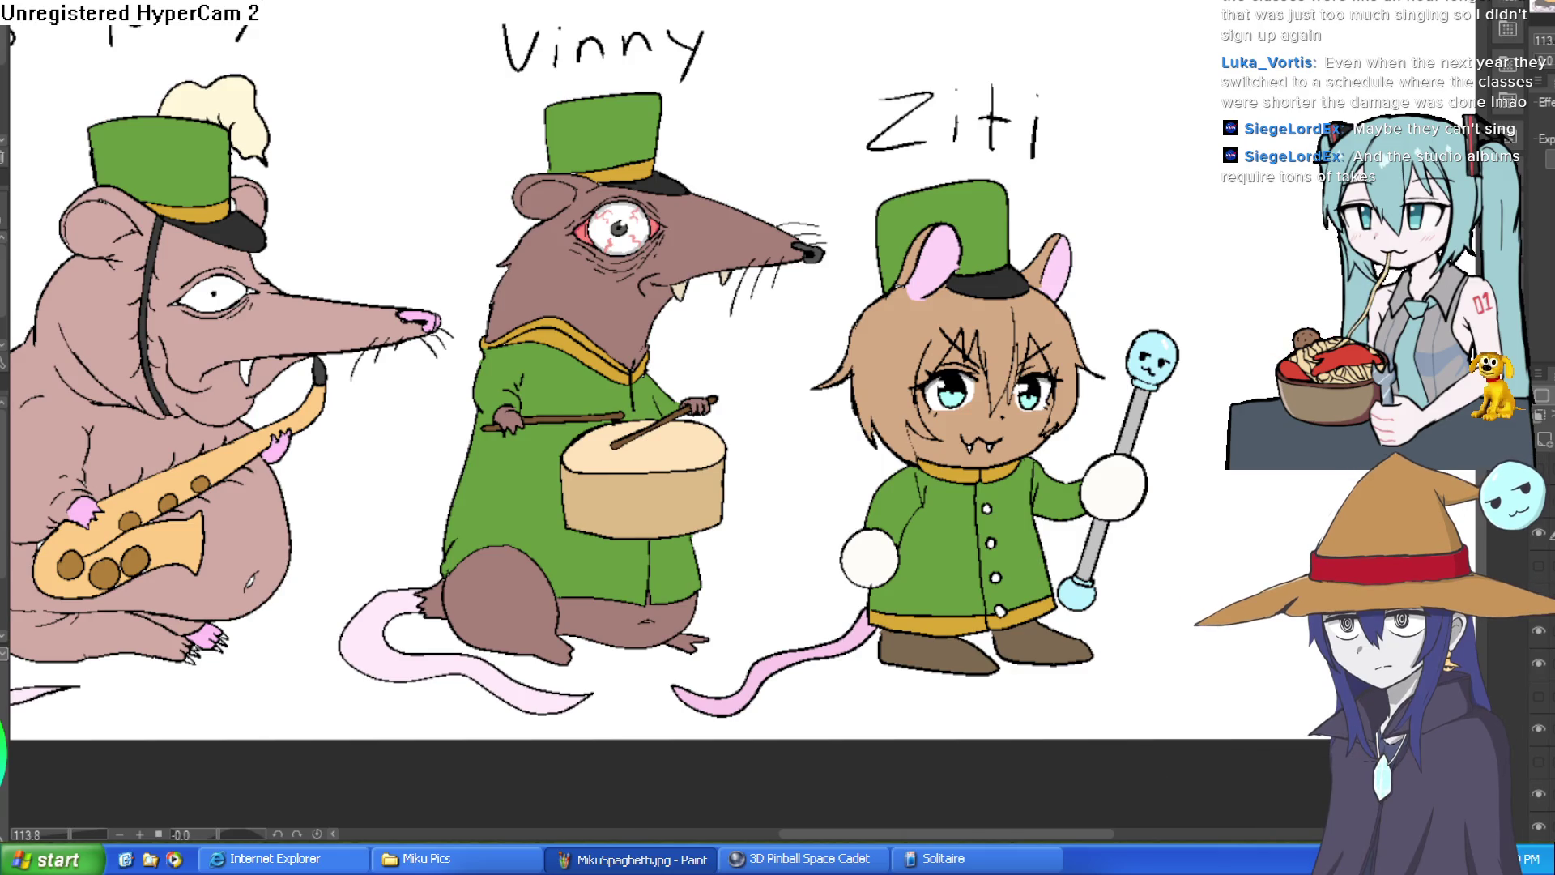
Step: Fill the rat's white eye-corner pixels pinkish red, redoing the fill once
{"action": "scroll", "coordinate": [1082, 312], "scroll_direction": "down", "scroll_amount": 3}
{"action": "scroll", "coordinate": [845, 289], "scroll_direction": "up", "scroll_amount": 5}
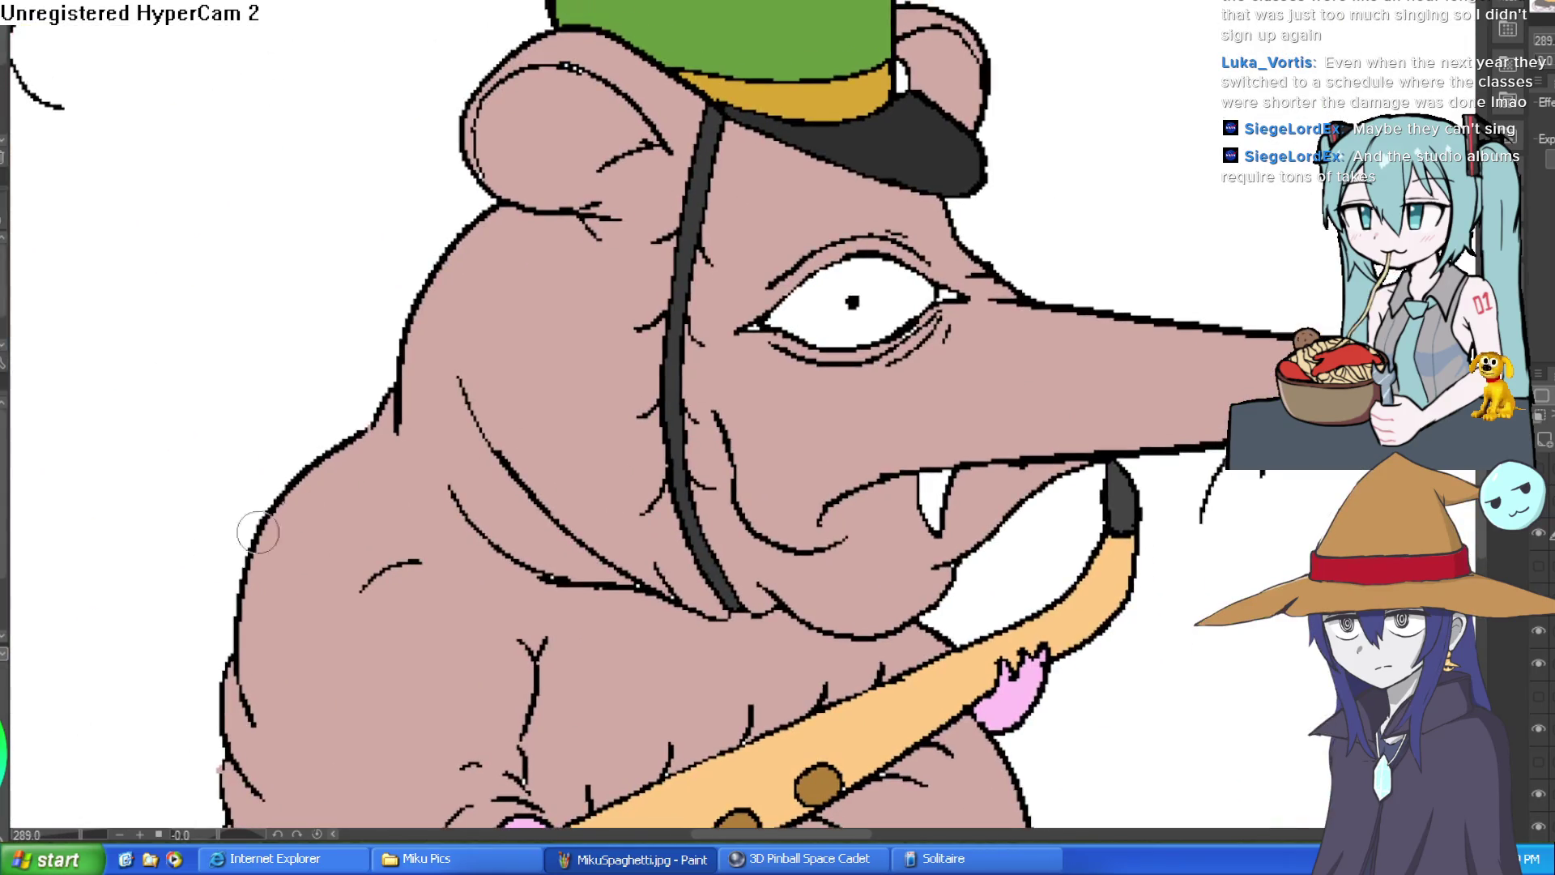
{"action": "left_click_drag", "start_coordinate": [1143, 333], "coordinate": [642, 438]}
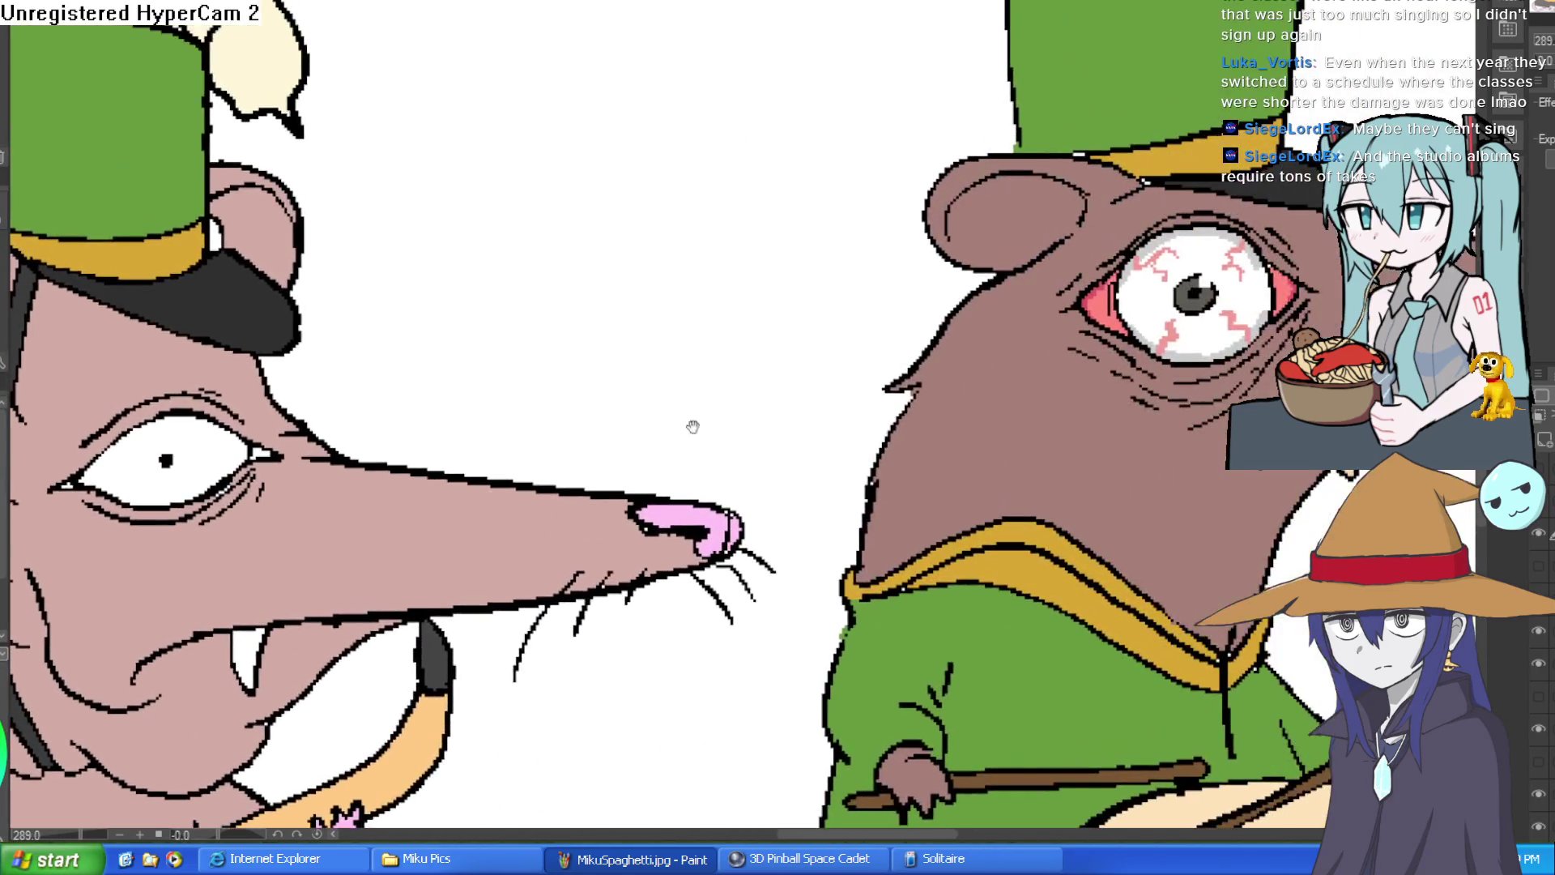
{"action": "scroll", "coordinate": [321, 455], "scroll_direction": "up", "scroll_amount": 4}
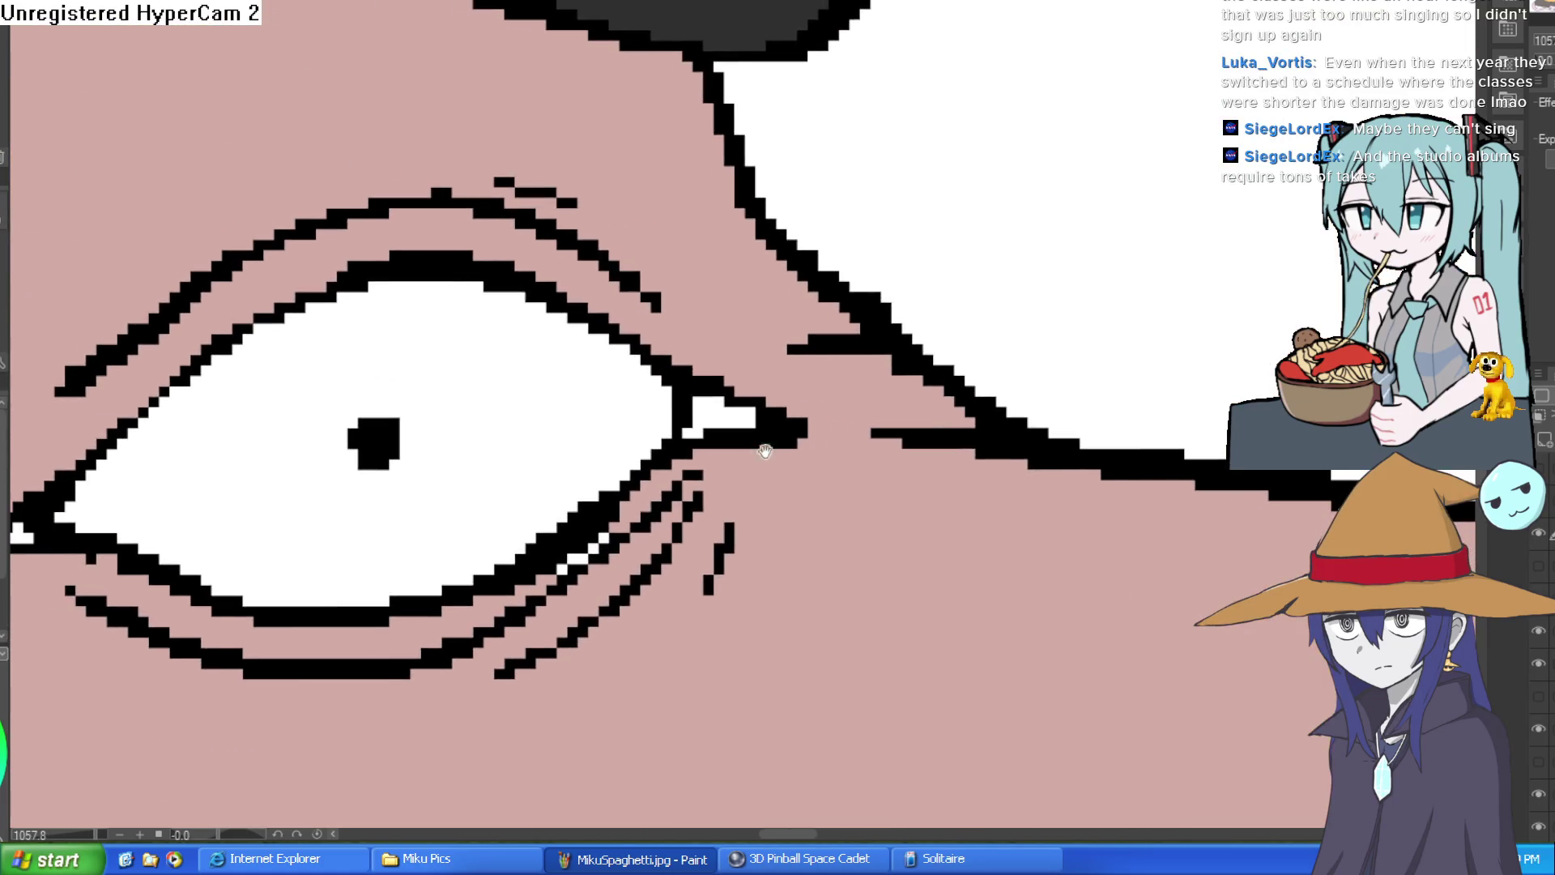
{"action": "left_click", "coordinate": [727, 397]}
{"action": "key", "text": "ctrl+z"}
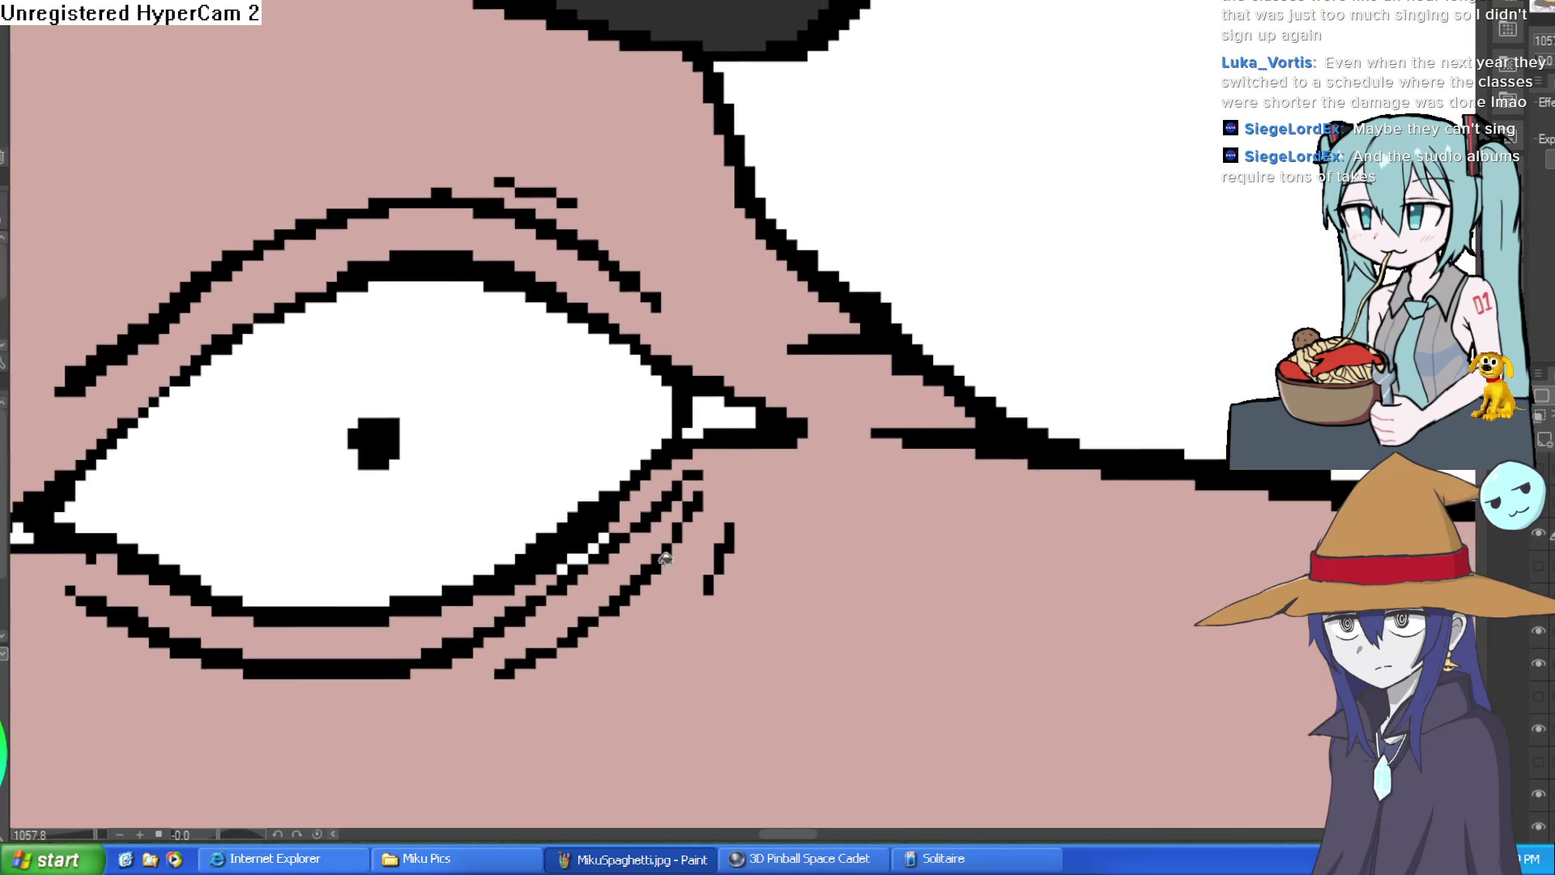
{"action": "left_click", "coordinate": [722, 415]}
Step: Pan toward the eye's other corner and zoom back out to the band
{"action": "left_click_drag", "start_coordinate": [421, 563], "coordinate": [547, 529]}
{"action": "scroll", "coordinate": [546, 530], "scroll_direction": "down", "scroll_amount": 2}
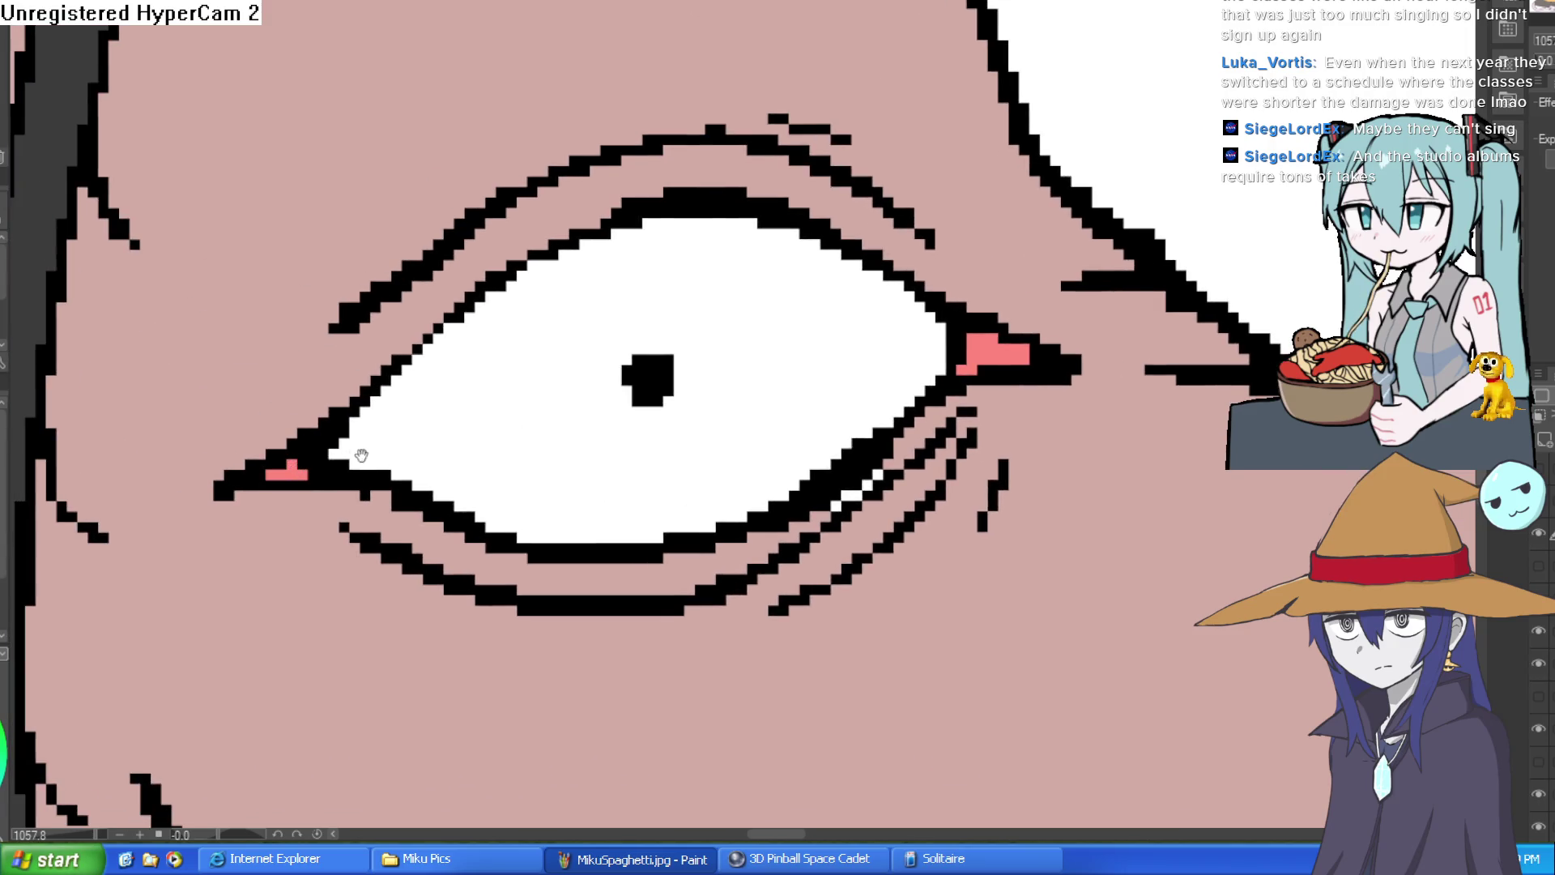
{"action": "scroll", "coordinate": [900, 438], "scroll_direction": "up", "scroll_amount": 2}
{"action": "scroll", "coordinate": [900, 437], "scroll_direction": "down", "scroll_amount": 5}
{"action": "scroll", "coordinate": [899, 438], "scroll_direction": "up", "scroll_amount": 1}
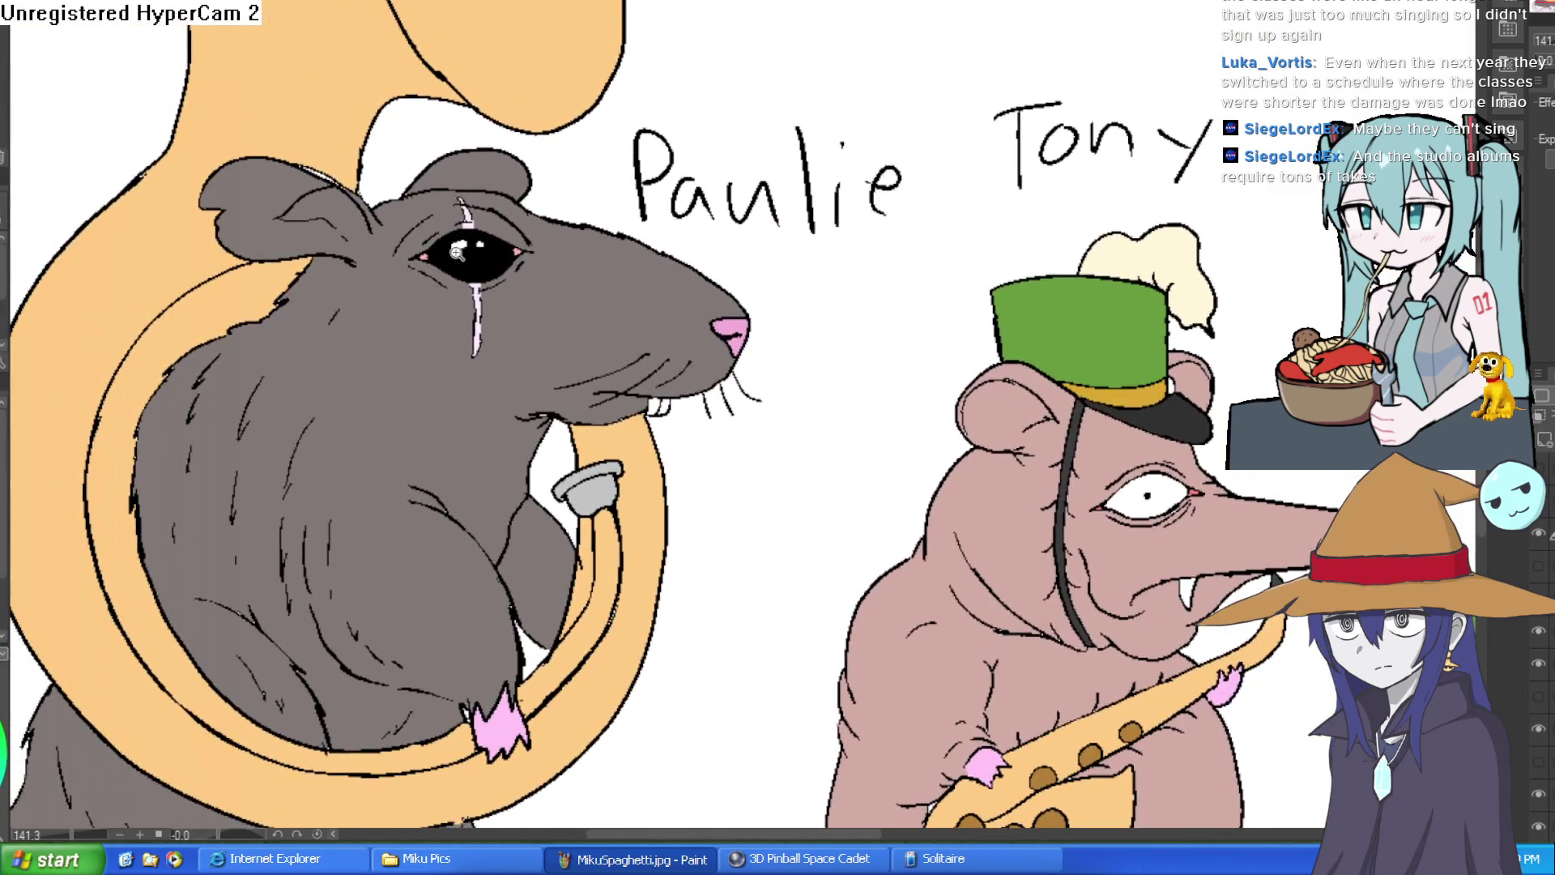
{"action": "scroll", "coordinate": [685, 393], "scroll_direction": "up", "scroll_amount": 1}
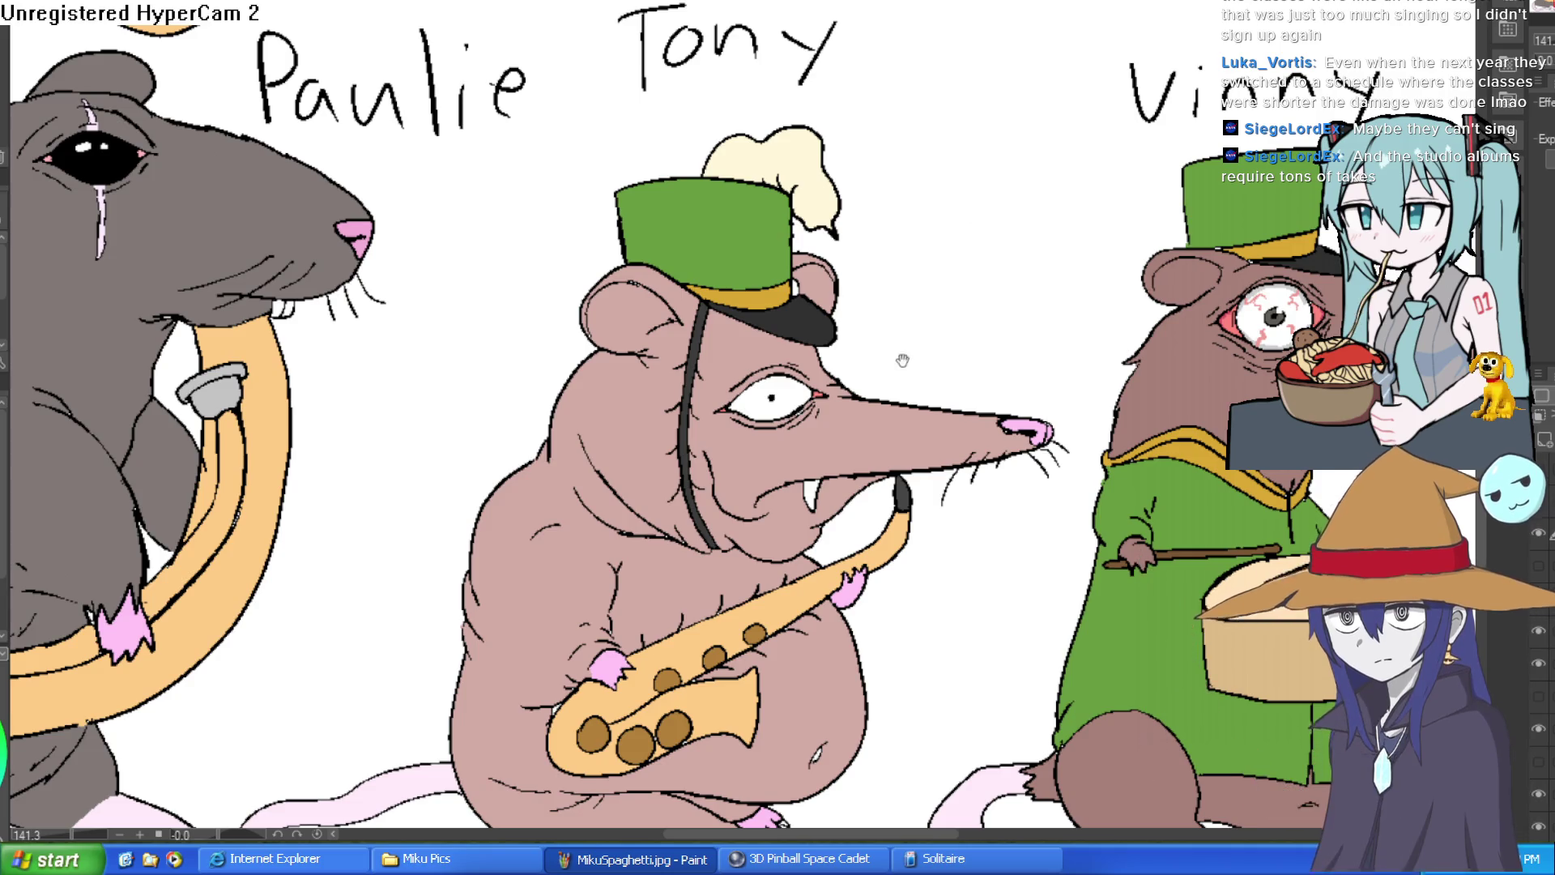
Step: Zoom in on the saxophone rat's eye until it fills the view
{"action": "scroll", "coordinate": [910, 347], "scroll_direction": "down", "scroll_amount": 1}
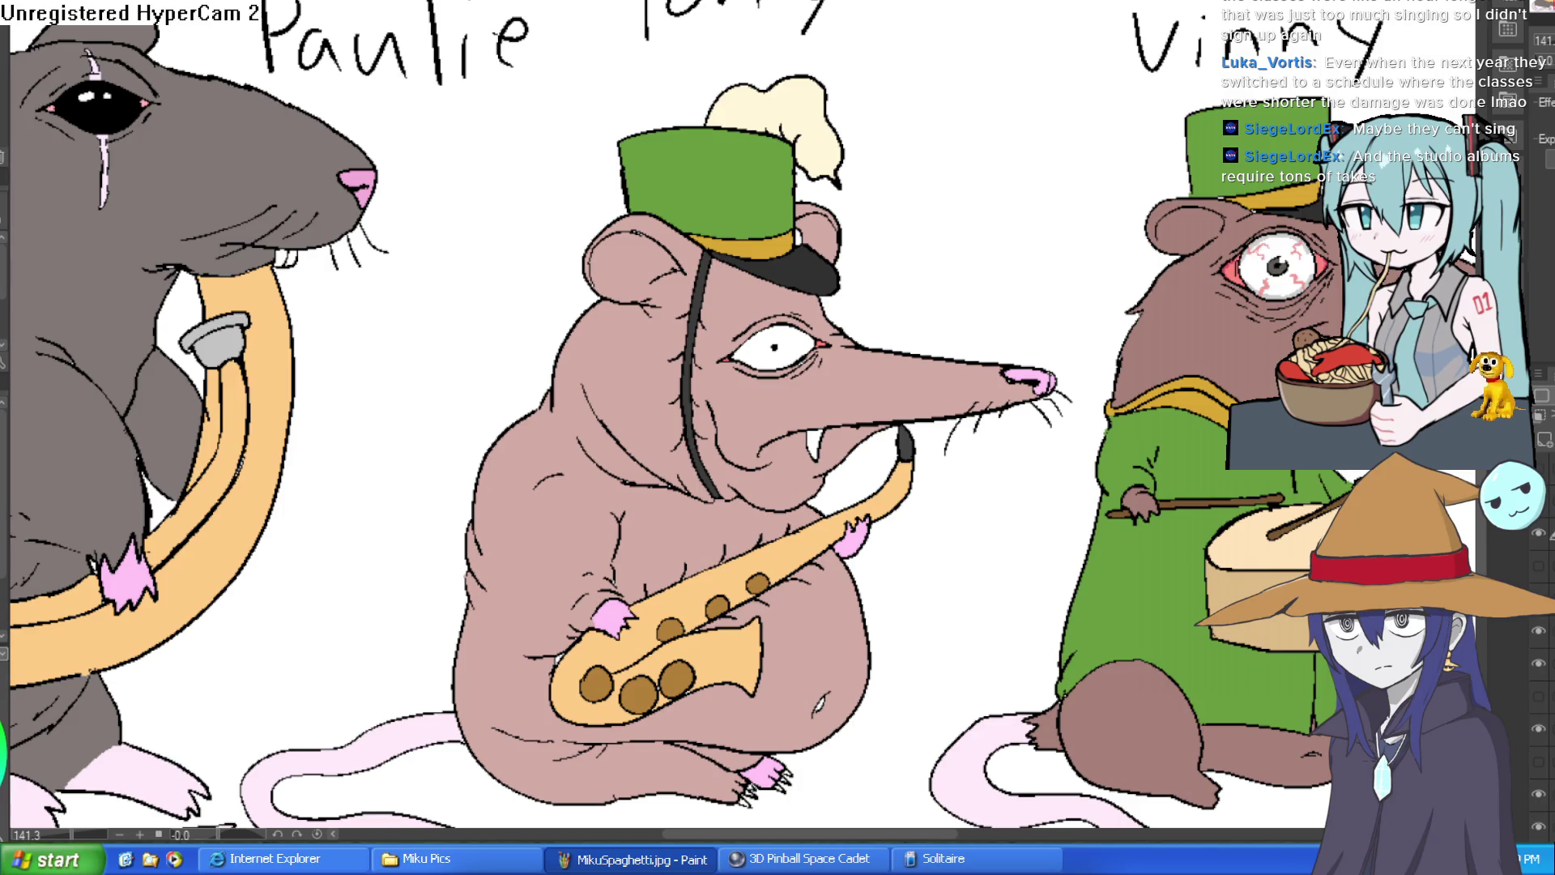
{"action": "scroll", "coordinate": [995, 266], "scroll_direction": "up", "scroll_amount": 10}
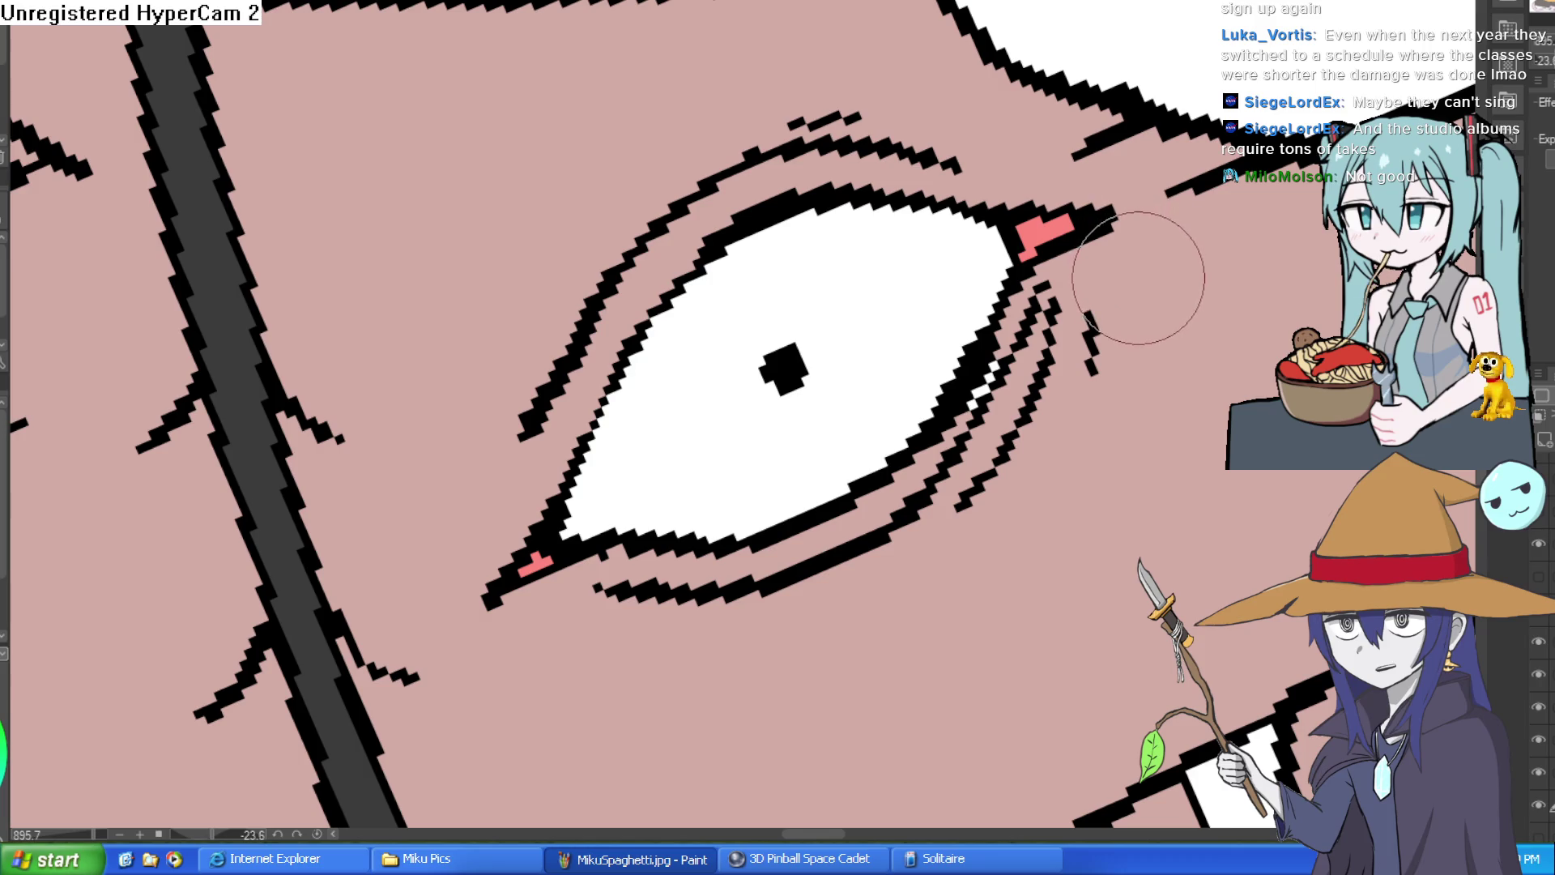
Step: Paint grey shading down the eye's inner edge and its lower-left tip
{"action": "mouse_move", "coordinate": [1118, 249]}
{"action": "left_mouse_down"}
{"action": "mouse_move", "coordinate": [955, 243]}
{"action": "mouse_move", "coordinate": [917, 400]}
{"action": "mouse_move", "coordinate": [770, 521]}
{"action": "mouse_move", "coordinate": [611, 566]}
{"action": "left_mouse_up"}
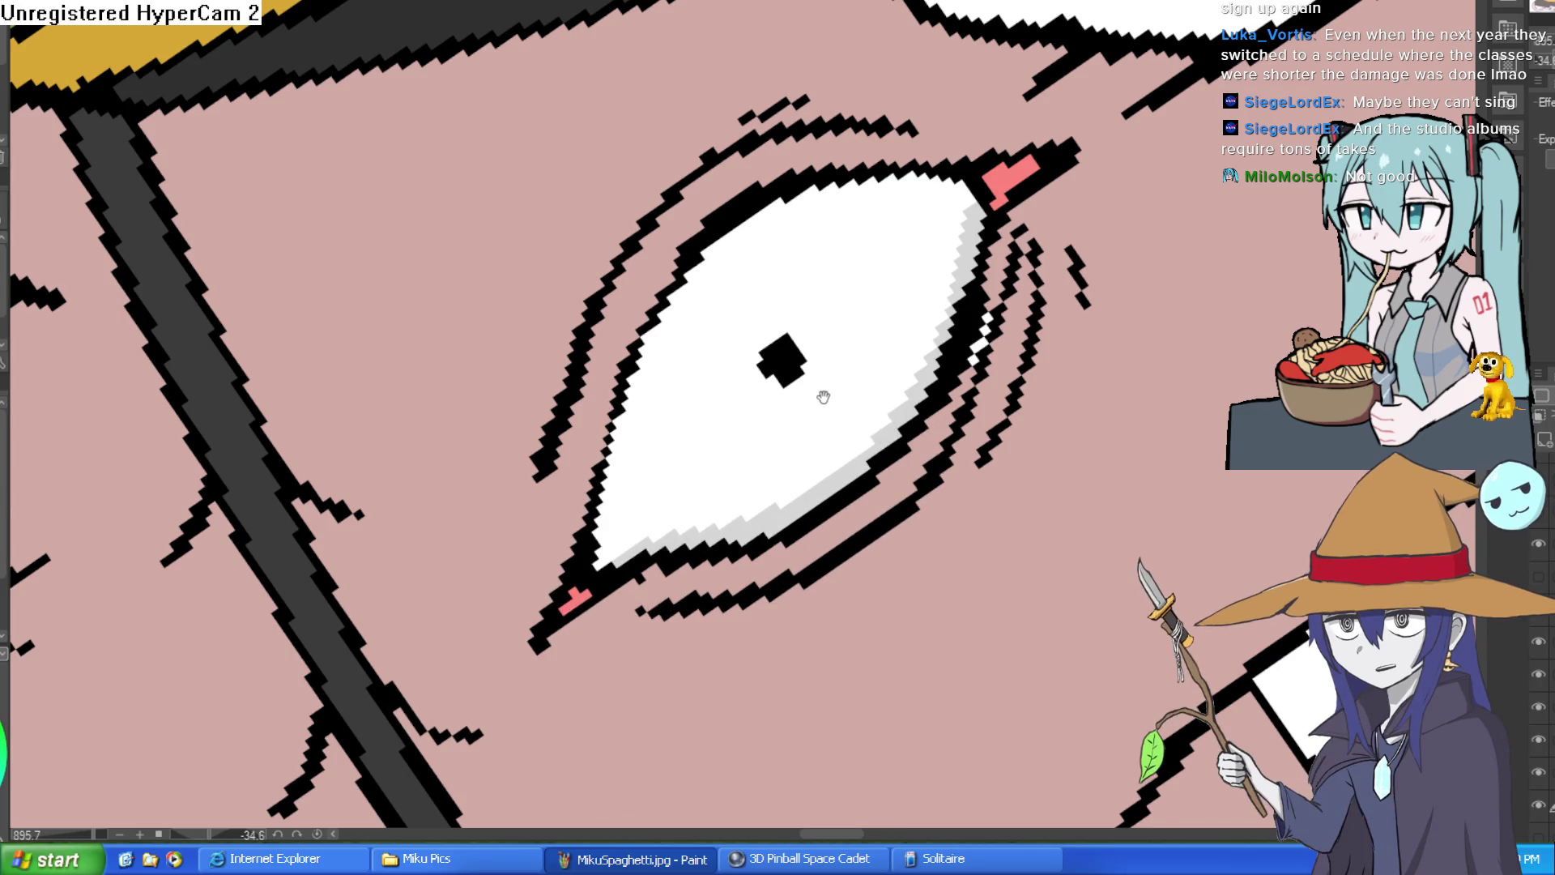
{"action": "left_click_drag", "start_coordinate": [823, 396], "coordinate": [826, 435]}
{"action": "mouse_move", "coordinate": [615, 591]}
{"action": "left_mouse_down"}
{"action": "mouse_move", "coordinate": [610, 540]}
{"action": "mouse_move", "coordinate": [688, 347]}
{"action": "mouse_move", "coordinate": [659, 451]}
{"action": "mouse_move", "coordinate": [694, 365]}
{"action": "mouse_move", "coordinate": [822, 241]}
{"action": "mouse_move", "coordinate": [729, 284]}
{"action": "mouse_move", "coordinate": [835, 243]}
{"action": "mouse_move", "coordinate": [968, 237]}
{"action": "left_mouse_up"}
Step: Zoom out to the rat's whole head and tilt the canvas to a gentler angle
{"action": "scroll", "coordinate": [795, 390], "scroll_direction": "down", "scroll_amount": 5}
{"action": "left_click_drag", "start_coordinate": [1104, 470], "coordinate": [1016, 306]}
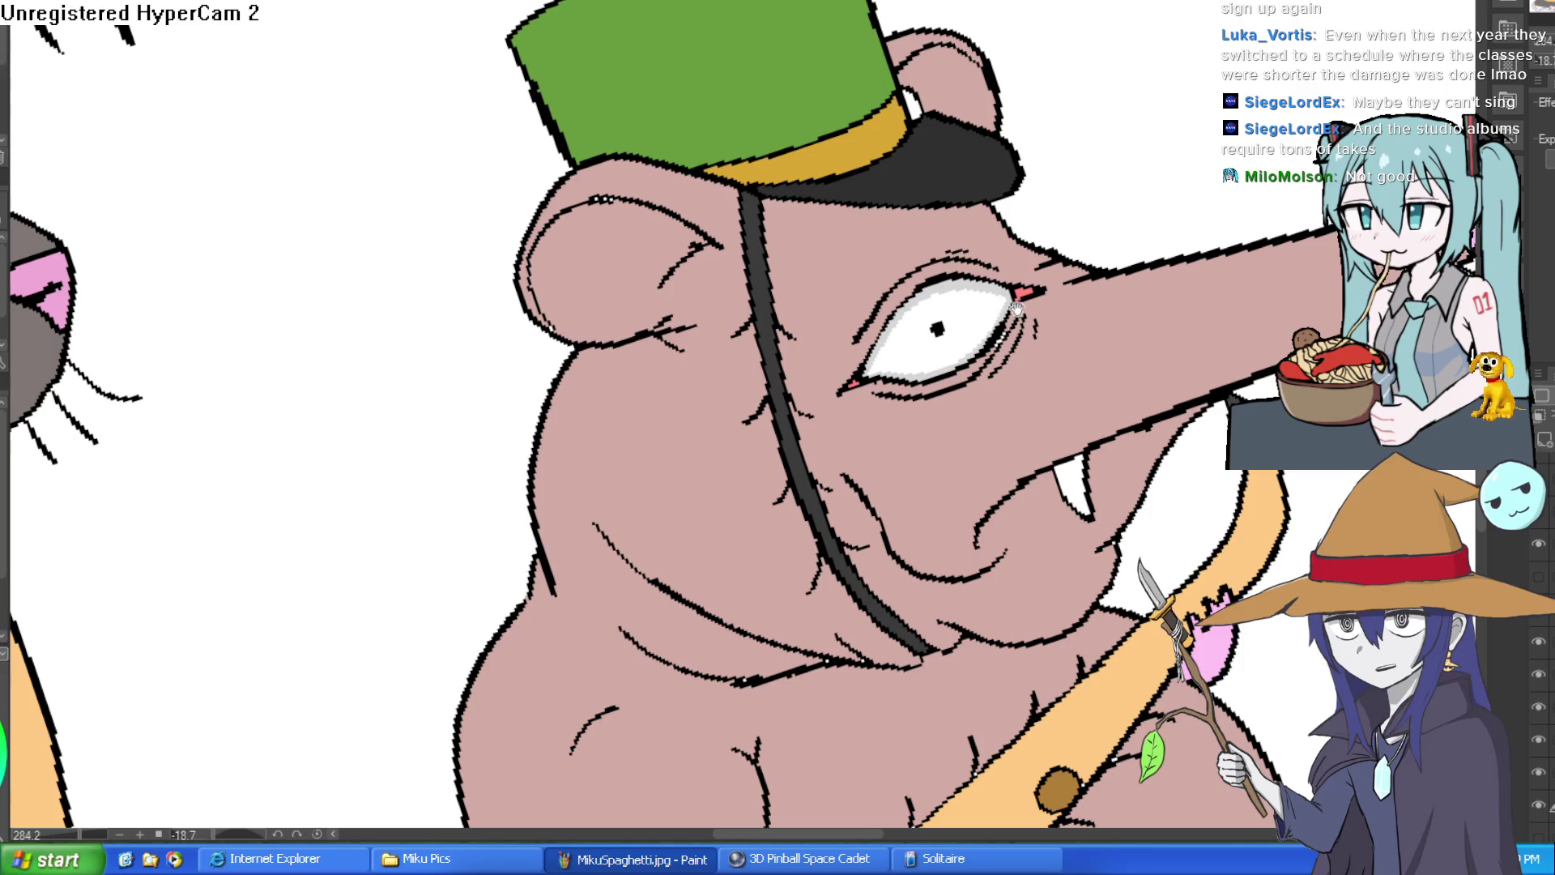
{"action": "scroll", "coordinate": [1045, 291], "scroll_direction": "down", "scroll_amount": 1}
{"action": "scroll", "coordinate": [1053, 283], "scroll_direction": "down", "scroll_amount": 1}
{"action": "mouse_move", "coordinate": [1071, 300]}
{"action": "left_mouse_down"}
{"action": "mouse_move", "coordinate": [955, 356]}
{"action": "mouse_move", "coordinate": [1021, 319]}
{"action": "mouse_move", "coordinate": [1104, 358]}
{"action": "mouse_move", "coordinate": [1037, 373]}
{"action": "mouse_move", "coordinate": [1056, 331]}
{"action": "mouse_move", "coordinate": [1012, 348]}
{"action": "mouse_move", "coordinate": [729, 235]}
{"action": "left_mouse_up"}
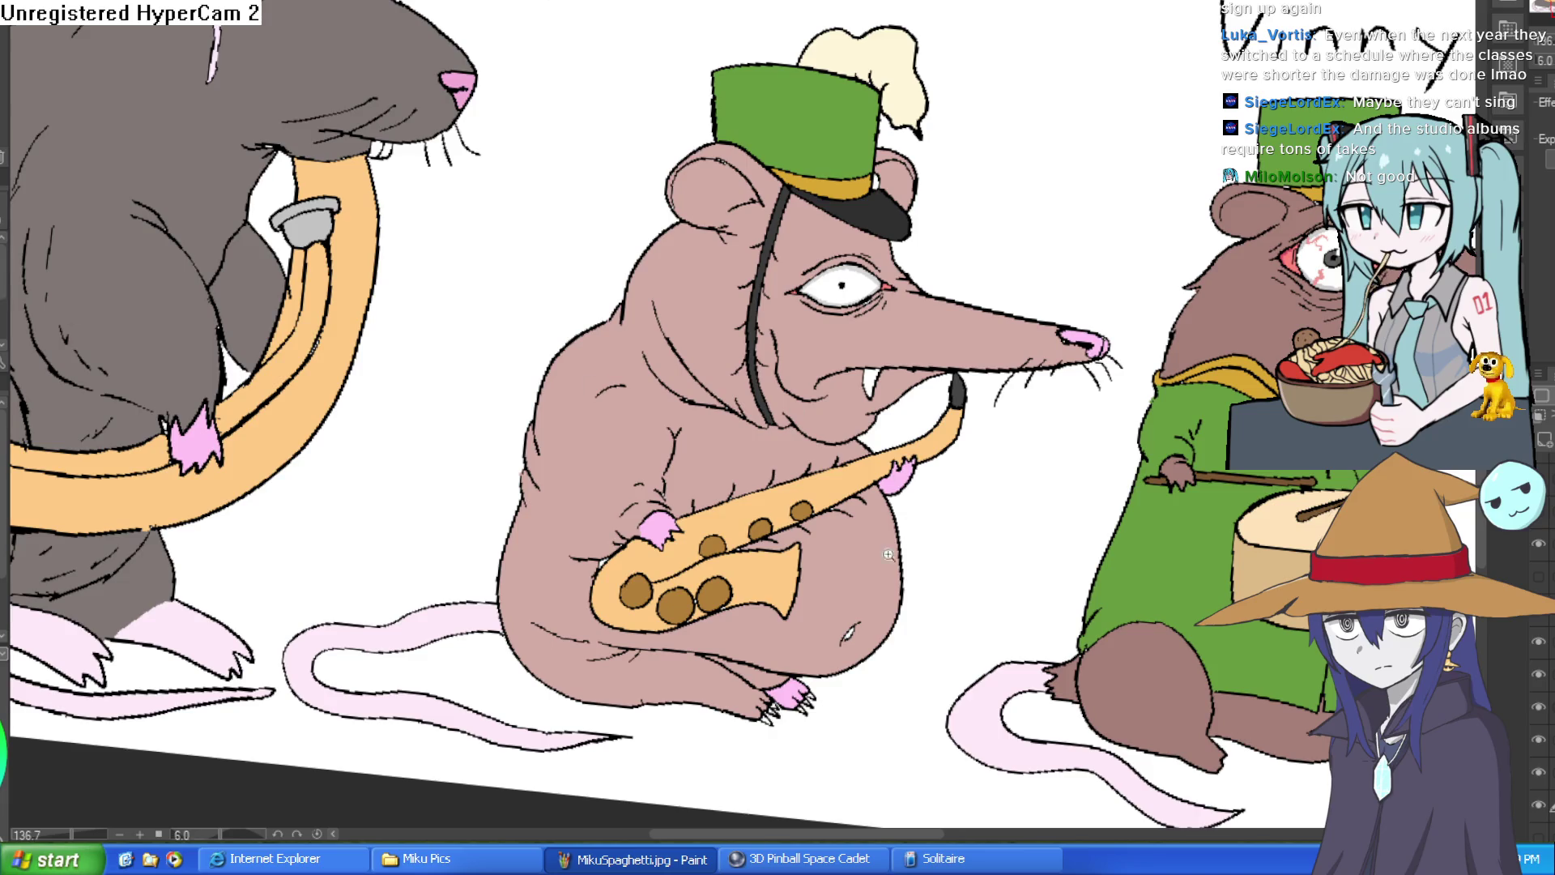
{"action": "scroll", "coordinate": [895, 545], "scroll_direction": "up", "scroll_amount": 5}
{"action": "scroll", "coordinate": [942, 612], "scroll_direction": "down", "scroll_amount": 2}
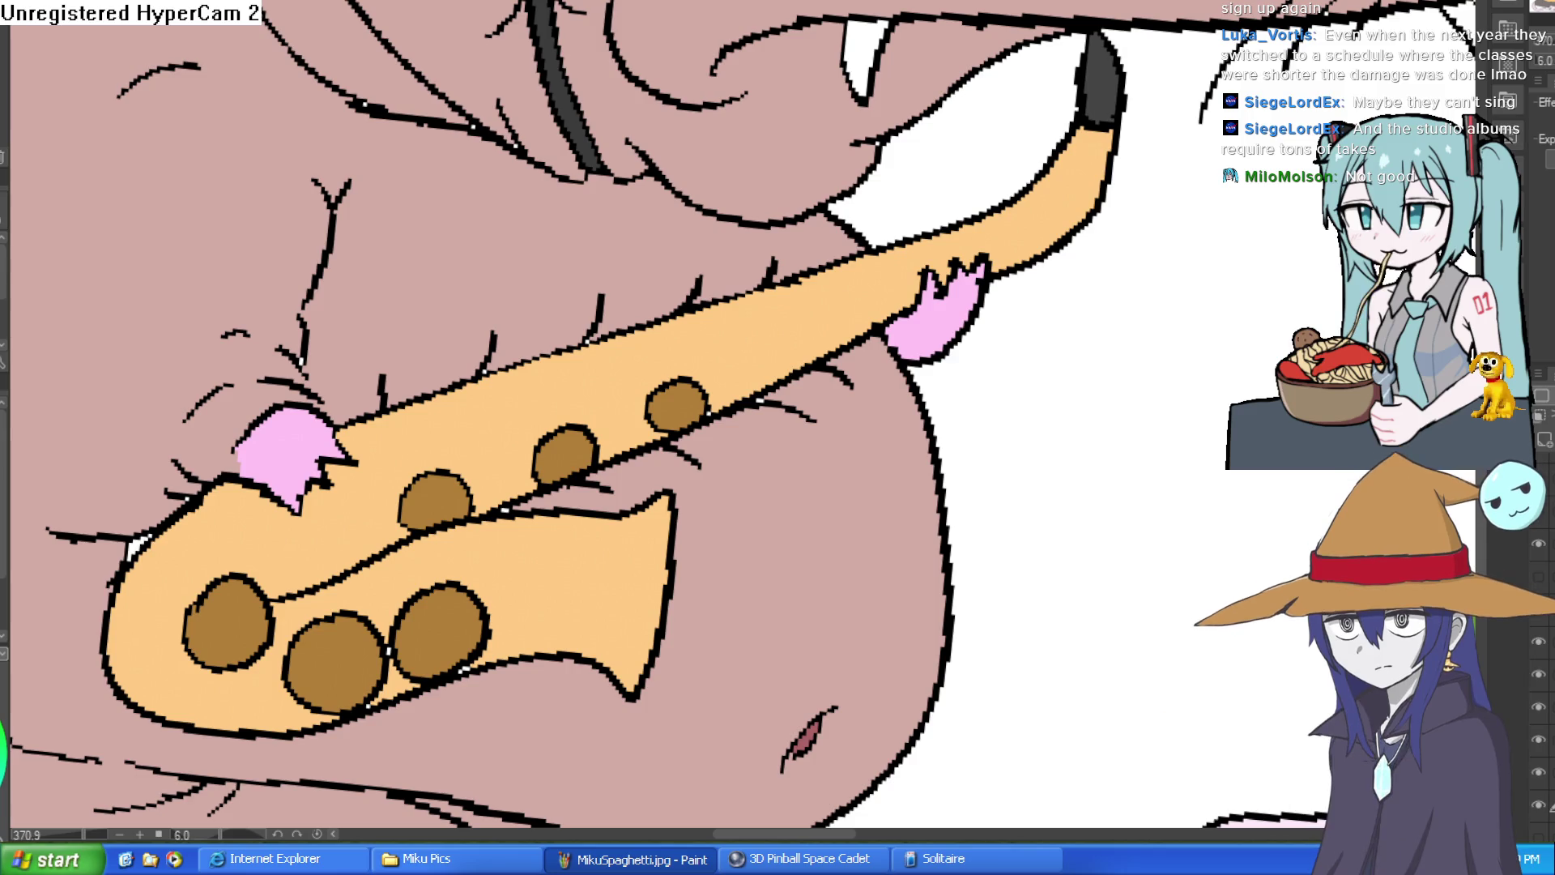
Step: Level the canvas rotation and pan from the rat band to the girls' drawings
{"action": "scroll", "coordinate": [956, 380], "scroll_direction": "down", "scroll_amount": 5}
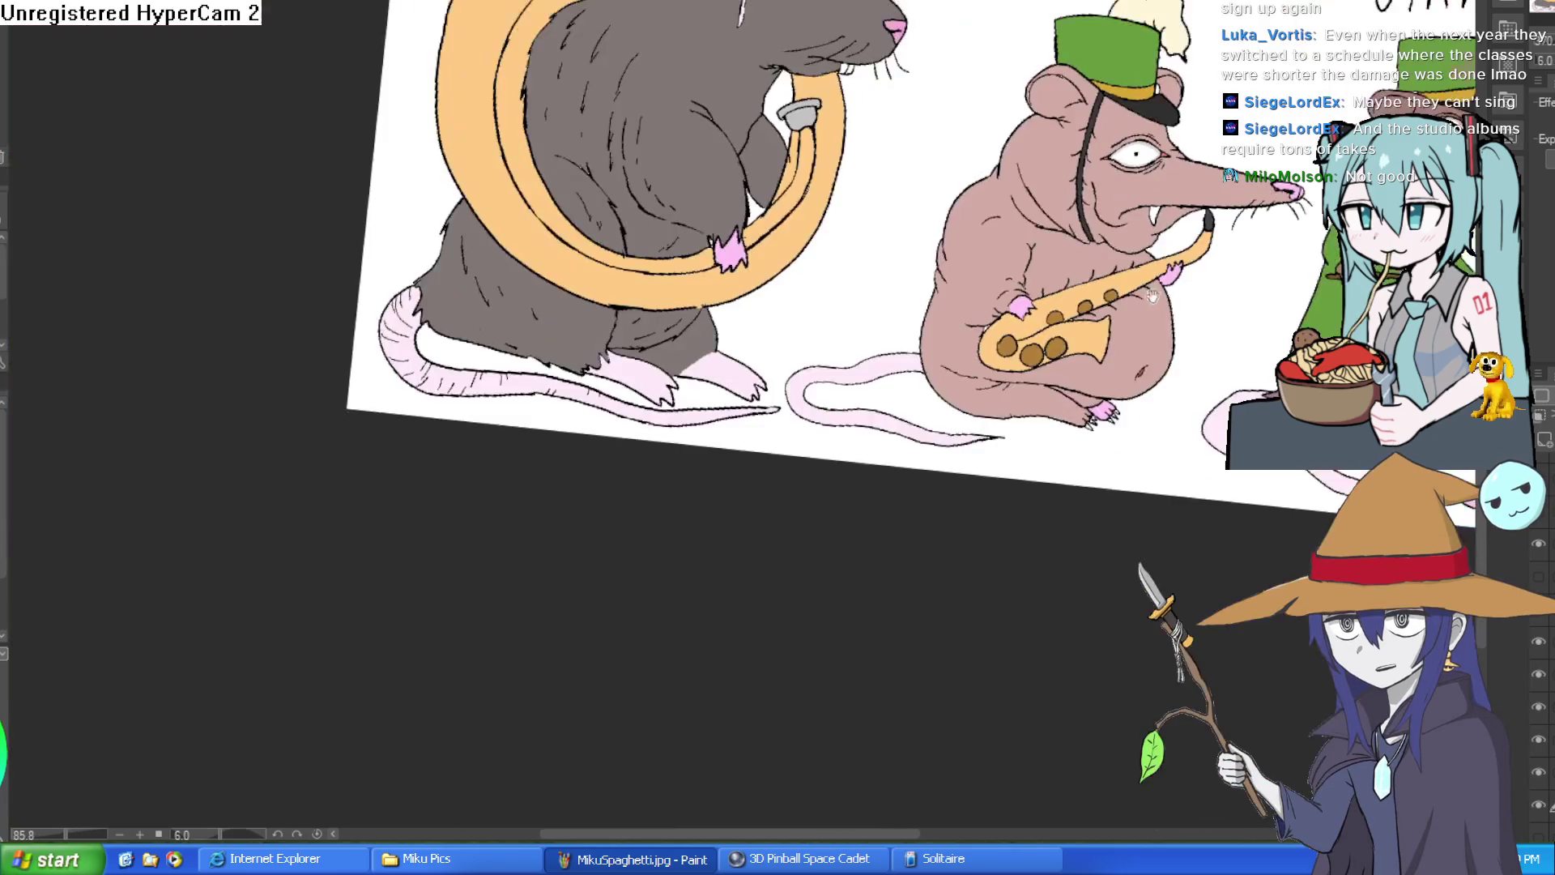
{"action": "mouse_move", "coordinate": [957, 380]}
{"action": "left_mouse_down"}
{"action": "mouse_move", "coordinate": [1325, 232]}
{"action": "mouse_move", "coordinate": [1247, 158]}
{"action": "left_mouse_up"}
{"action": "mouse_move", "coordinate": [958, 195]}
{"action": "left_mouse_down"}
{"action": "mouse_move", "coordinate": [1048, 187]}
{"action": "mouse_move", "coordinate": [1134, 206]}
{"action": "left_mouse_up"}
{"action": "left_click_drag", "start_coordinate": [770, 243], "coordinate": [932, 355]}
{"action": "mouse_move", "coordinate": [702, 335]}
{"action": "left_mouse_down"}
{"action": "mouse_move", "coordinate": [771, 379]}
{"action": "mouse_move", "coordinate": [725, 484]}
{"action": "left_mouse_up"}
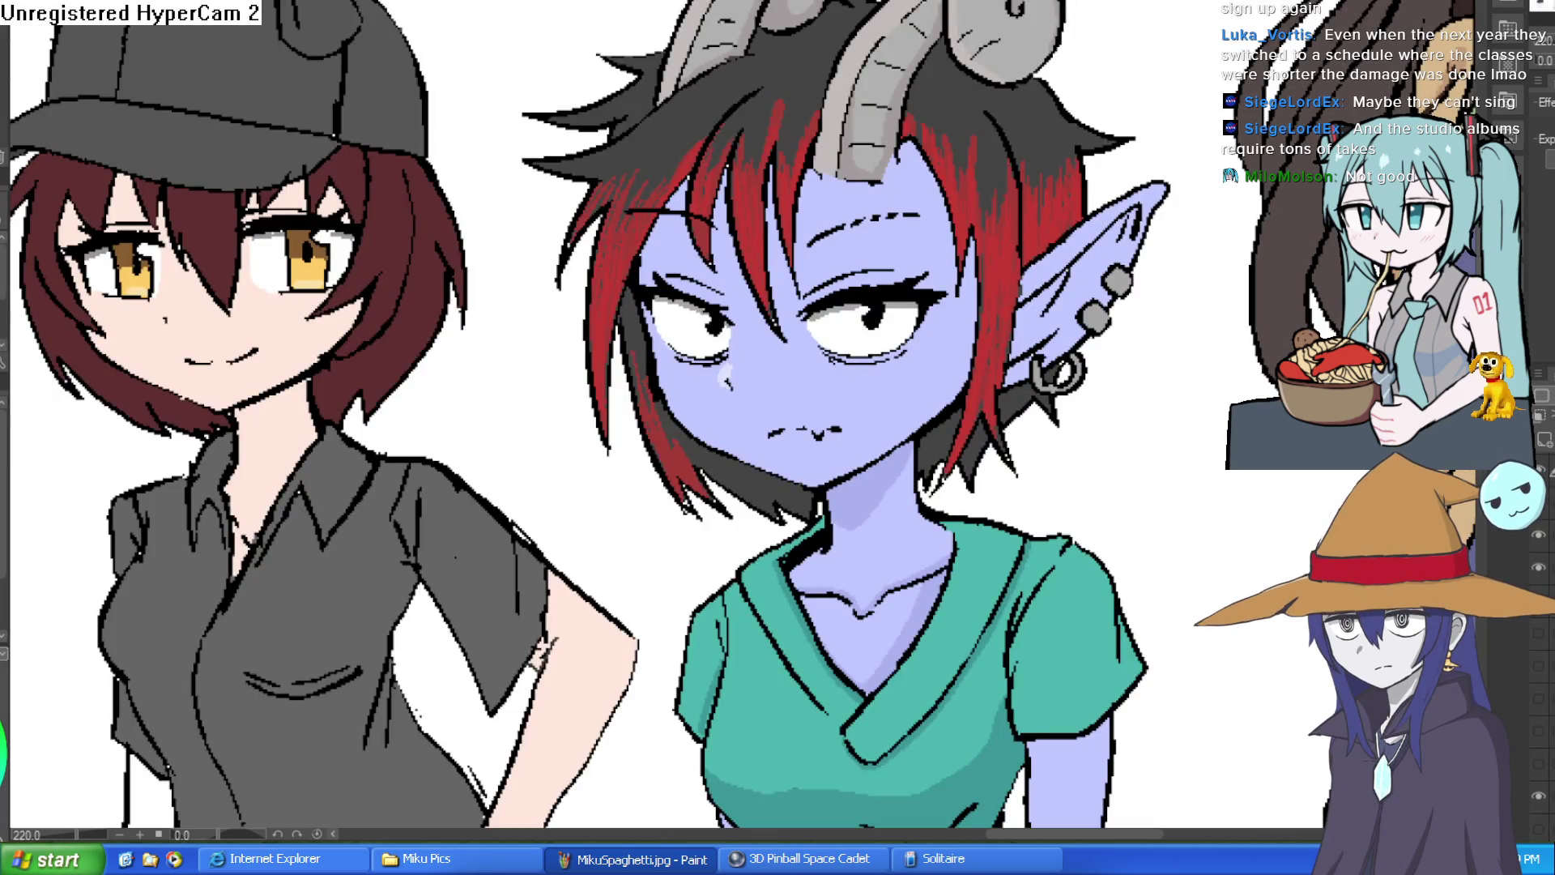
Step: Zoom in on the blue-skinned girl's neck between her chin and green collar
{"action": "scroll", "coordinate": [1082, 298], "scroll_direction": "down", "scroll_amount": 5}
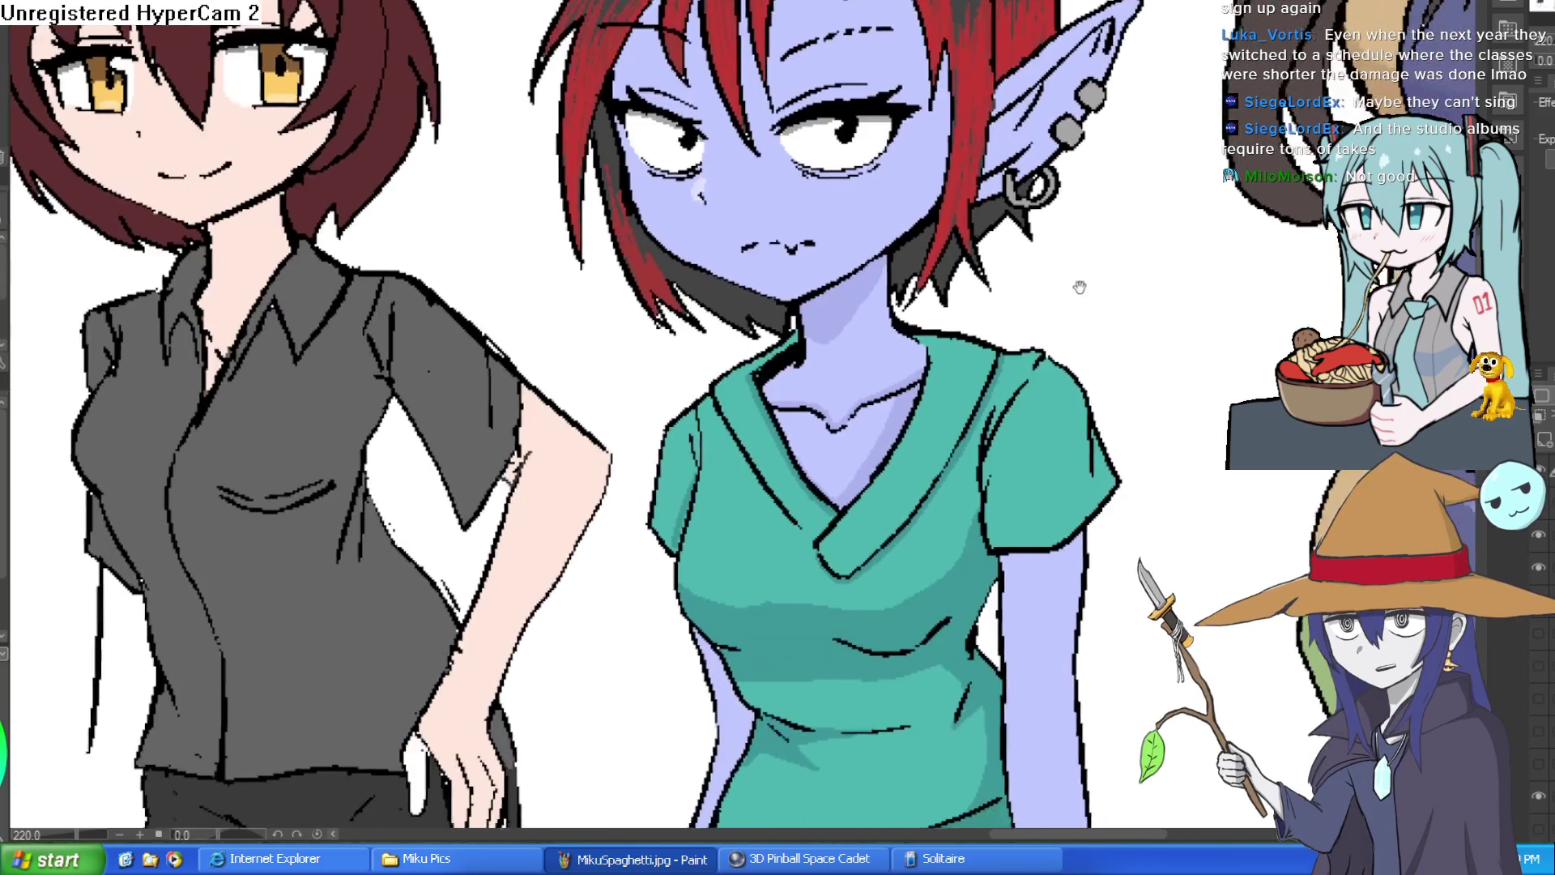
{"action": "mouse_move", "coordinate": [1081, 298]}
{"action": "left_mouse_down"}
{"action": "mouse_move", "coordinate": [1097, 267]}
{"action": "mouse_move", "coordinate": [1097, 121]}
{"action": "left_mouse_up"}
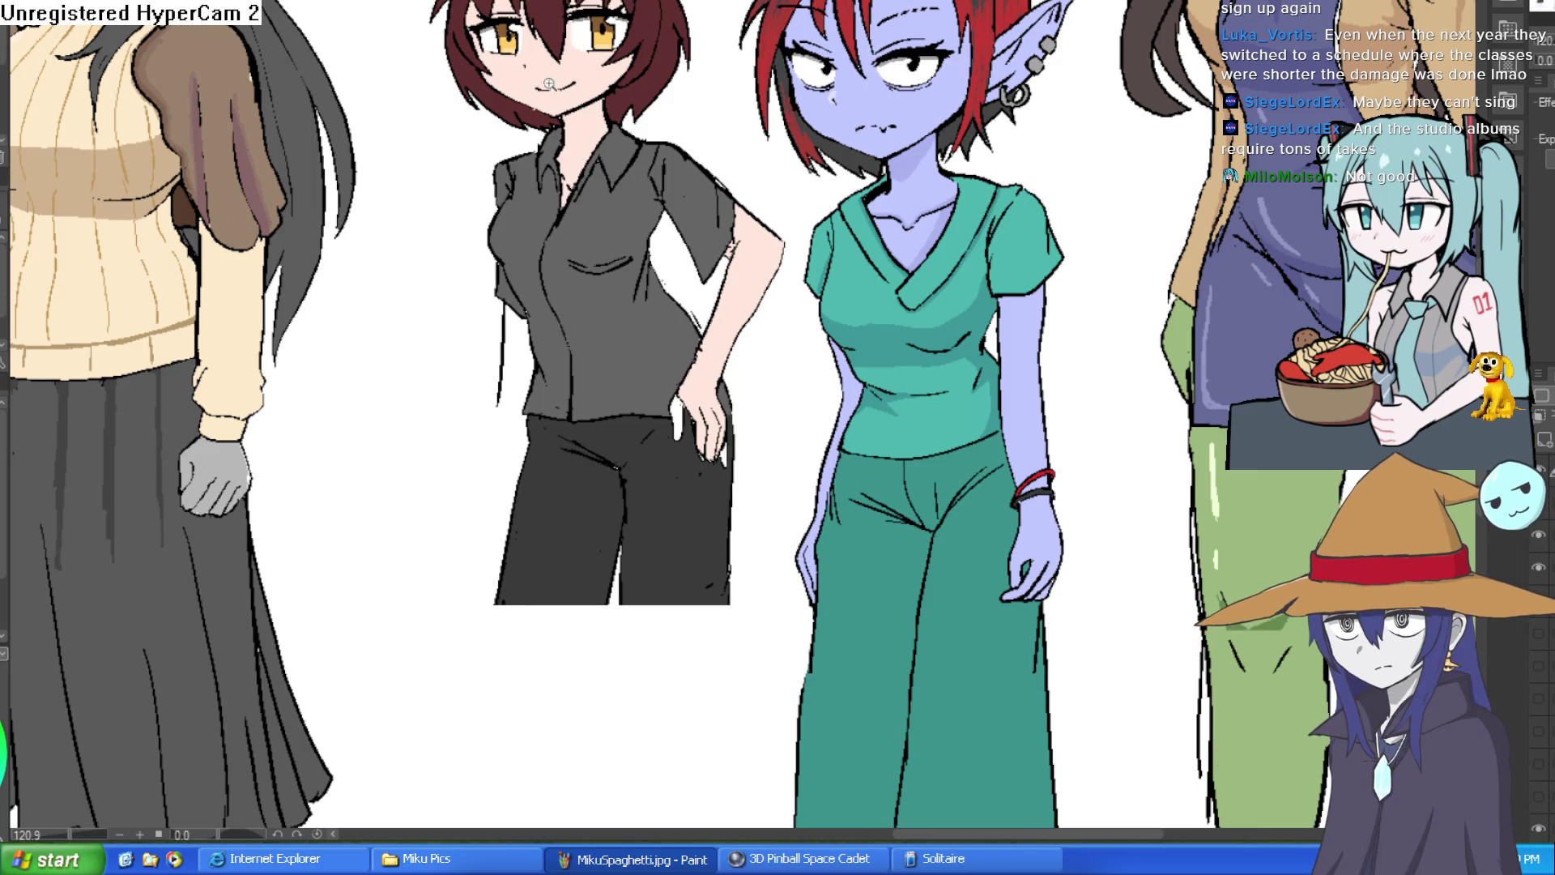
{"action": "scroll", "coordinate": [987, 144], "scroll_direction": "up", "scroll_amount": 1}
{"action": "scroll", "coordinate": [987, 144], "scroll_direction": "up", "scroll_amount": 3}
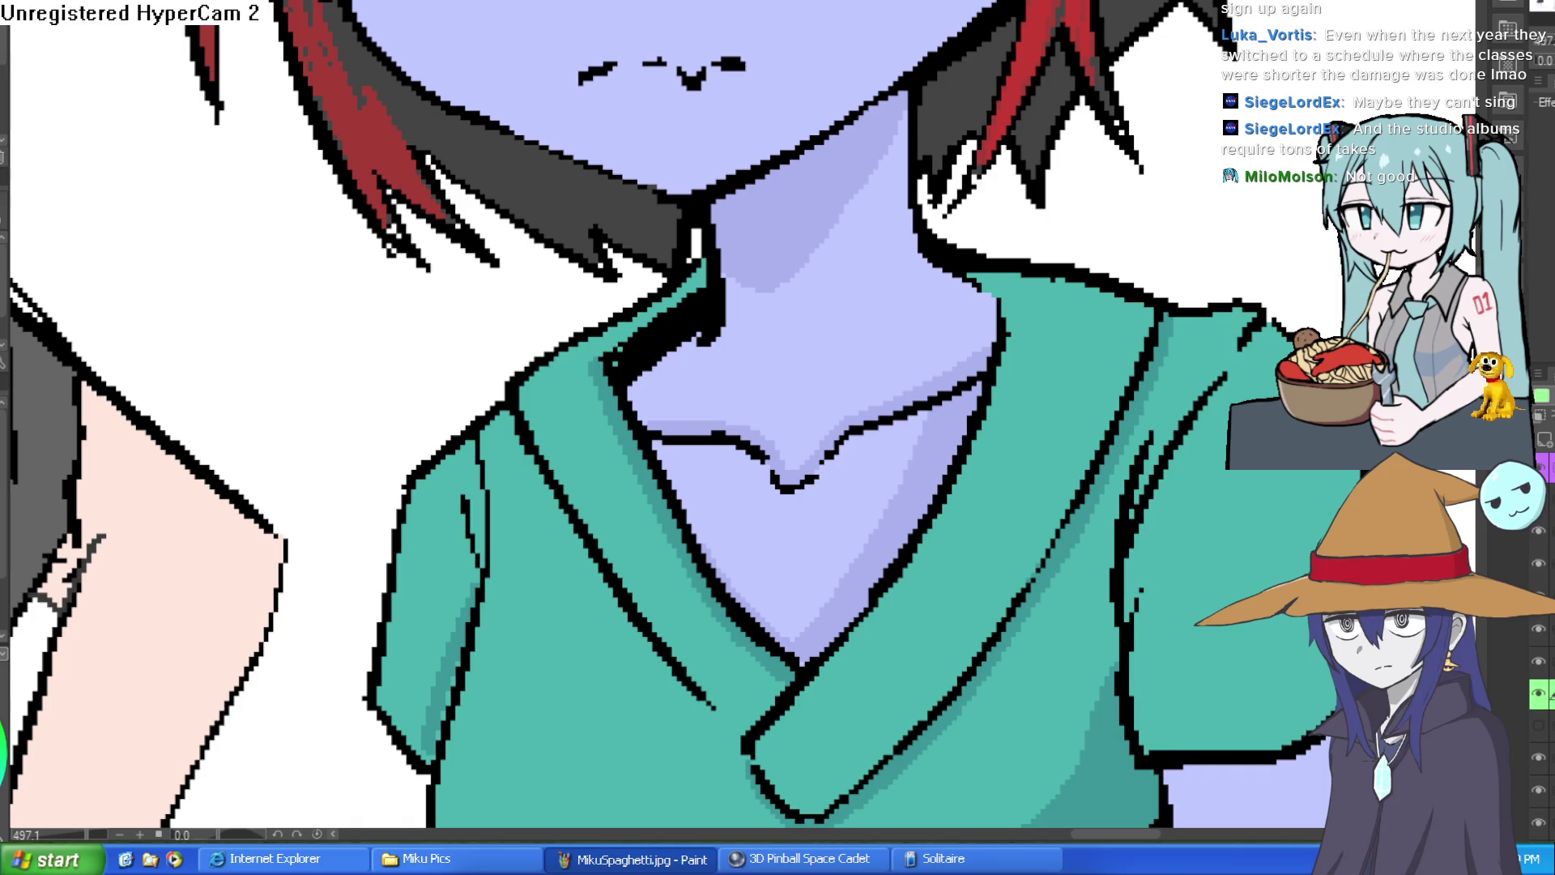
Step: On the line layer, draw the choker's top and bottom edges, two vertical dividers and a row split
{"action": "left_click", "coordinate": [1539, 725]}
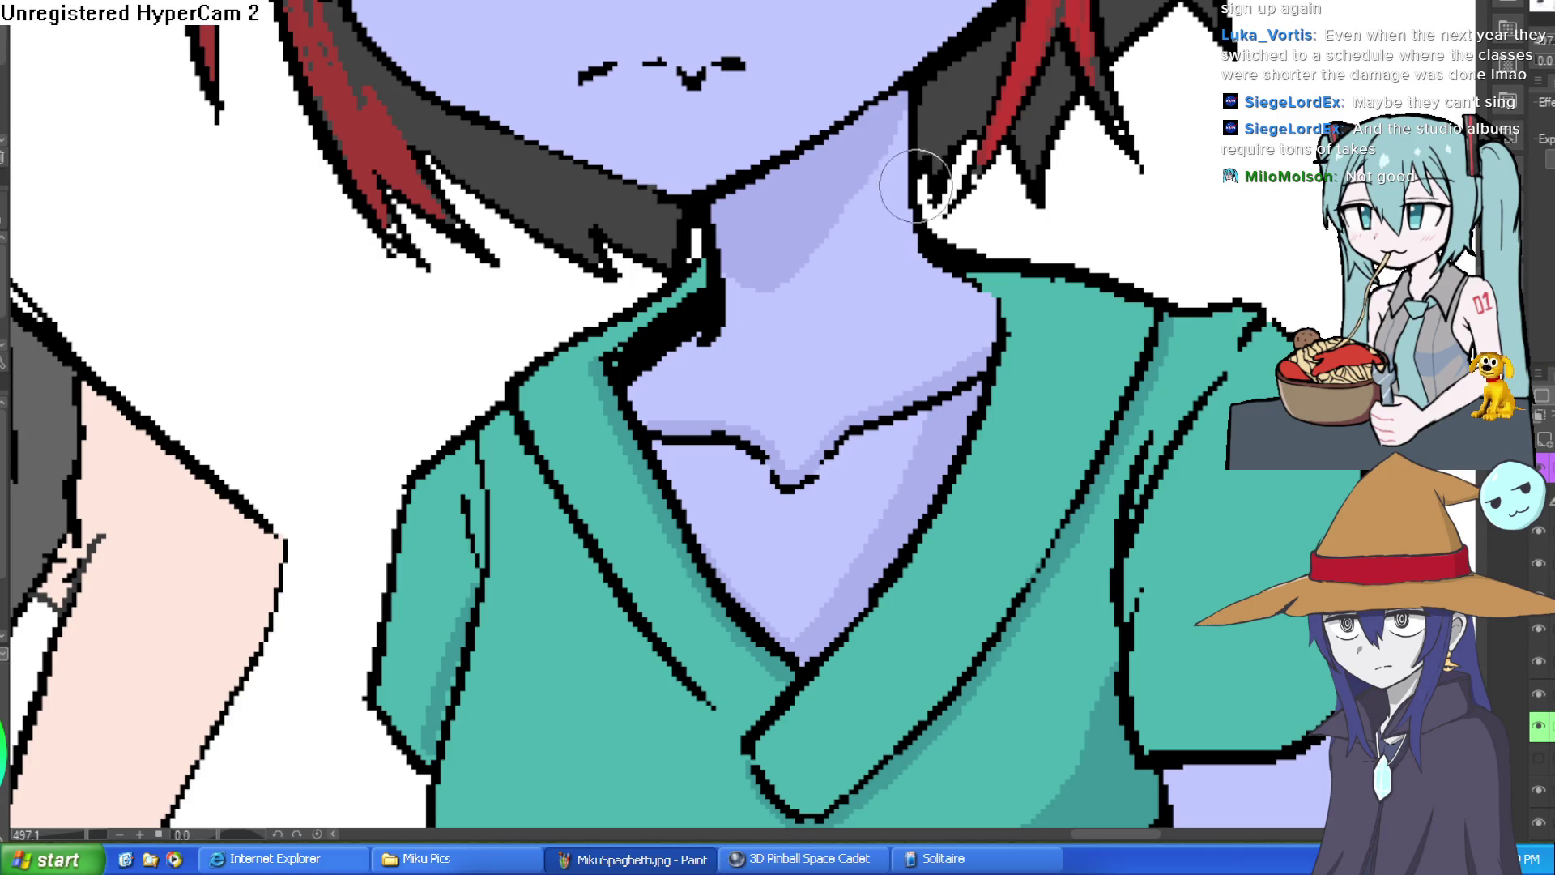
{"action": "left_click_drag", "start_coordinate": [907, 166], "coordinate": [715, 234]}
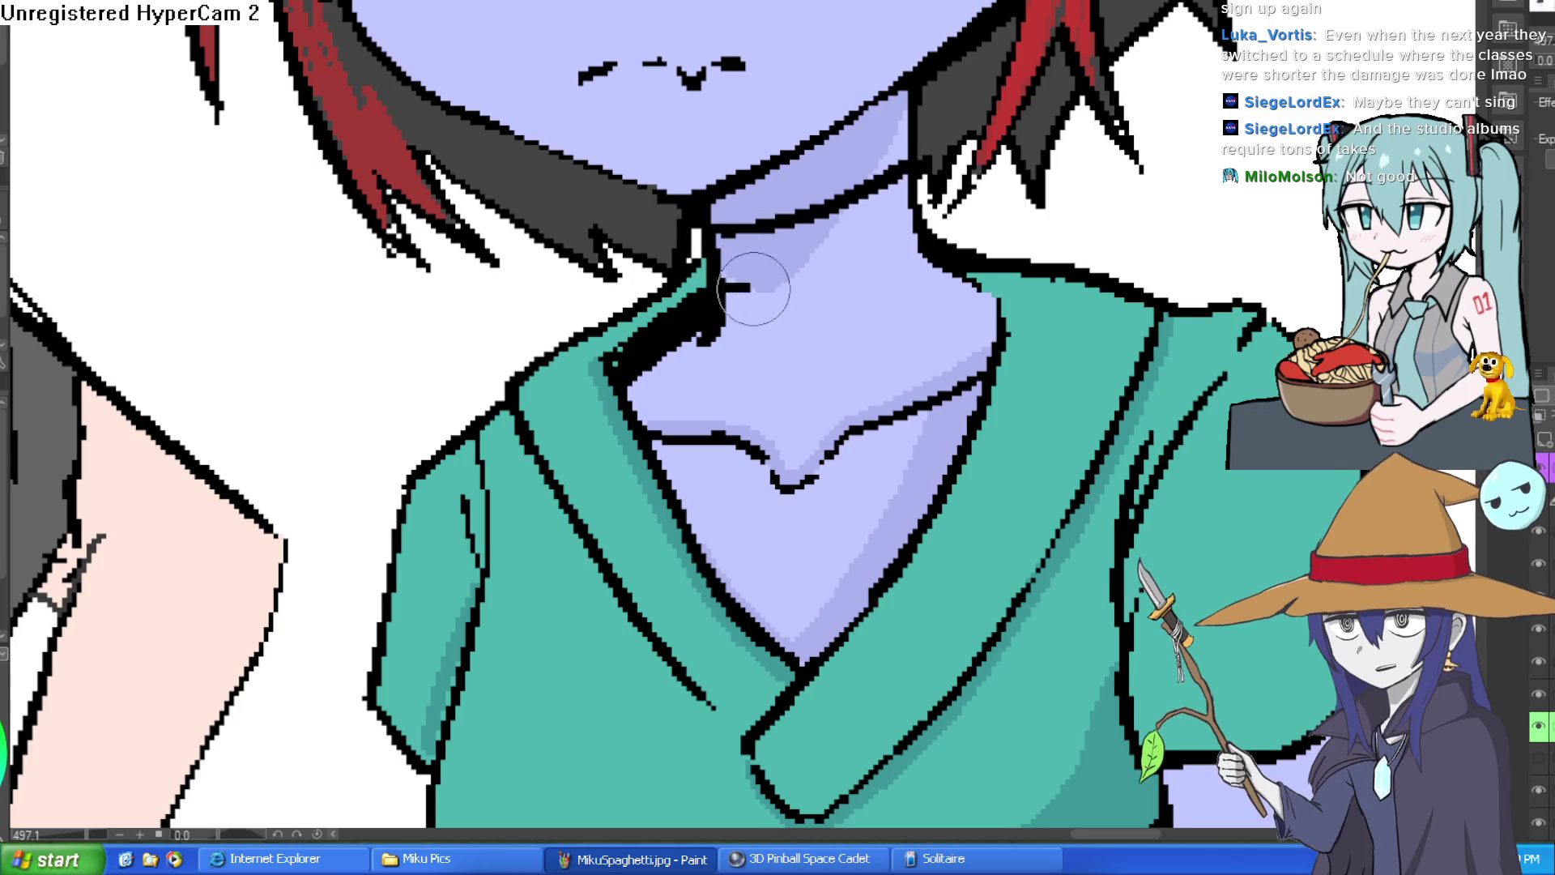
{"action": "left_click_drag", "start_coordinate": [917, 253], "coordinate": [848, 289]}
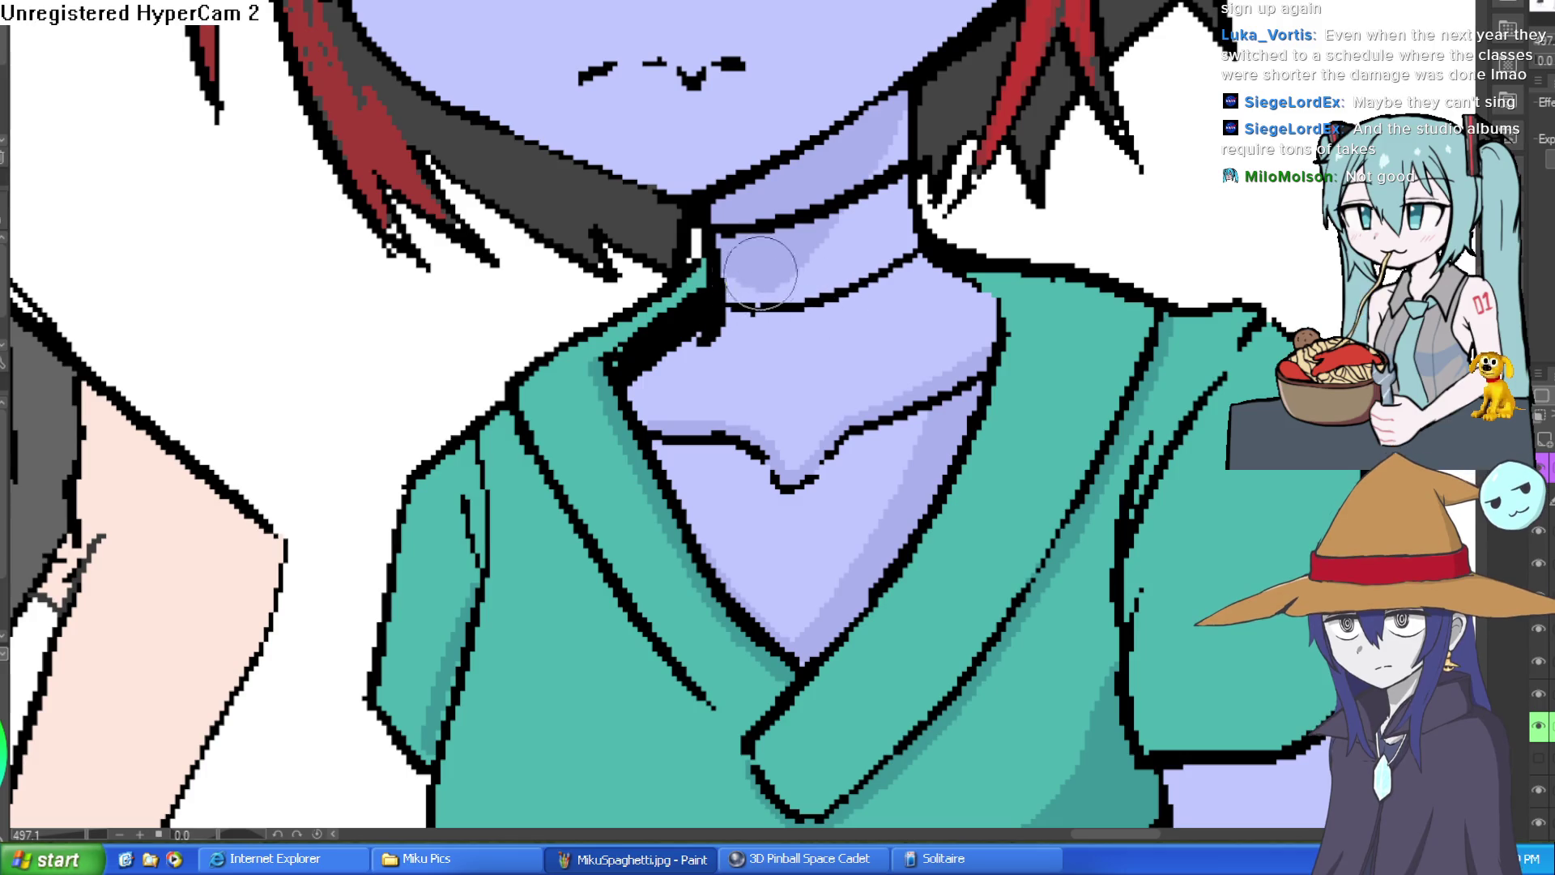
{"action": "key", "text": "ctrl+z"}
{"action": "mouse_move", "coordinate": [725, 328]}
{"action": "left_mouse_down"}
{"action": "mouse_move", "coordinate": [823, 316]}
{"action": "mouse_move", "coordinate": [932, 270]}
{"action": "left_mouse_up"}
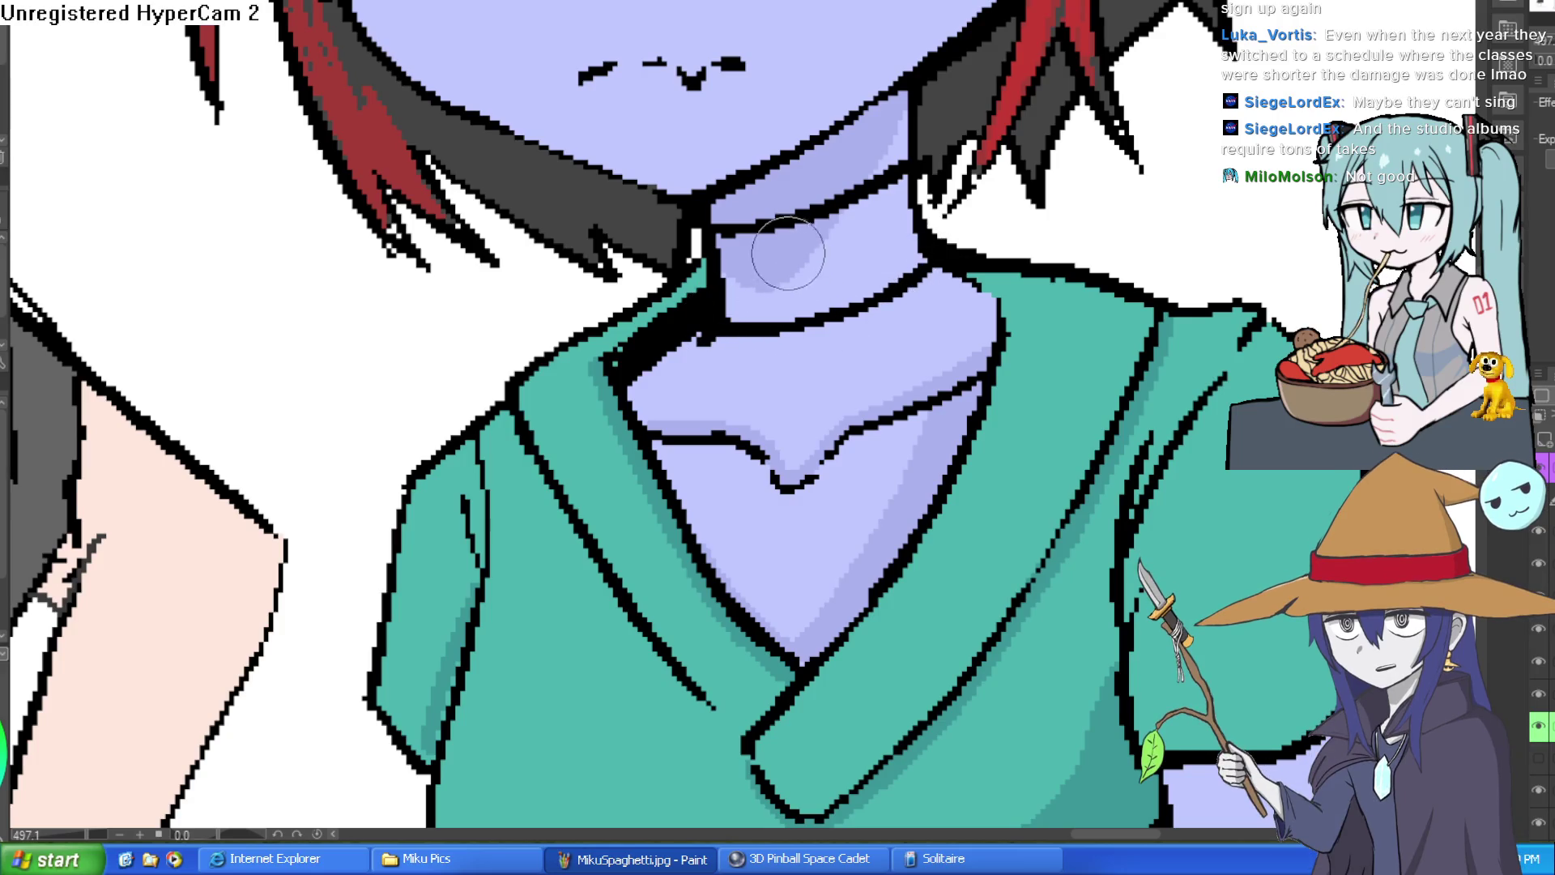
{"action": "left_click_drag", "start_coordinate": [802, 226], "coordinate": [802, 323]}
{"action": "left_click_drag", "start_coordinate": [869, 200], "coordinate": [869, 295]}
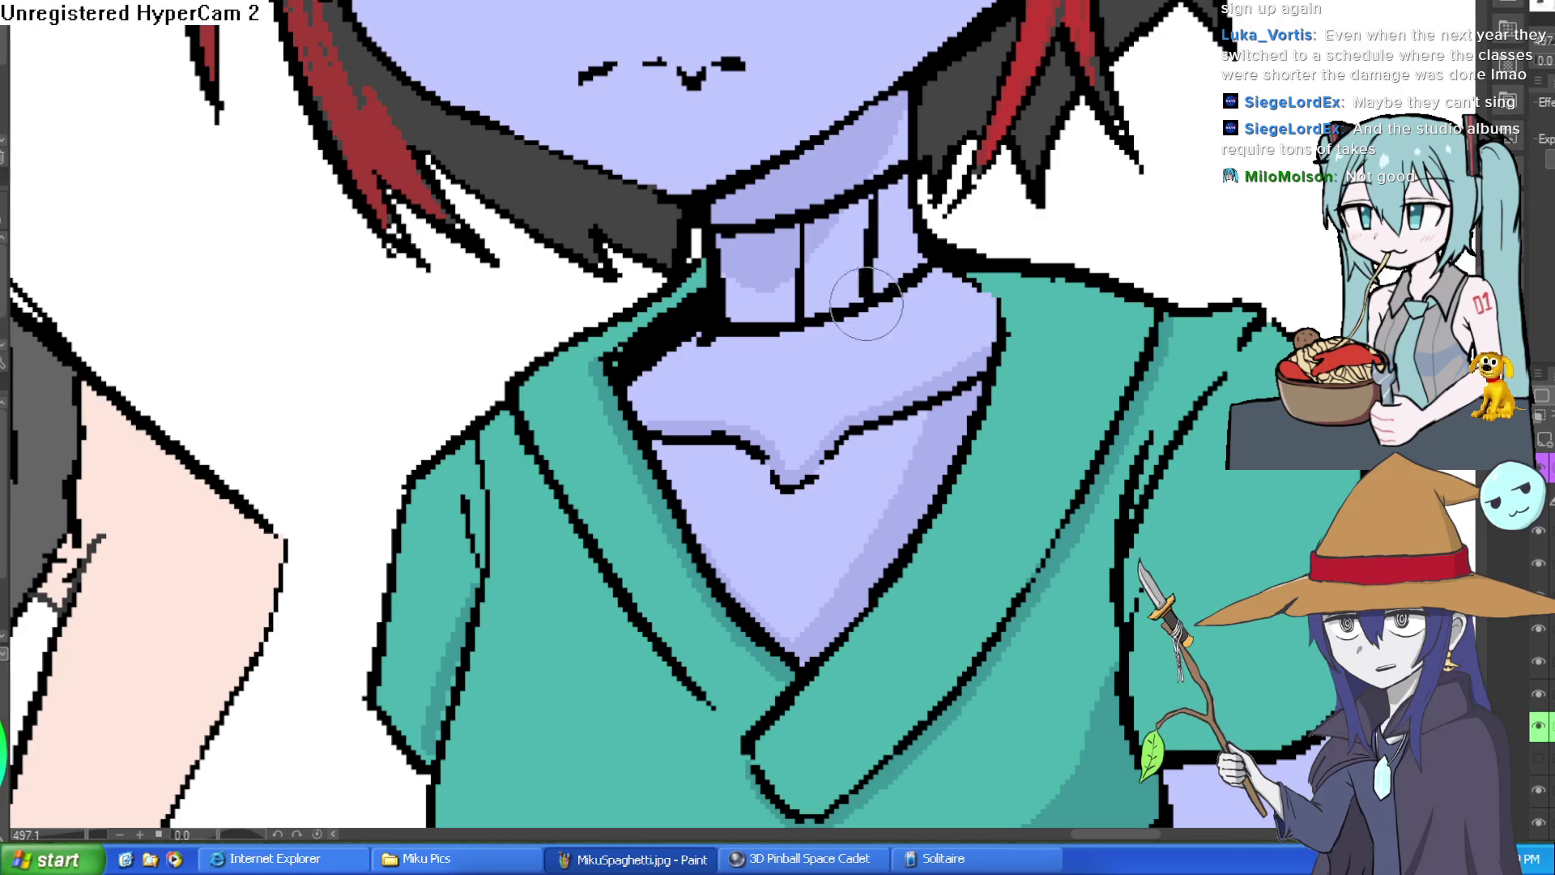
{"action": "mouse_move", "coordinate": [725, 279]}
{"action": "left_mouse_down"}
{"action": "mouse_move", "coordinate": [859, 258]}
{"action": "mouse_move", "coordinate": [809, 248]}
{"action": "mouse_move", "coordinate": [835, 212]}
{"action": "mouse_move", "coordinate": [874, 223]}
{"action": "mouse_move", "coordinate": [895, 268]}
{"action": "mouse_move", "coordinate": [910, 236]}
{"action": "mouse_move", "coordinate": [790, 300]}
{"action": "mouse_move", "coordinate": [729, 308]}
{"action": "mouse_move", "coordinate": [756, 295]}
{"action": "left_mouse_up"}
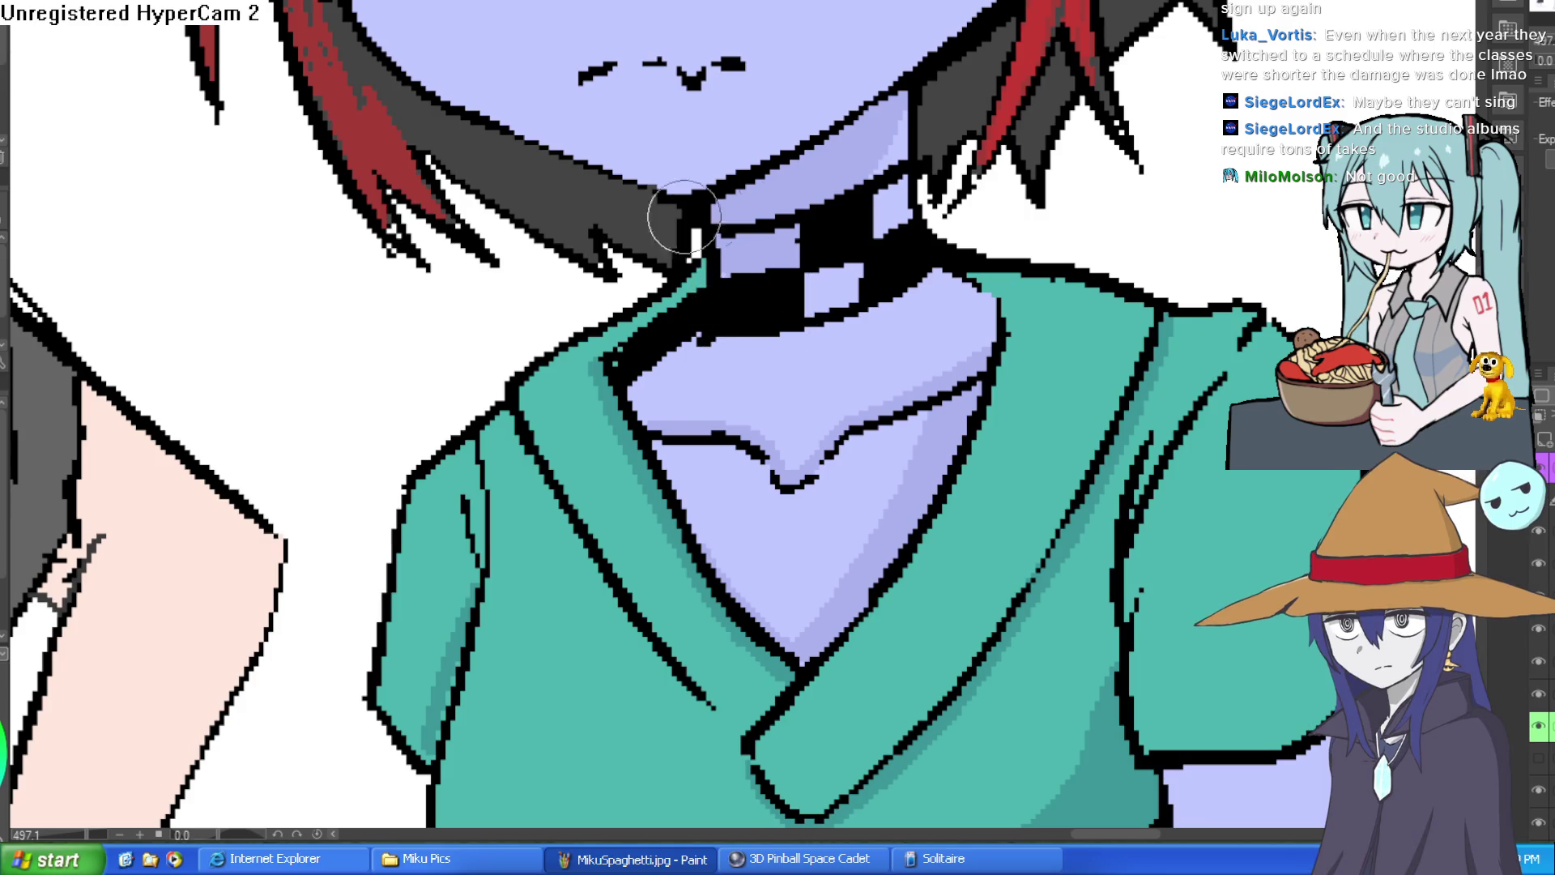
Step: Fill alternating choker cells with white to make the checker pattern
{"action": "mouse_move", "coordinate": [717, 231]}
{"action": "left_mouse_down"}
{"action": "mouse_move", "coordinate": [721, 270]}
{"action": "mouse_move", "coordinate": [780, 263]}
{"action": "left_mouse_up"}
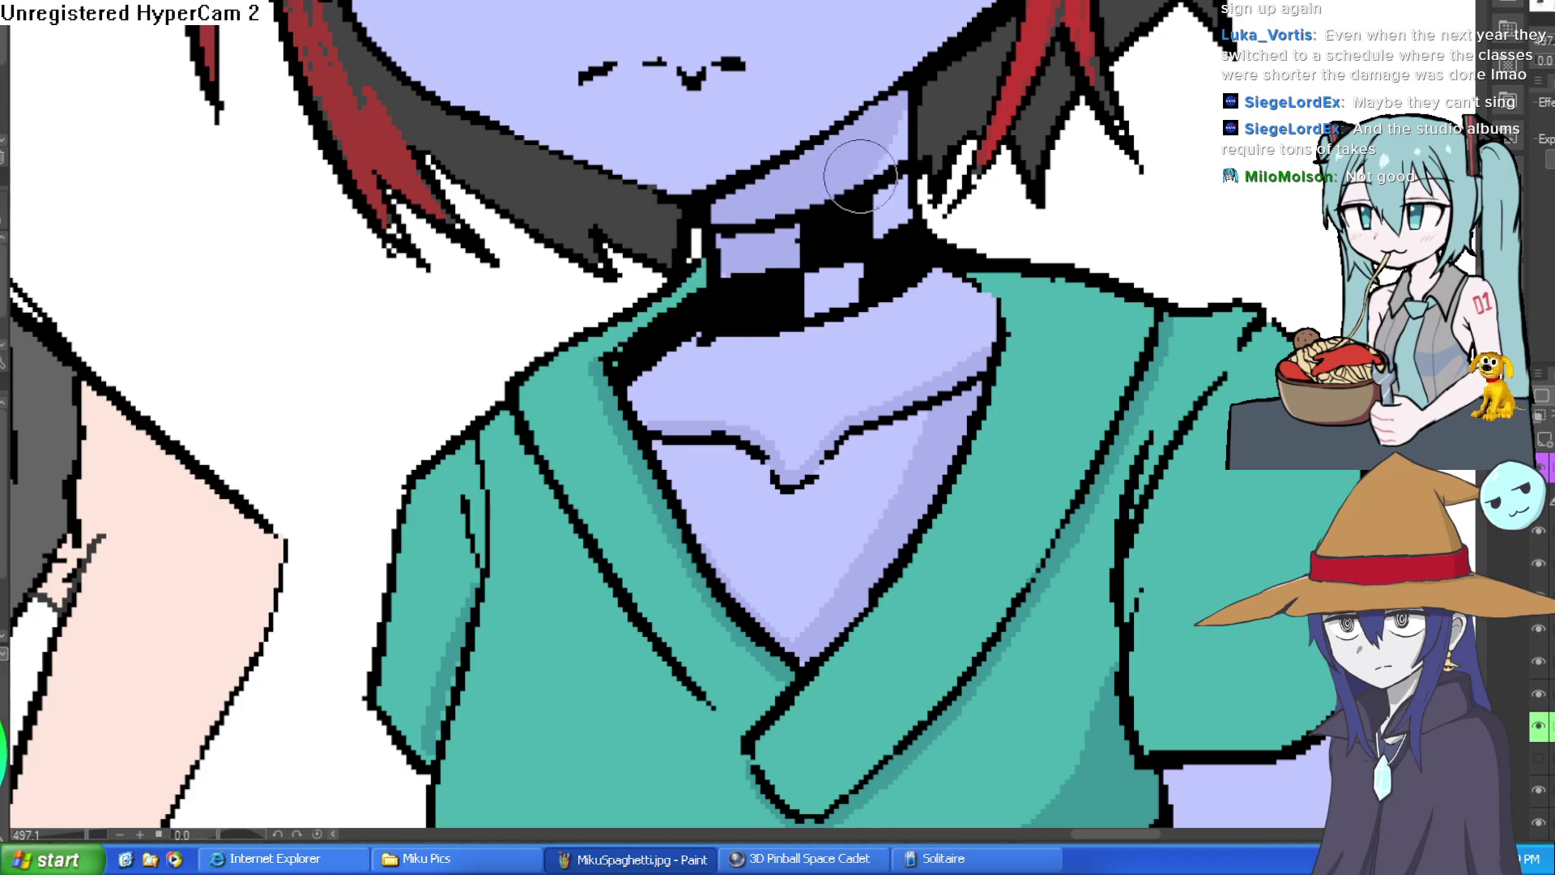
{"action": "left_click", "coordinate": [777, 243]}
{"action": "left_click", "coordinate": [849, 276]}
{"action": "left_click", "coordinate": [891, 204]}
{"action": "key", "text": "ctrl+0"}
Step: Undo the choker edits three times, leaving the blue girl's neck bare
{"action": "scroll", "coordinate": [1126, 245], "scroll_direction": "down", "scroll_amount": 2}
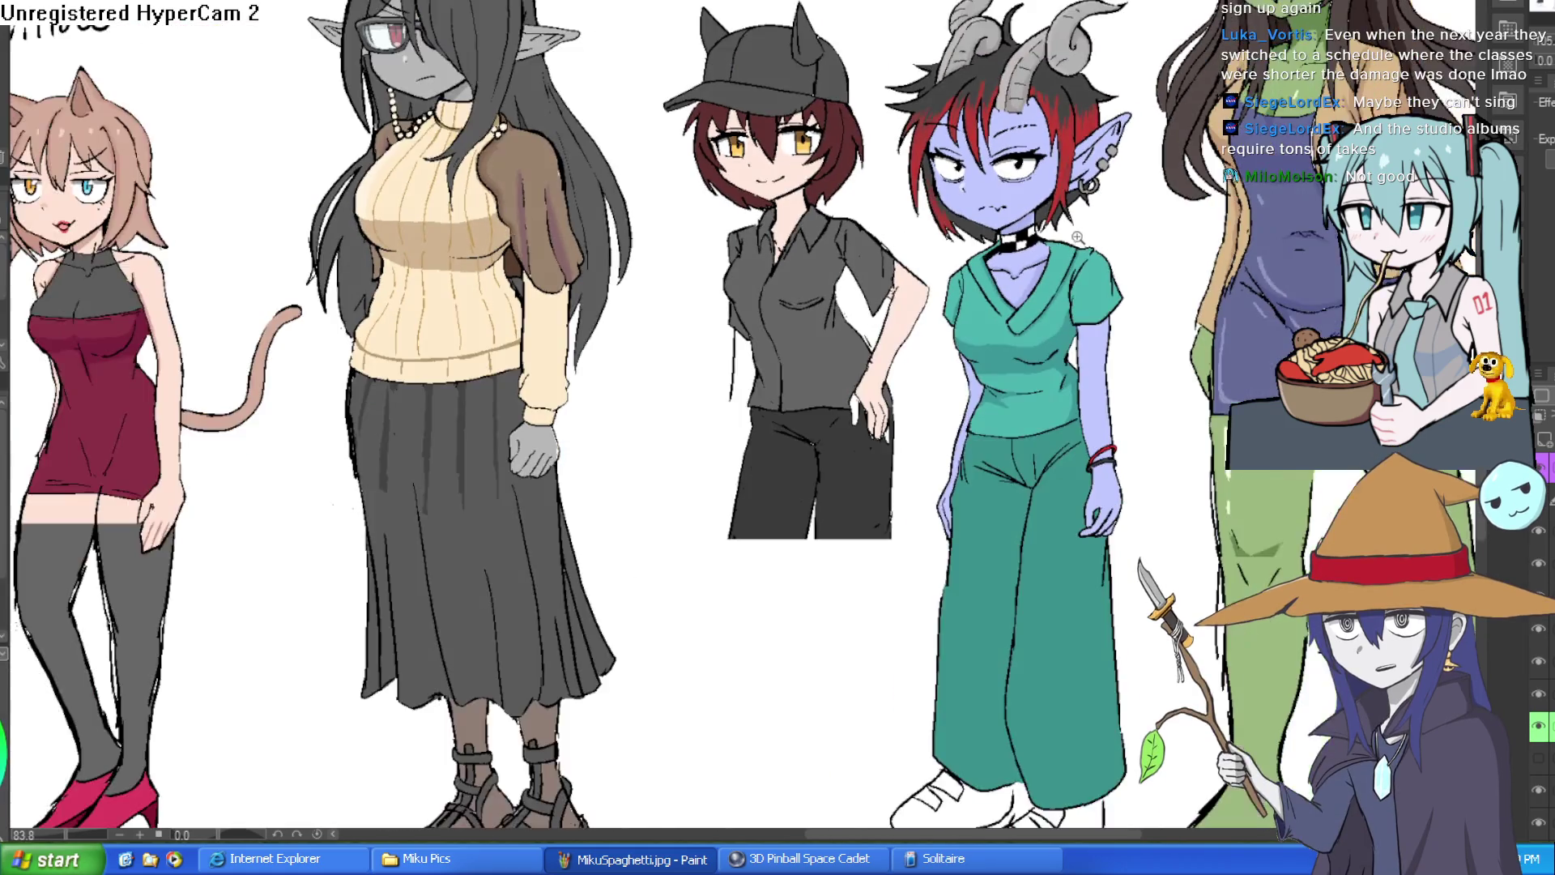
{"action": "scroll", "coordinate": [1080, 227], "scroll_direction": "up", "scroll_amount": 3}
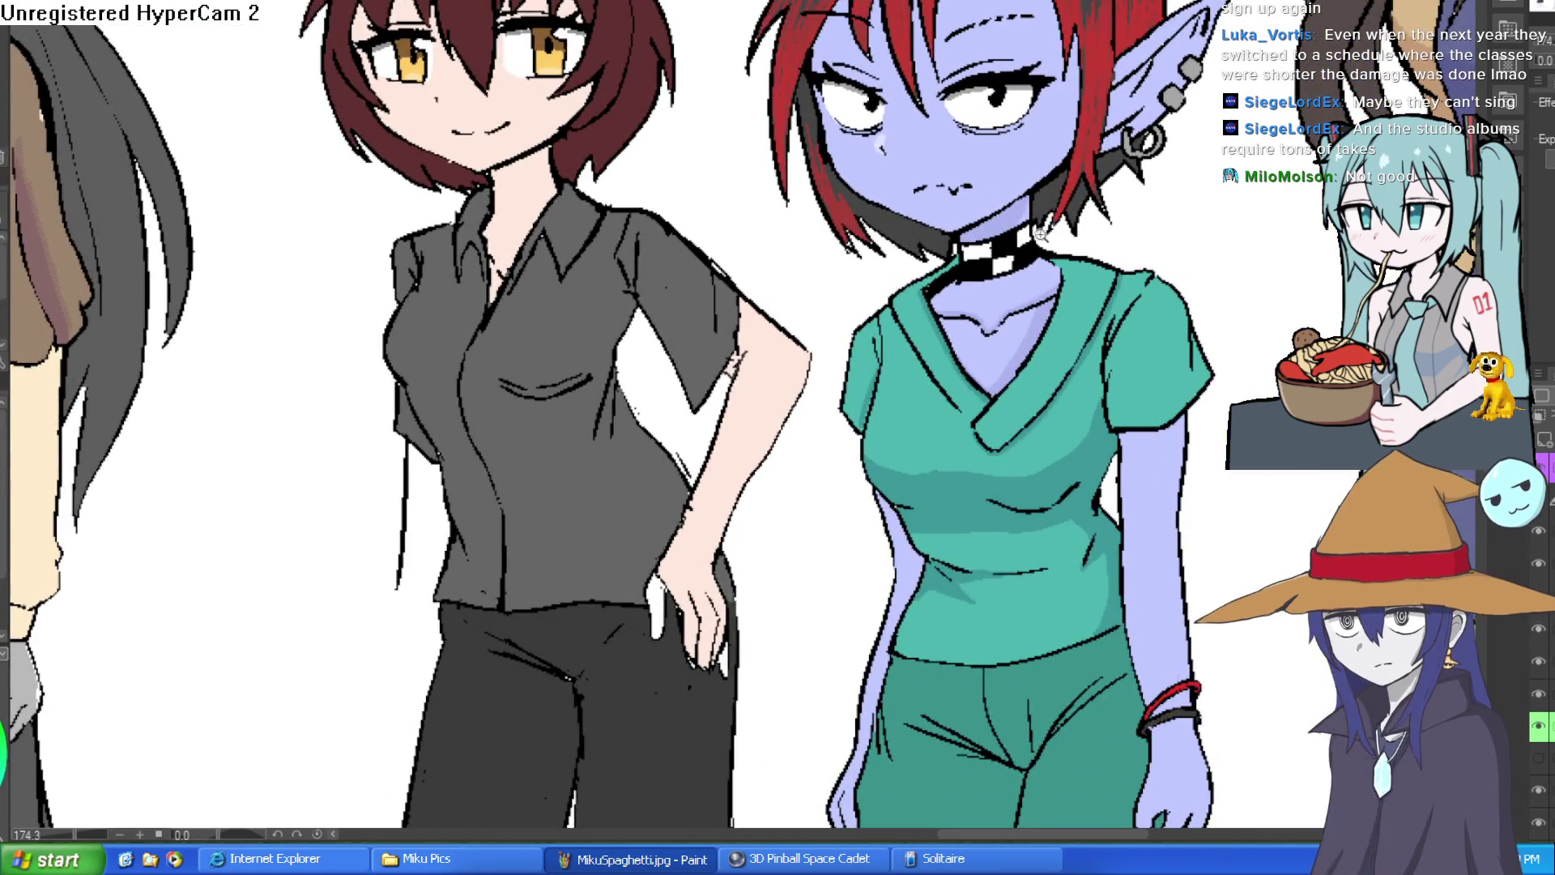
{"action": "scroll", "coordinate": [1077, 231], "scroll_direction": "up", "scroll_amount": 2}
{"action": "key", "text": "ctrl+z"}
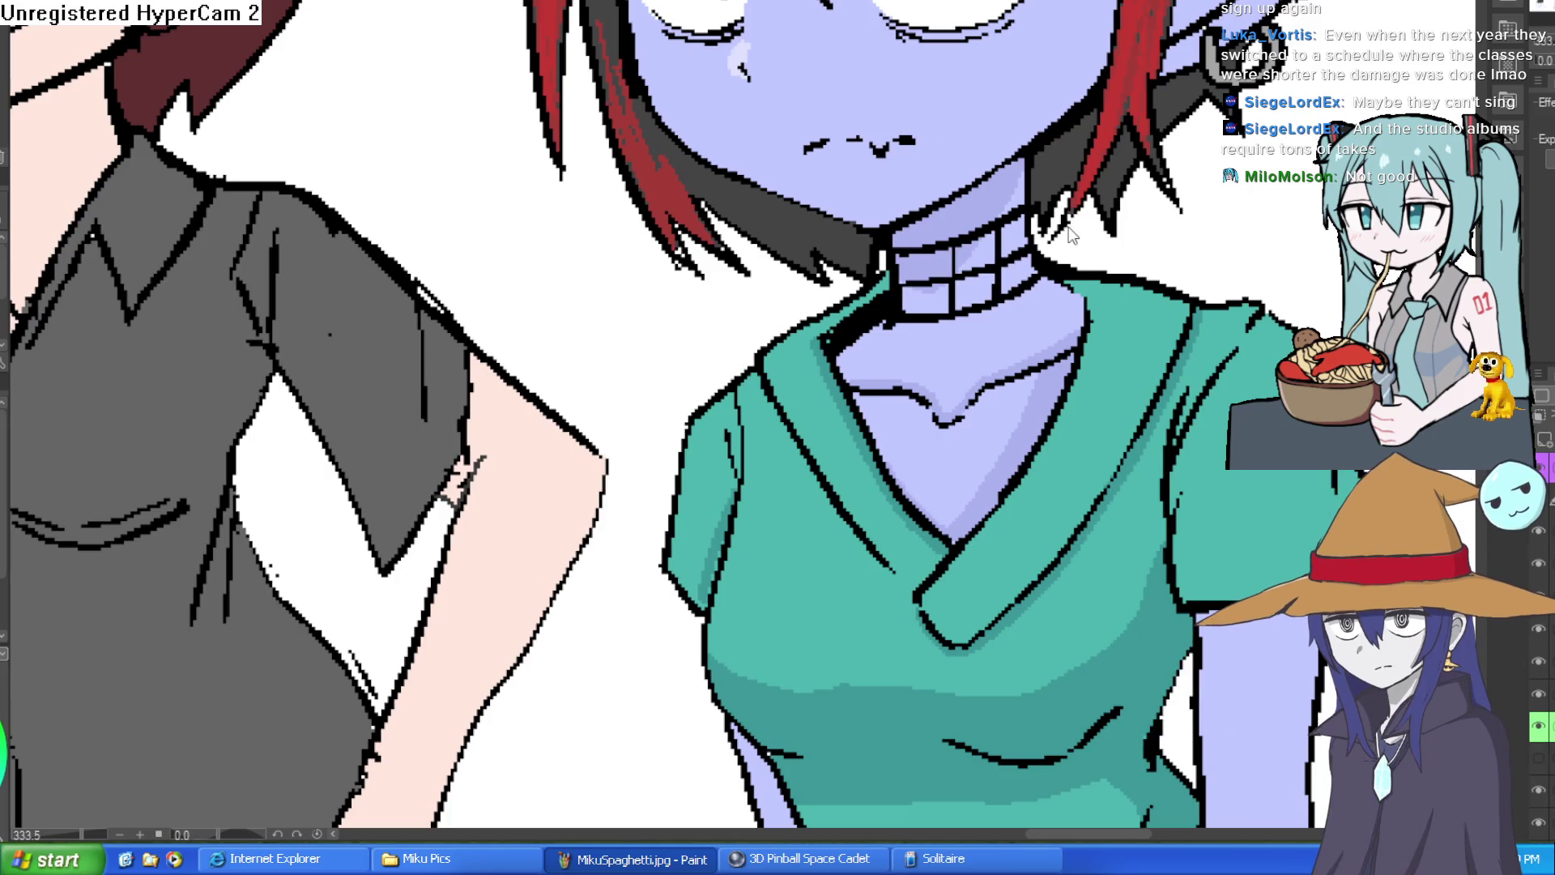
{"action": "key", "text": "ctrl+z"}
{"action": "key", "text": "ctrl+z"}
{"action": "key", "text": "ctrl+z"}
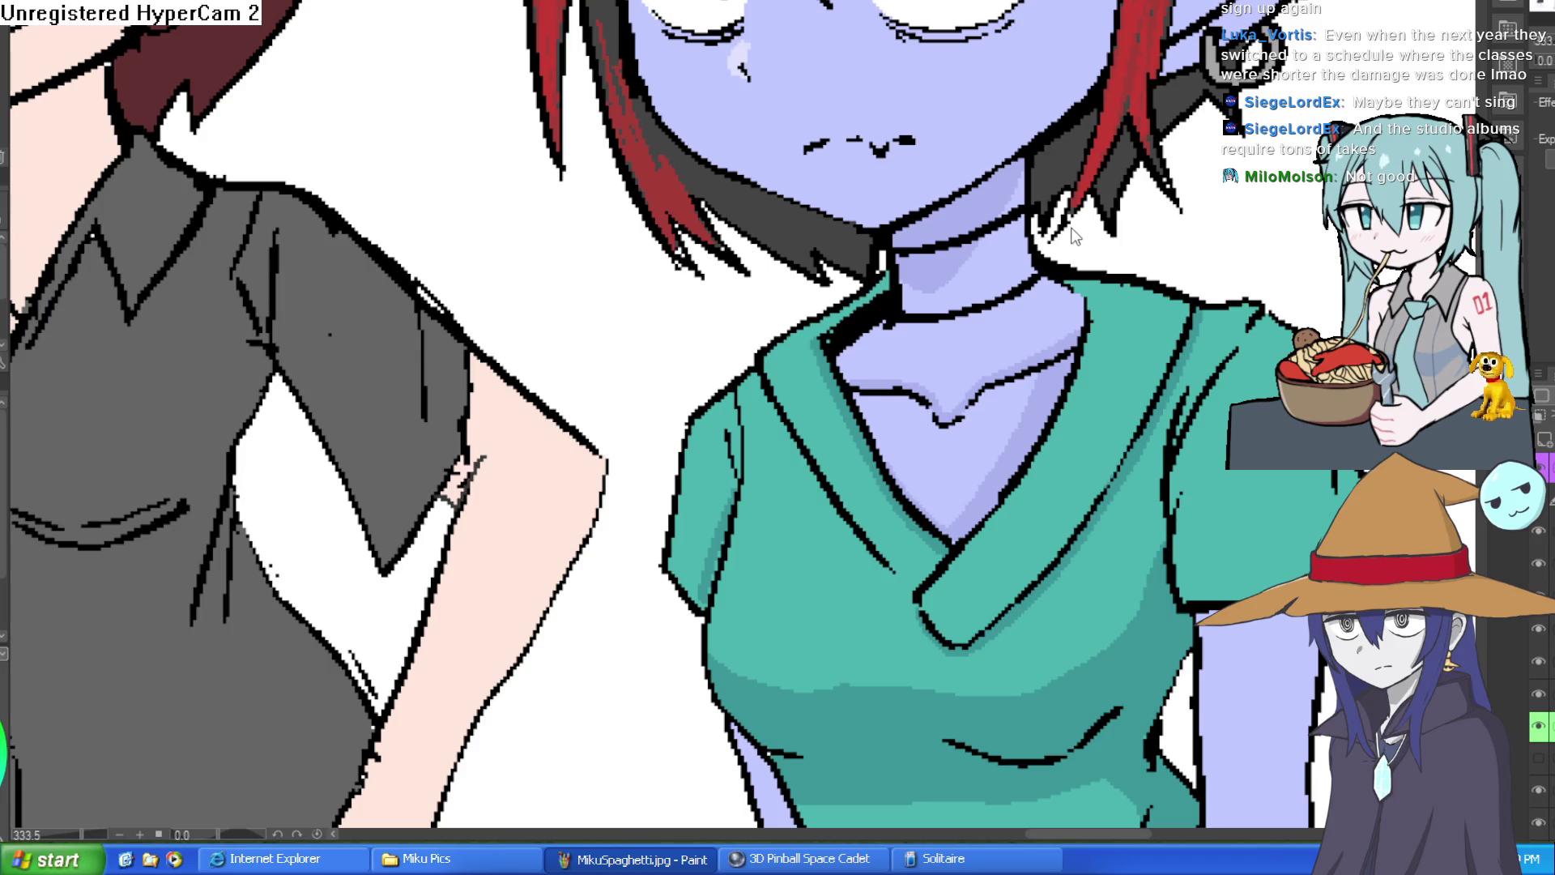
{"action": "key", "text": "ctrl+z"}
{"action": "key", "text": "ctrl+z"}
{"action": "key", "text": "ctrl+z"}
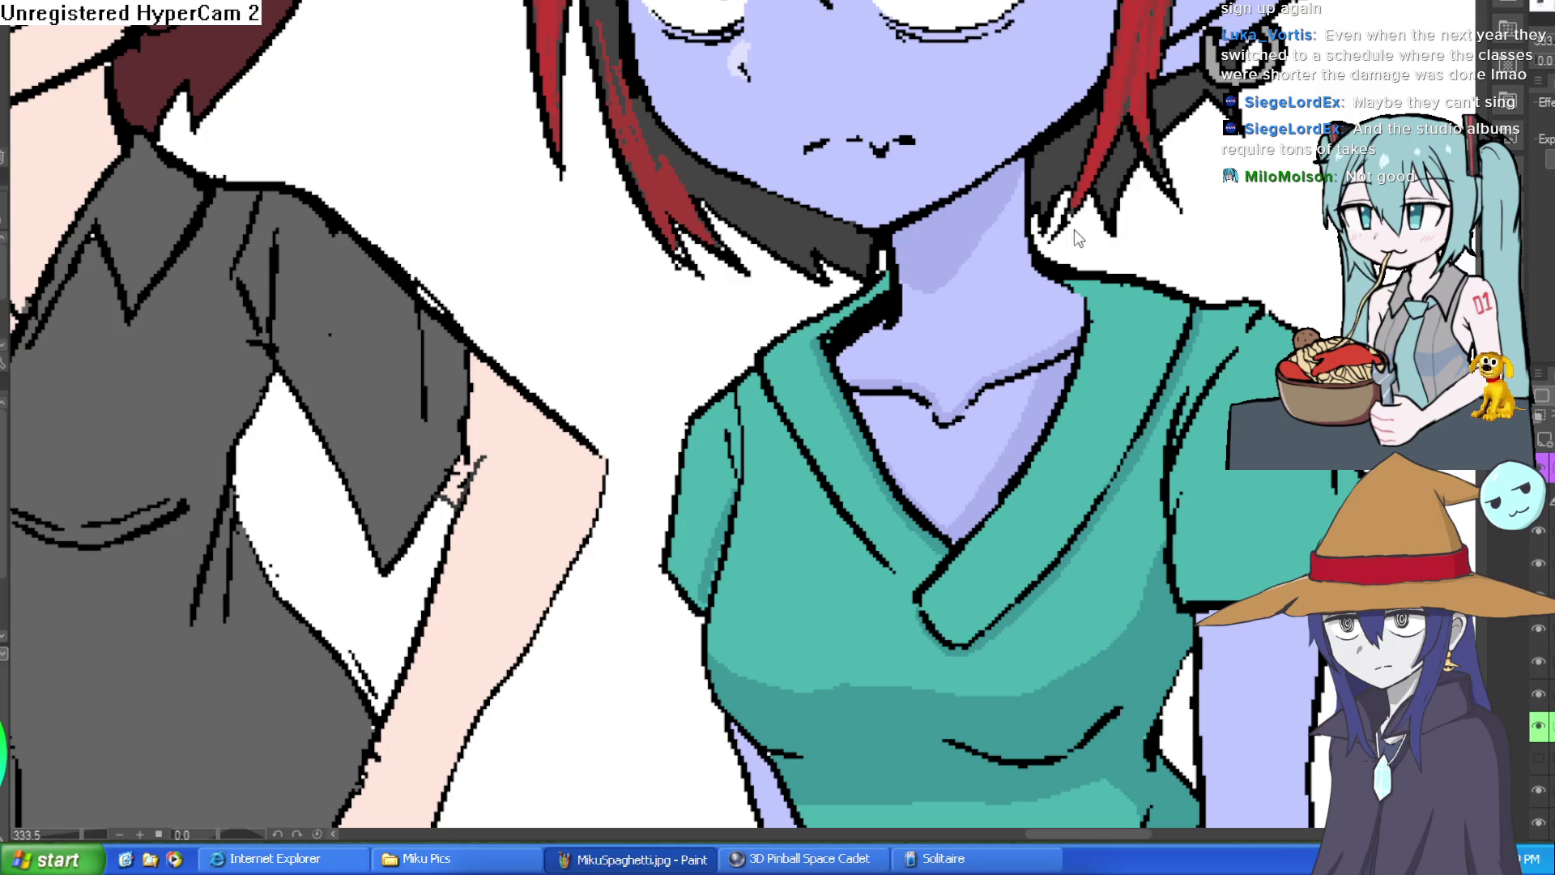
{"action": "scroll", "coordinate": [1074, 231], "scroll_direction": "down", "scroll_amount": 5}
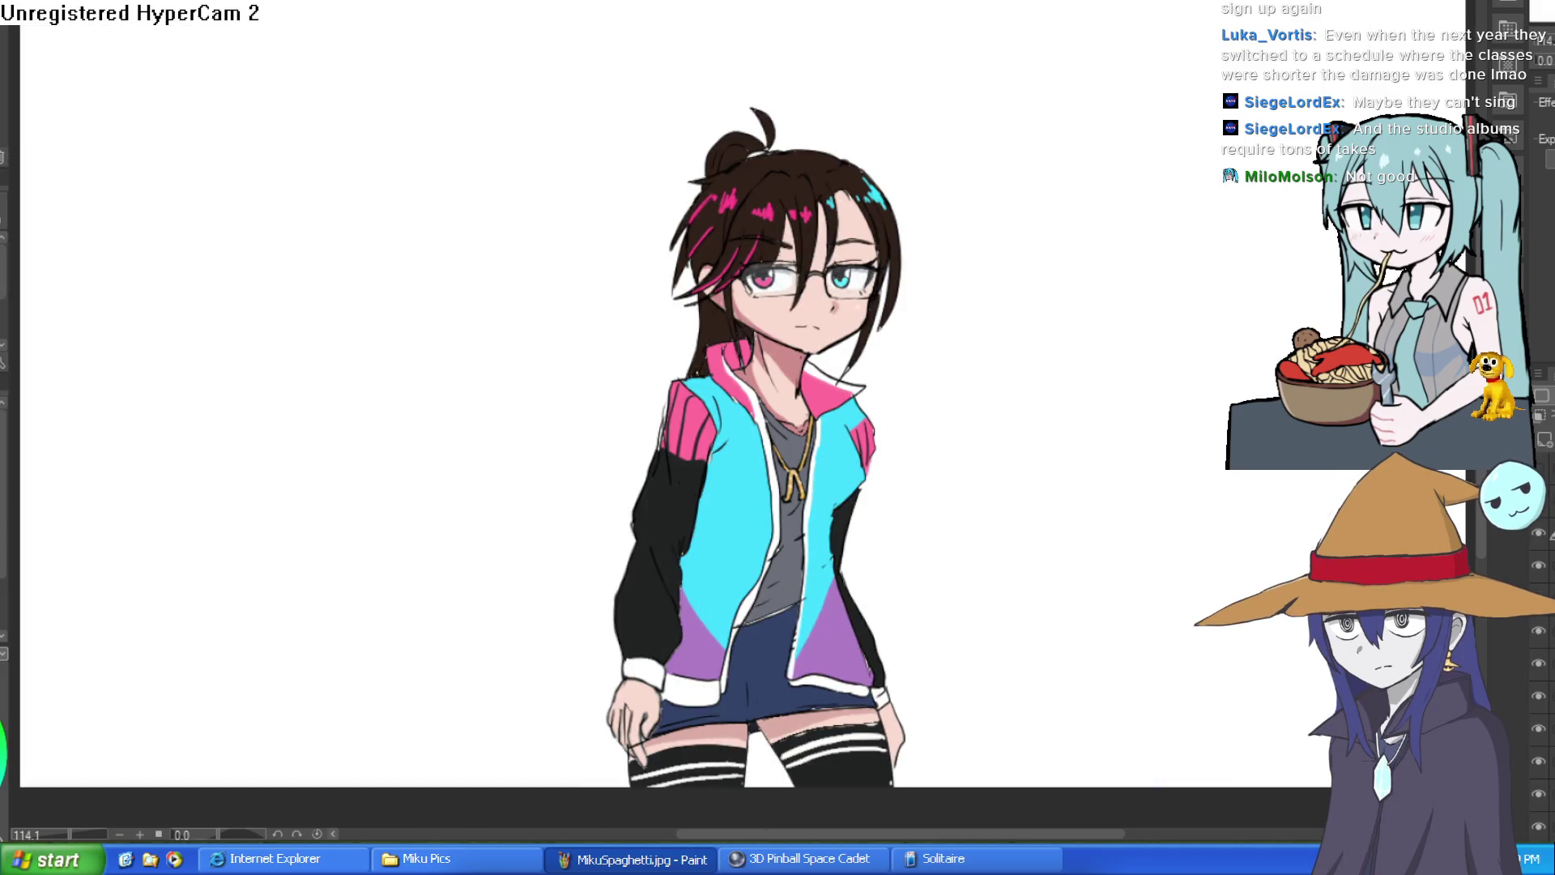
Step: Mirror the canvas horizontally and back to check the drawing's proportions
{"action": "key", "text": "h"}
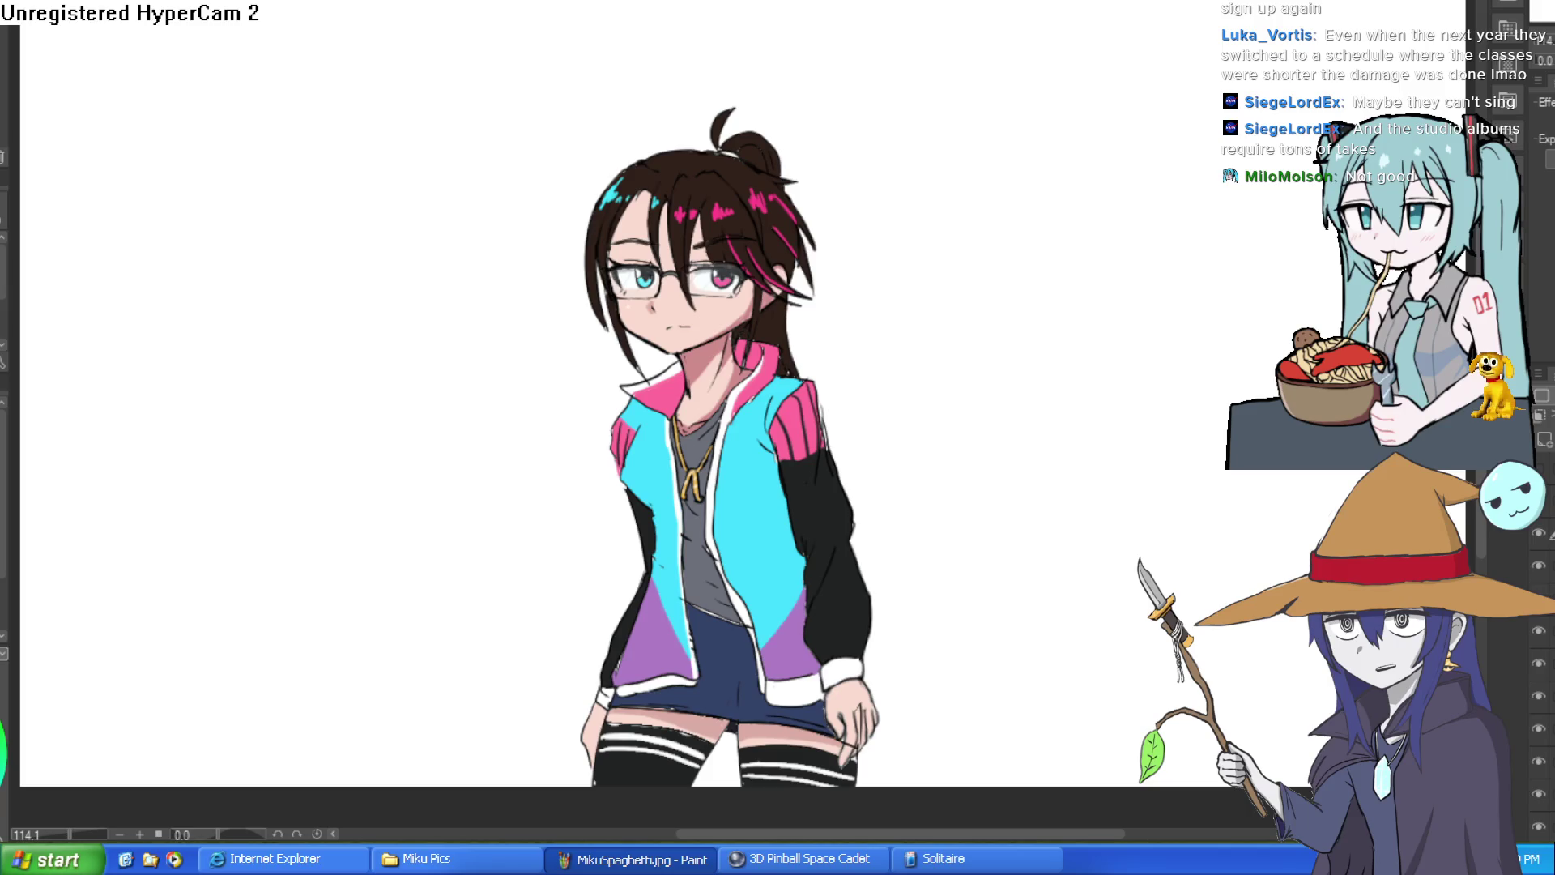
{"action": "key", "text": "h"}
{"action": "key", "text": "h"}
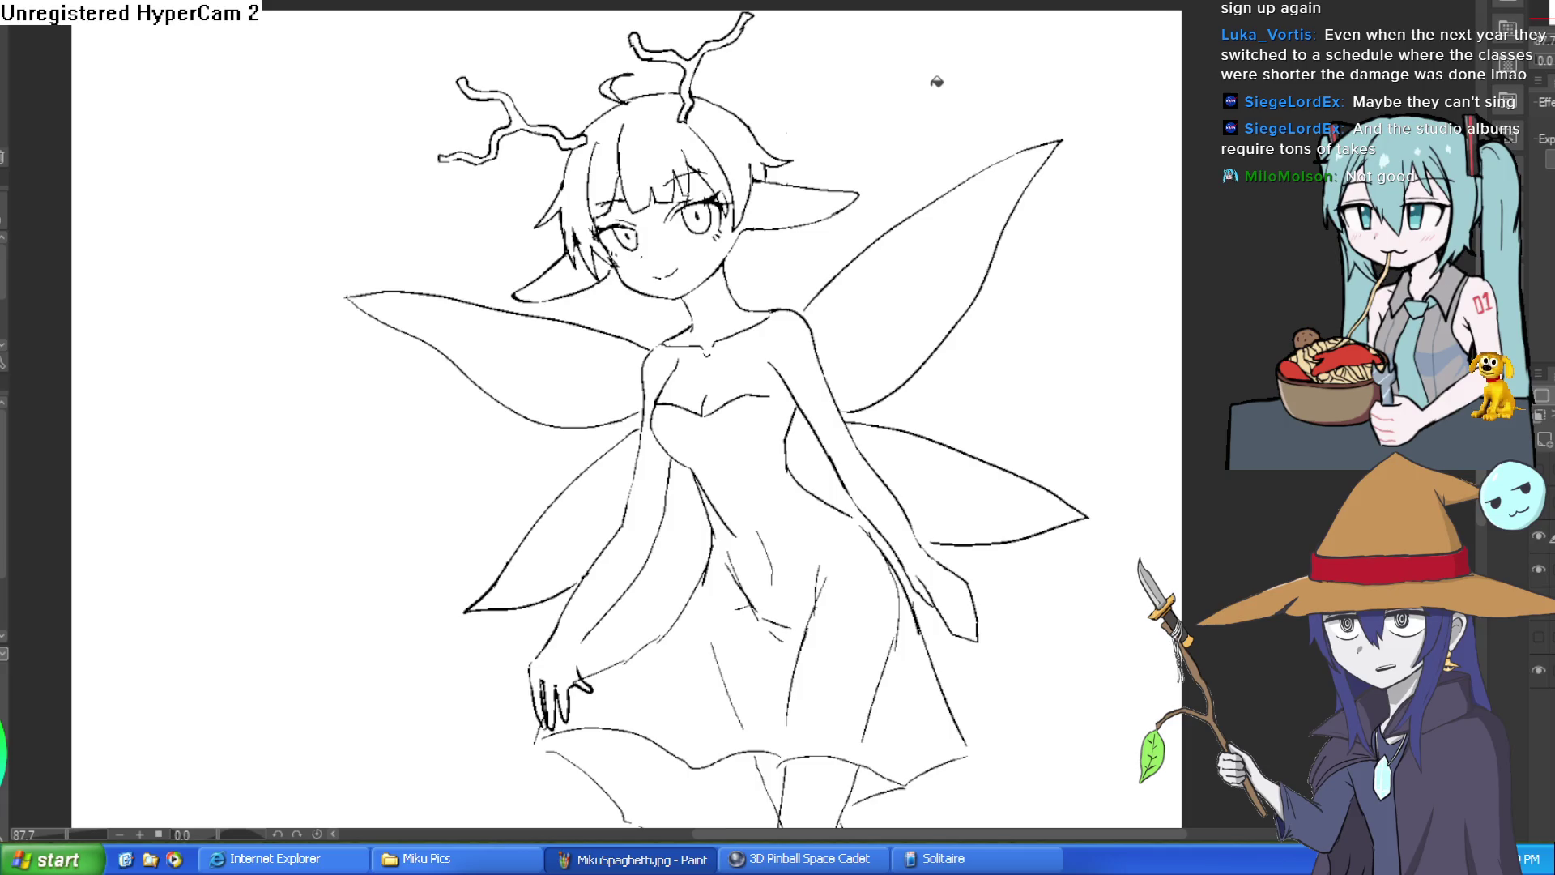
{"action": "left_click", "coordinate": [724, 286]}
{"action": "key", "text": "ctrl+z"}
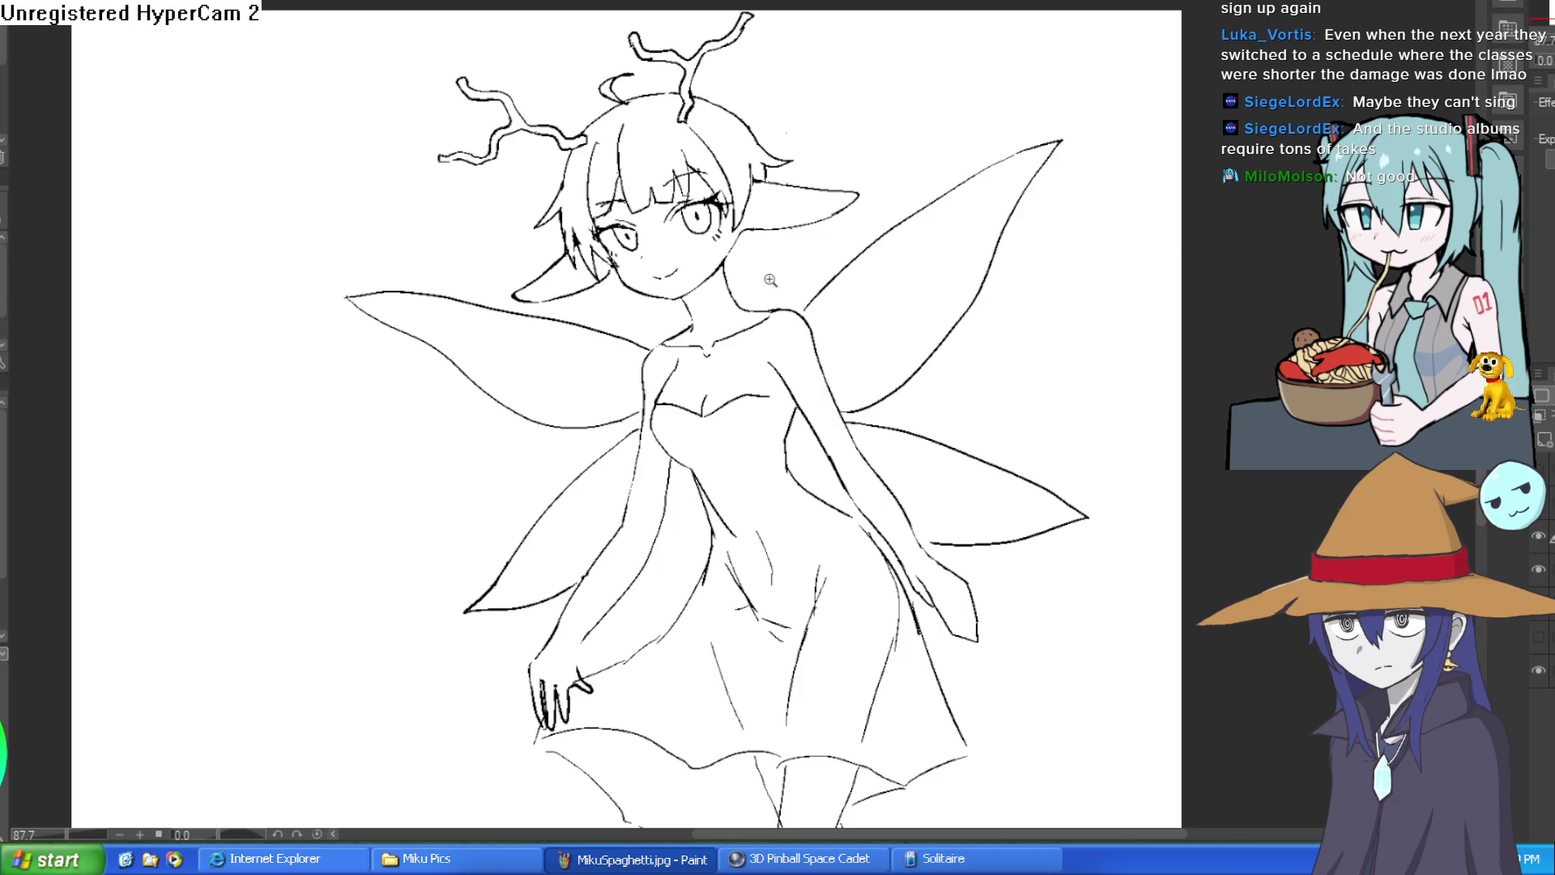
{"action": "scroll", "coordinate": [799, 421], "scroll_direction": "up", "scroll_amount": 5}
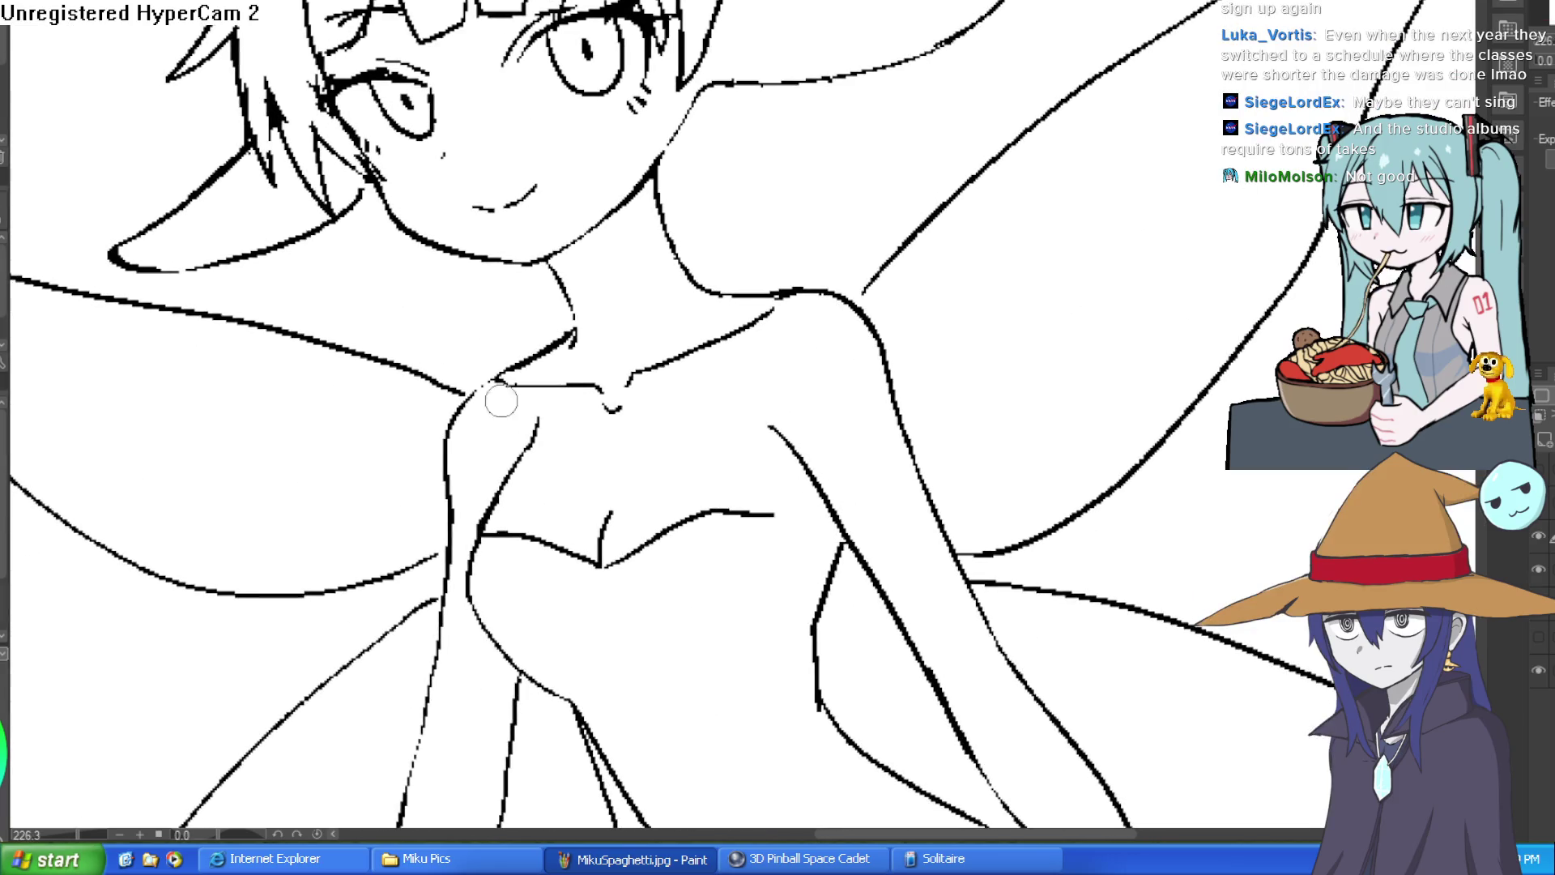
{"action": "scroll", "coordinate": [717, 334], "scroll_direction": "down", "scroll_amount": 4}
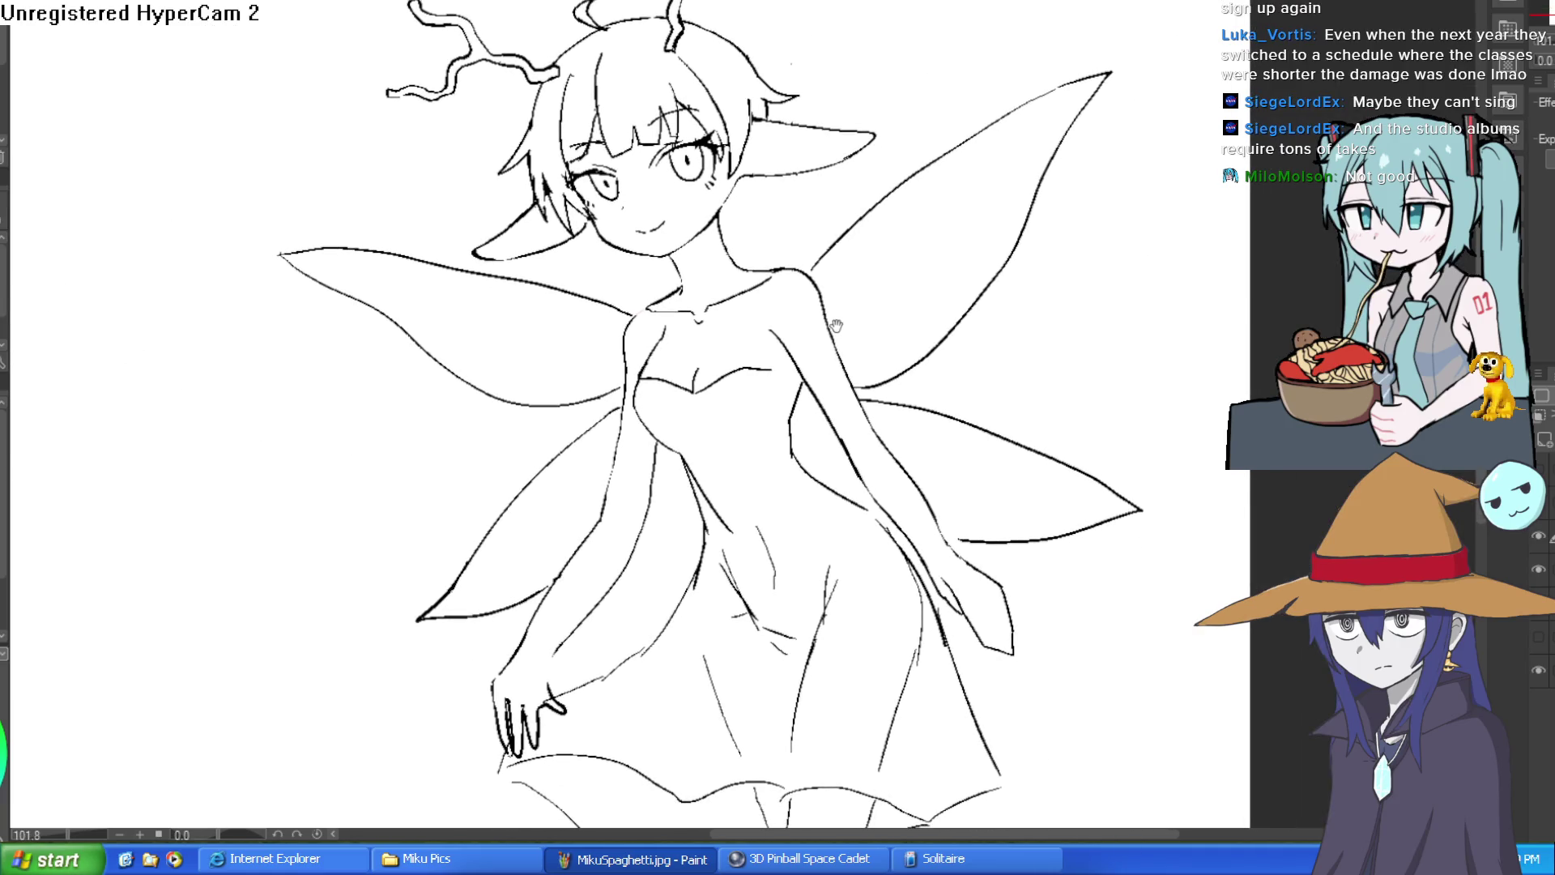
{"action": "left_click_drag", "start_coordinate": [836, 325], "coordinate": [830, 370]}
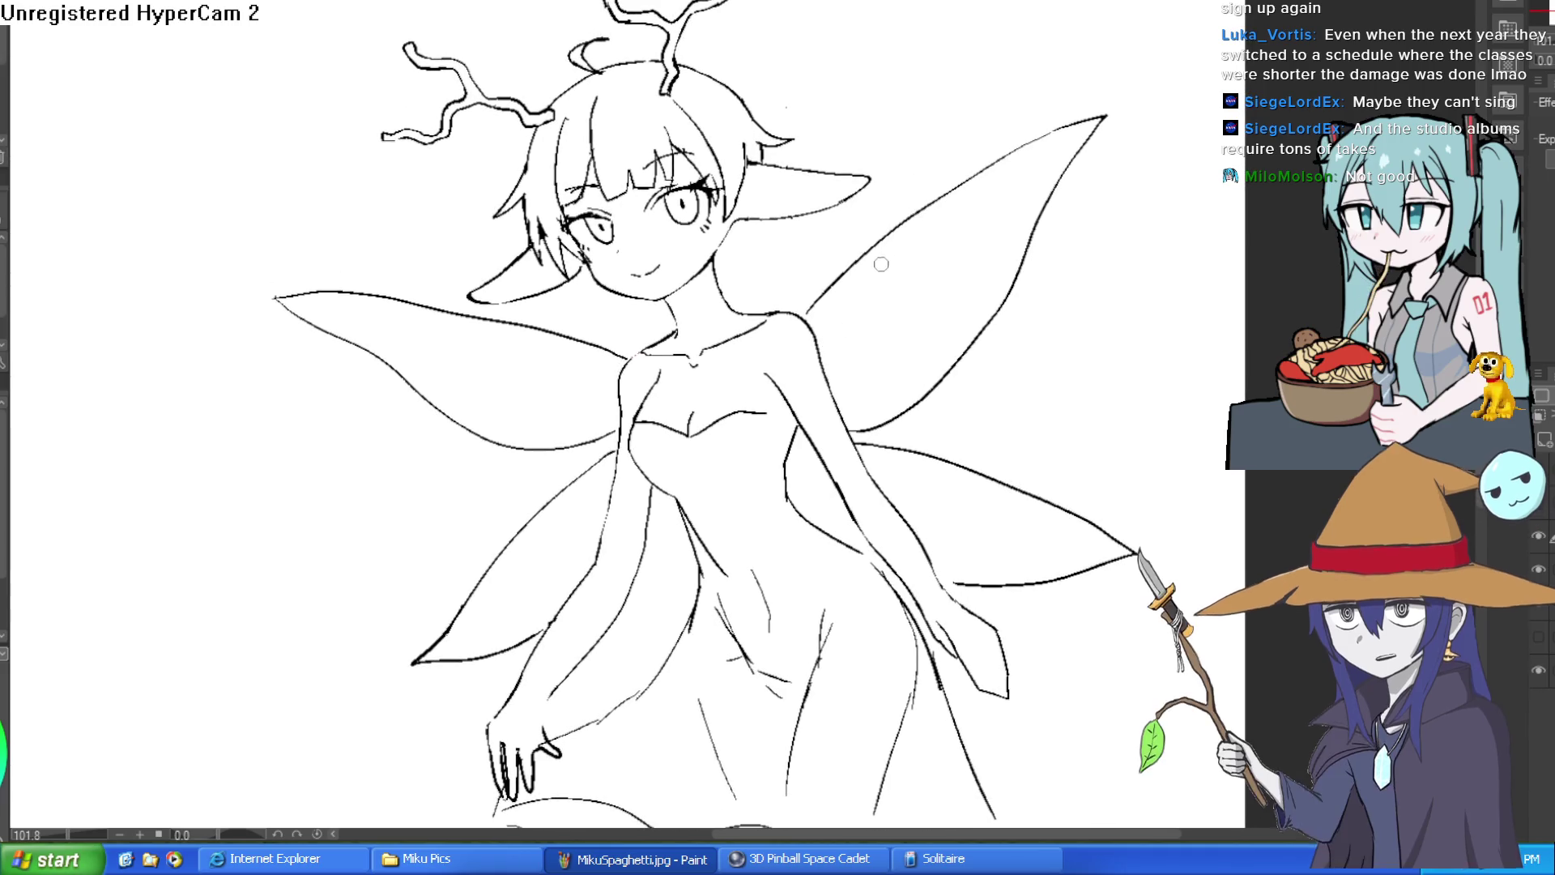
{"action": "left_click", "coordinate": [1539, 535]}
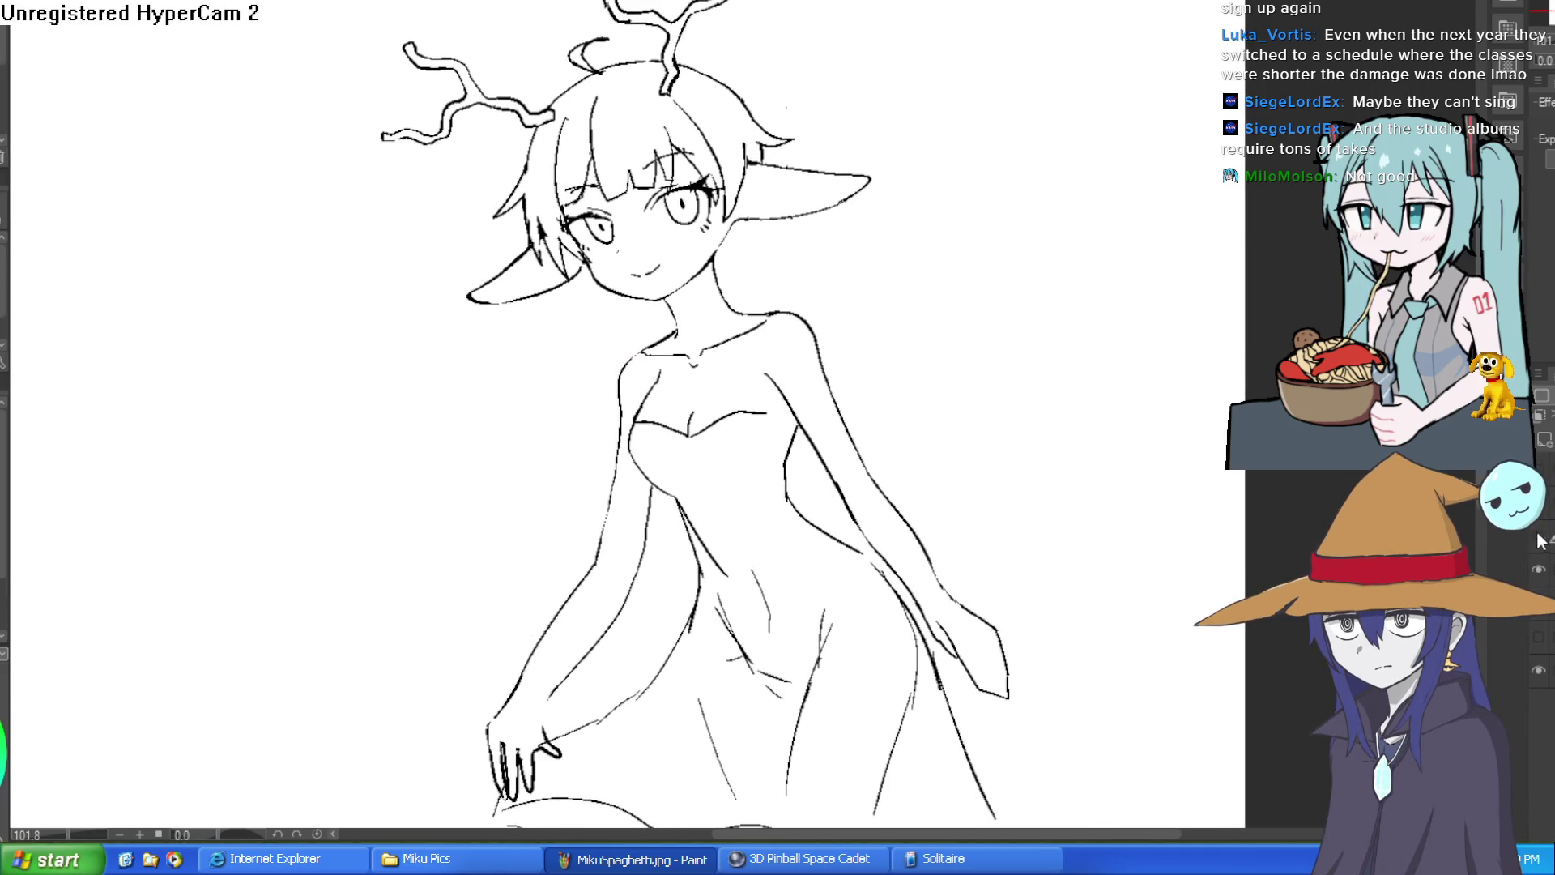
{"action": "left_click", "coordinate": [1538, 536]}
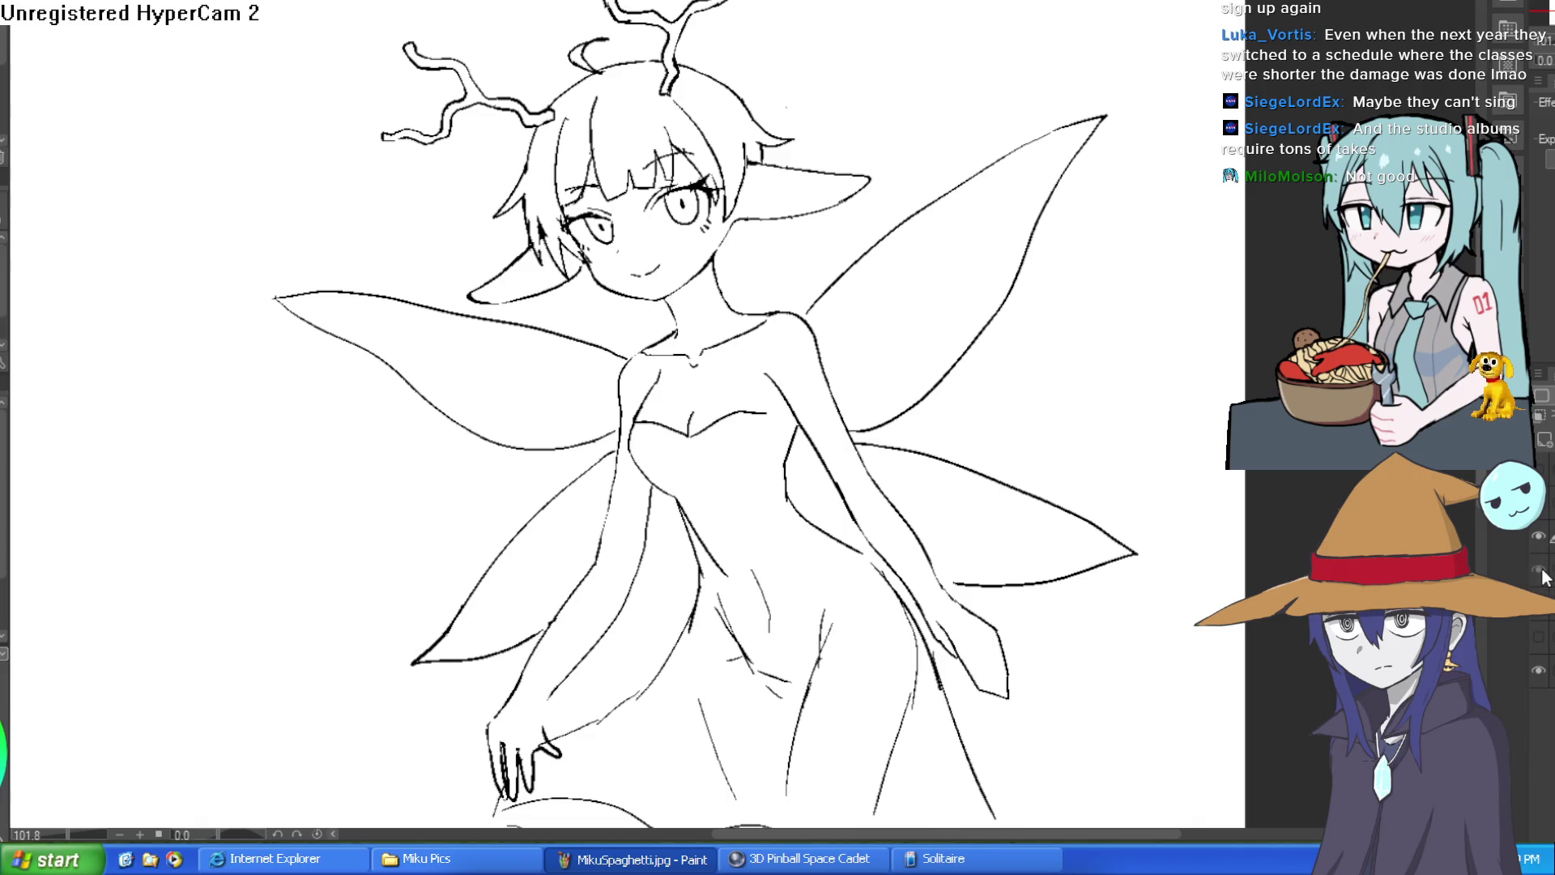
{"action": "left_click", "coordinate": [1539, 620]}
{"action": "left_click", "coordinate": [1539, 619]}
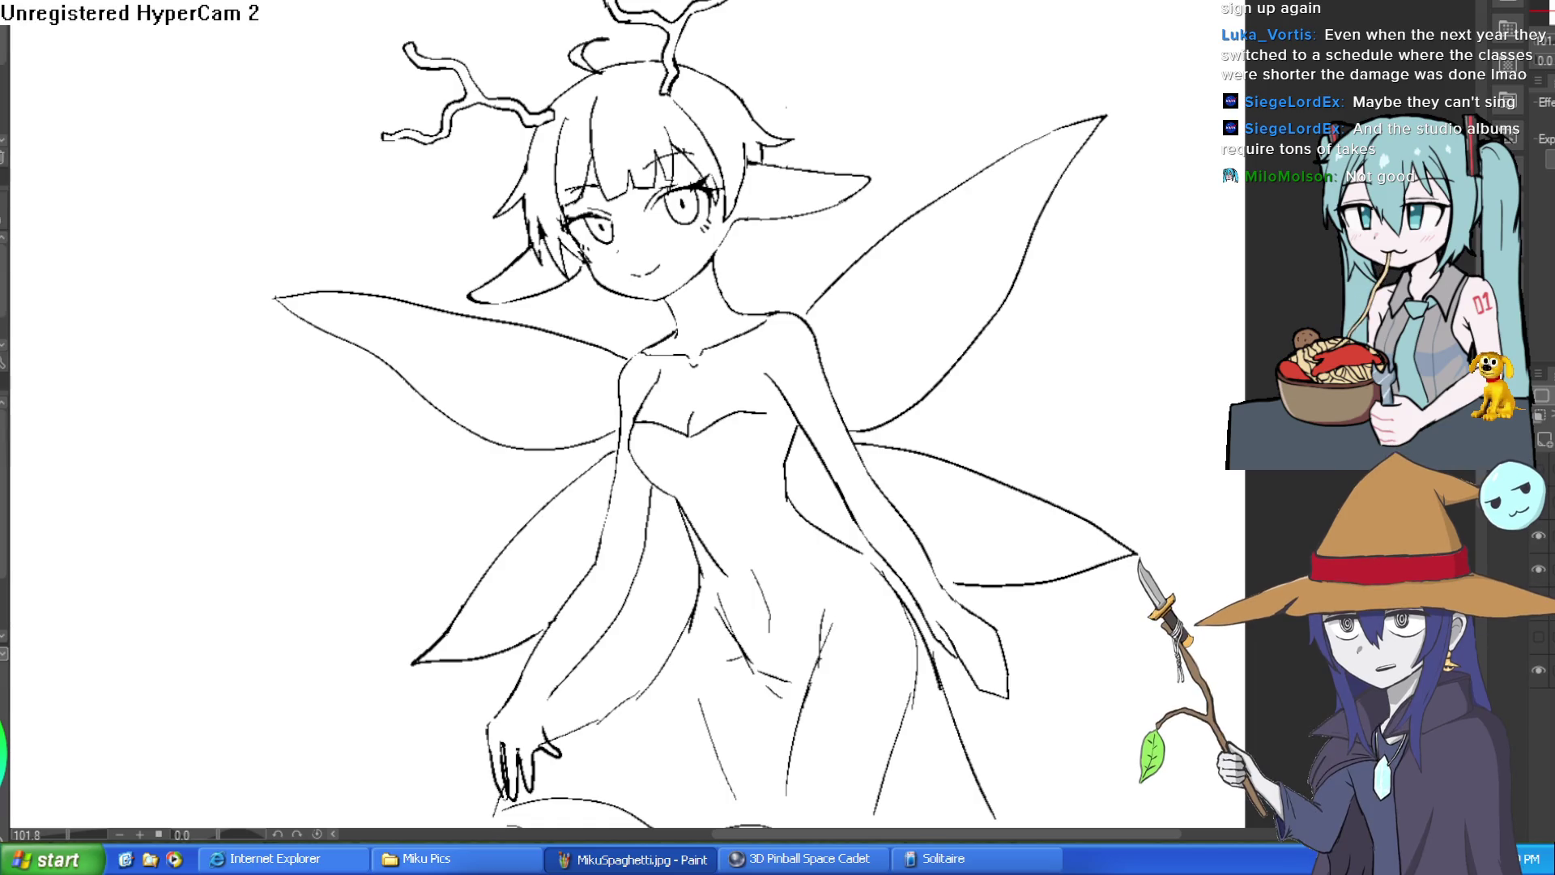
{"action": "left_click_drag", "start_coordinate": [853, 575], "coordinate": [883, 378]}
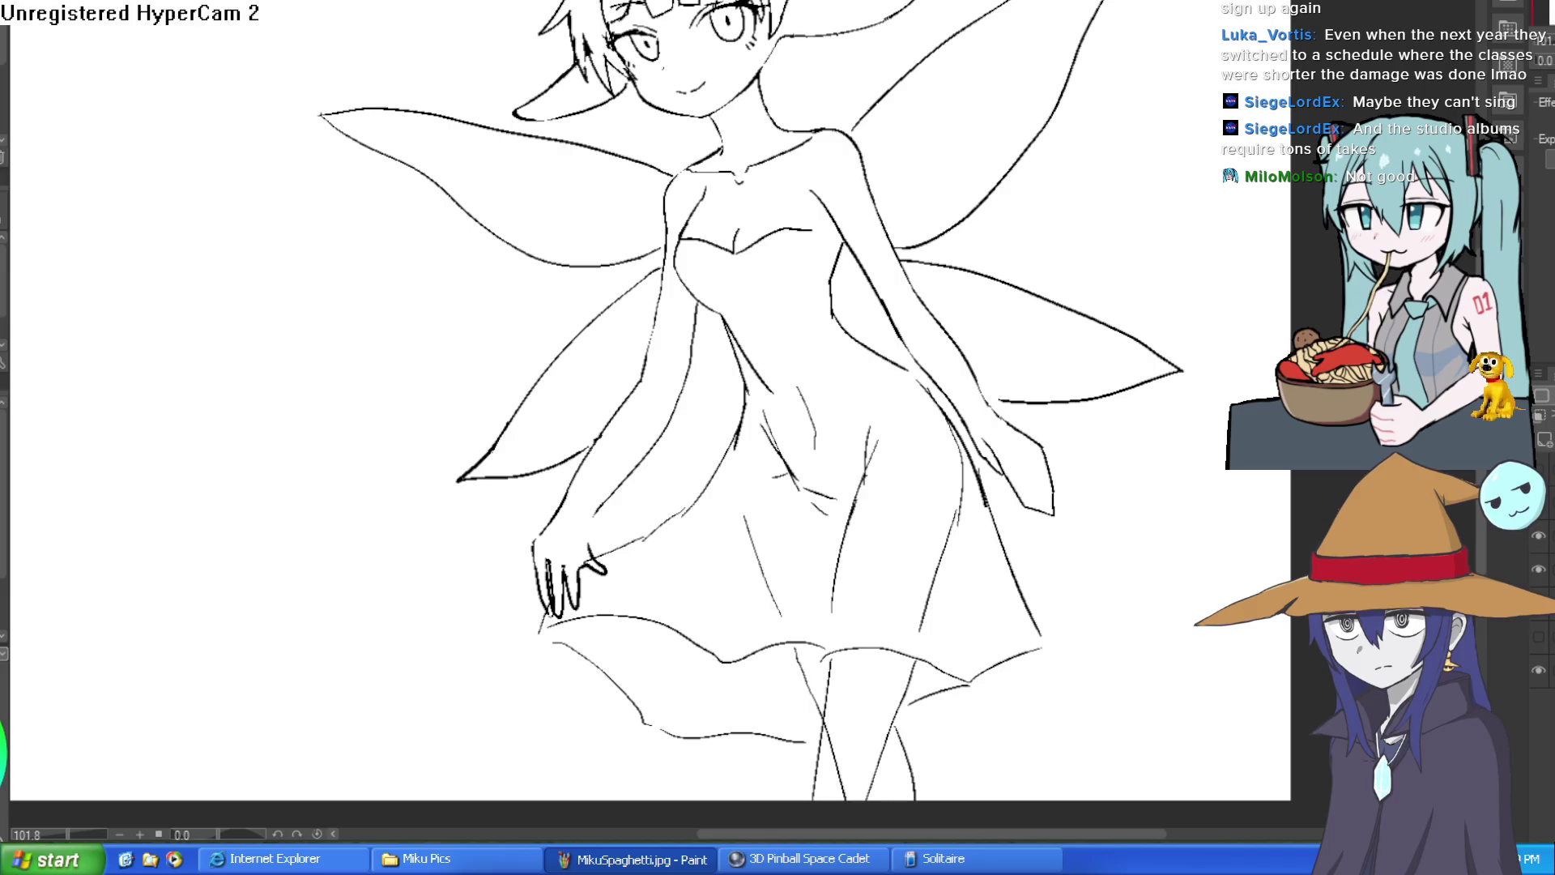
{"action": "left_click", "coordinate": [586, 523]}
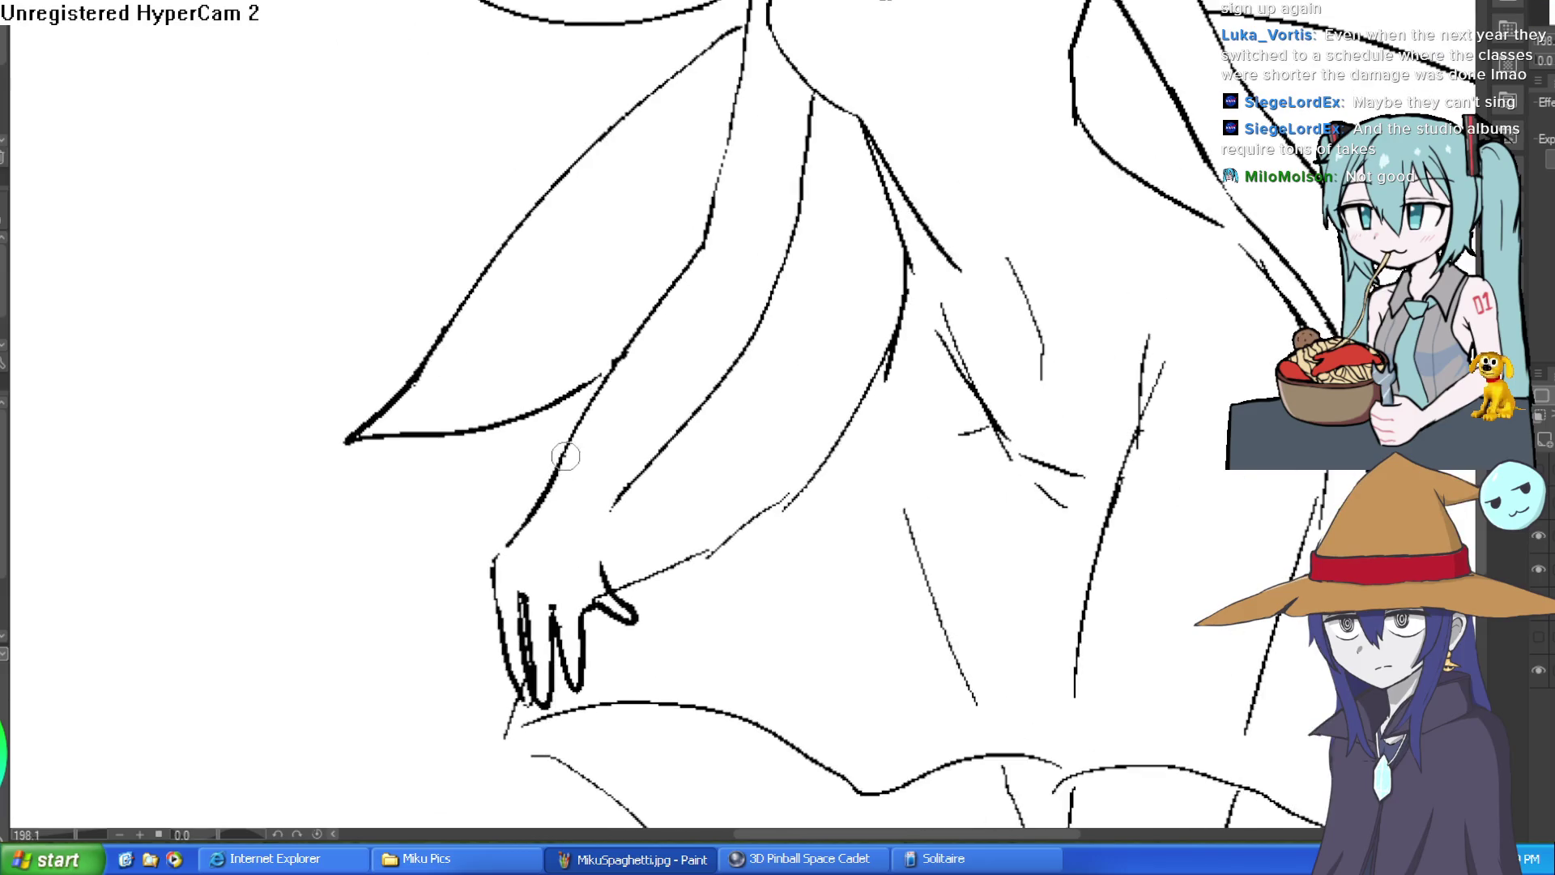
Step: Undo the thick arm and hand strokes and draw a new line along the hand's left edge
{"action": "mouse_move", "coordinate": [566, 456]}
{"action": "left_mouse_down"}
{"action": "mouse_move", "coordinate": [495, 559]}
{"action": "mouse_move", "coordinate": [527, 701]}
{"action": "left_mouse_up"}
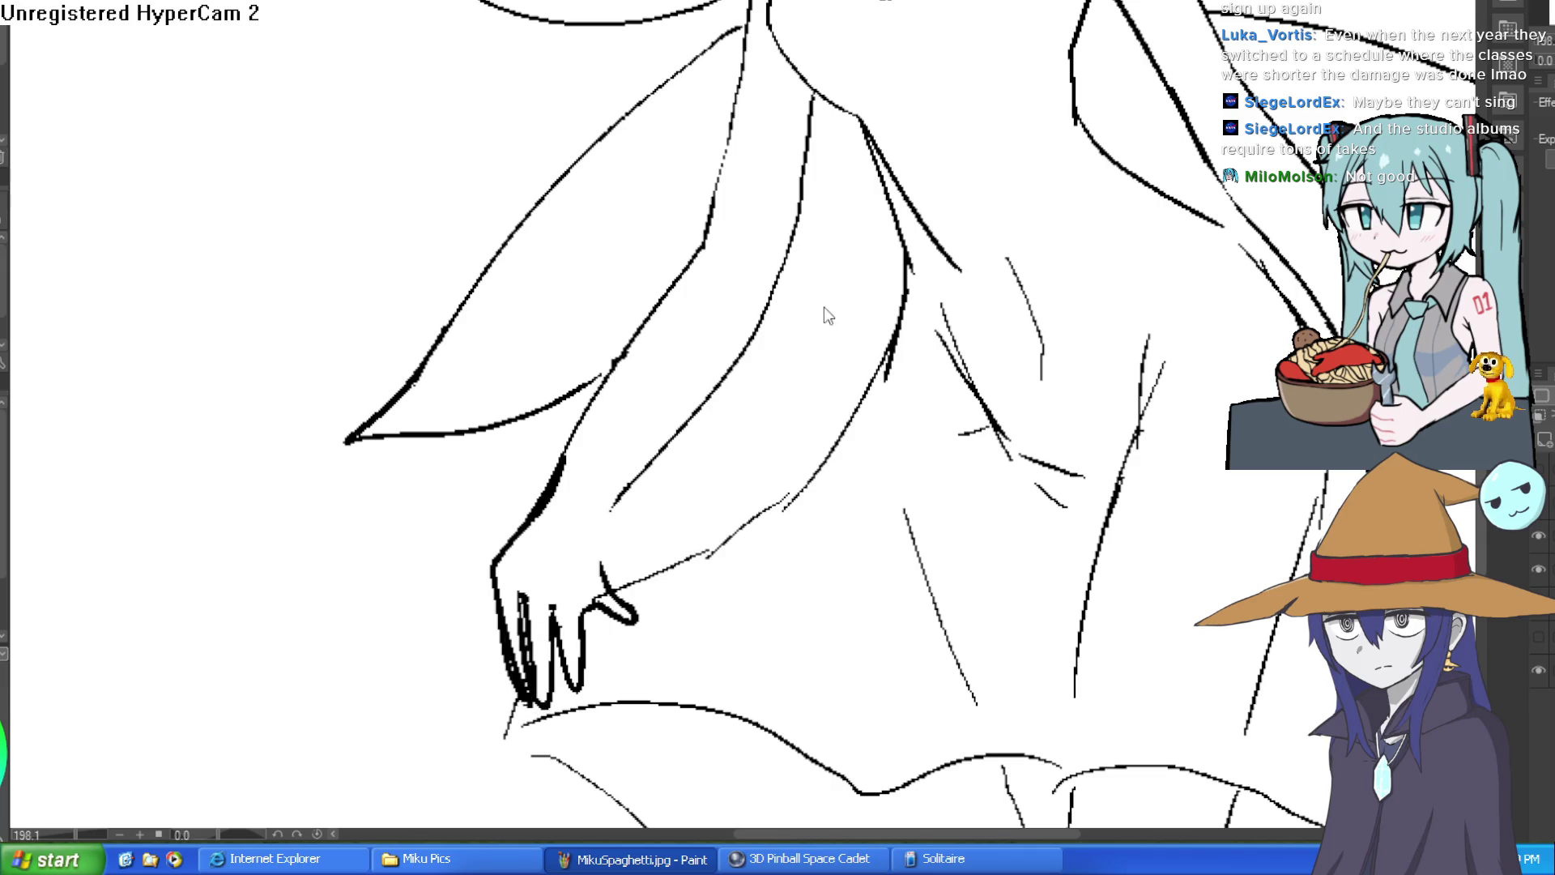
{"action": "key", "text": "ctrl+z"}
{"action": "key", "text": "ctrl+z"}
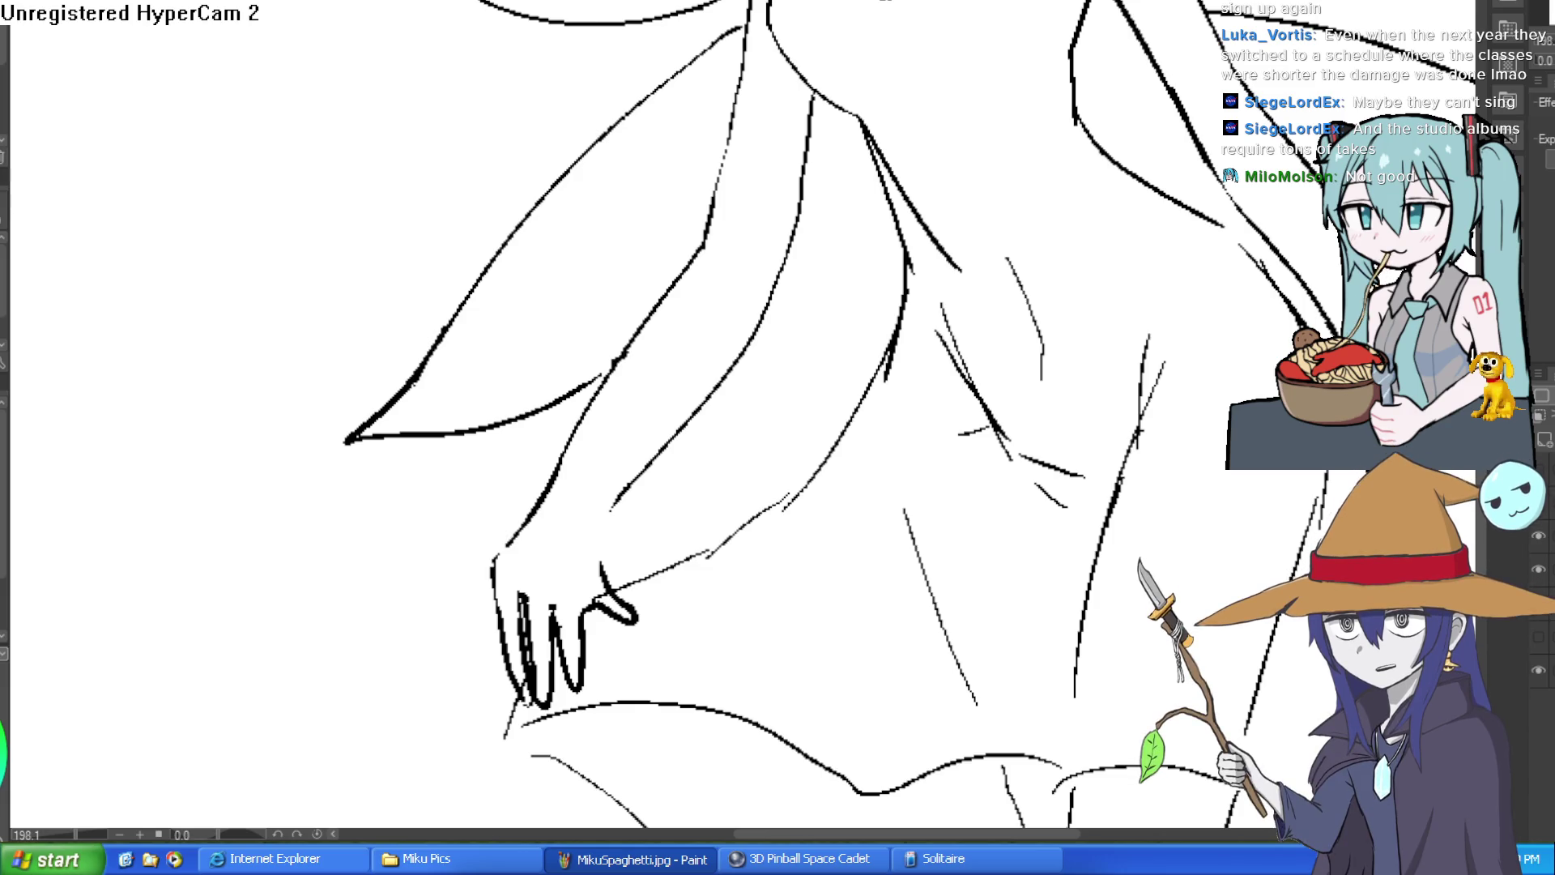
{"action": "mouse_move", "coordinate": [780, 343]}
{"action": "left_mouse_down"}
{"action": "mouse_move", "coordinate": [795, 231]}
{"action": "mouse_move", "coordinate": [788, 271]}
{"action": "mouse_move", "coordinate": [790, 247]}
{"action": "left_mouse_up"}
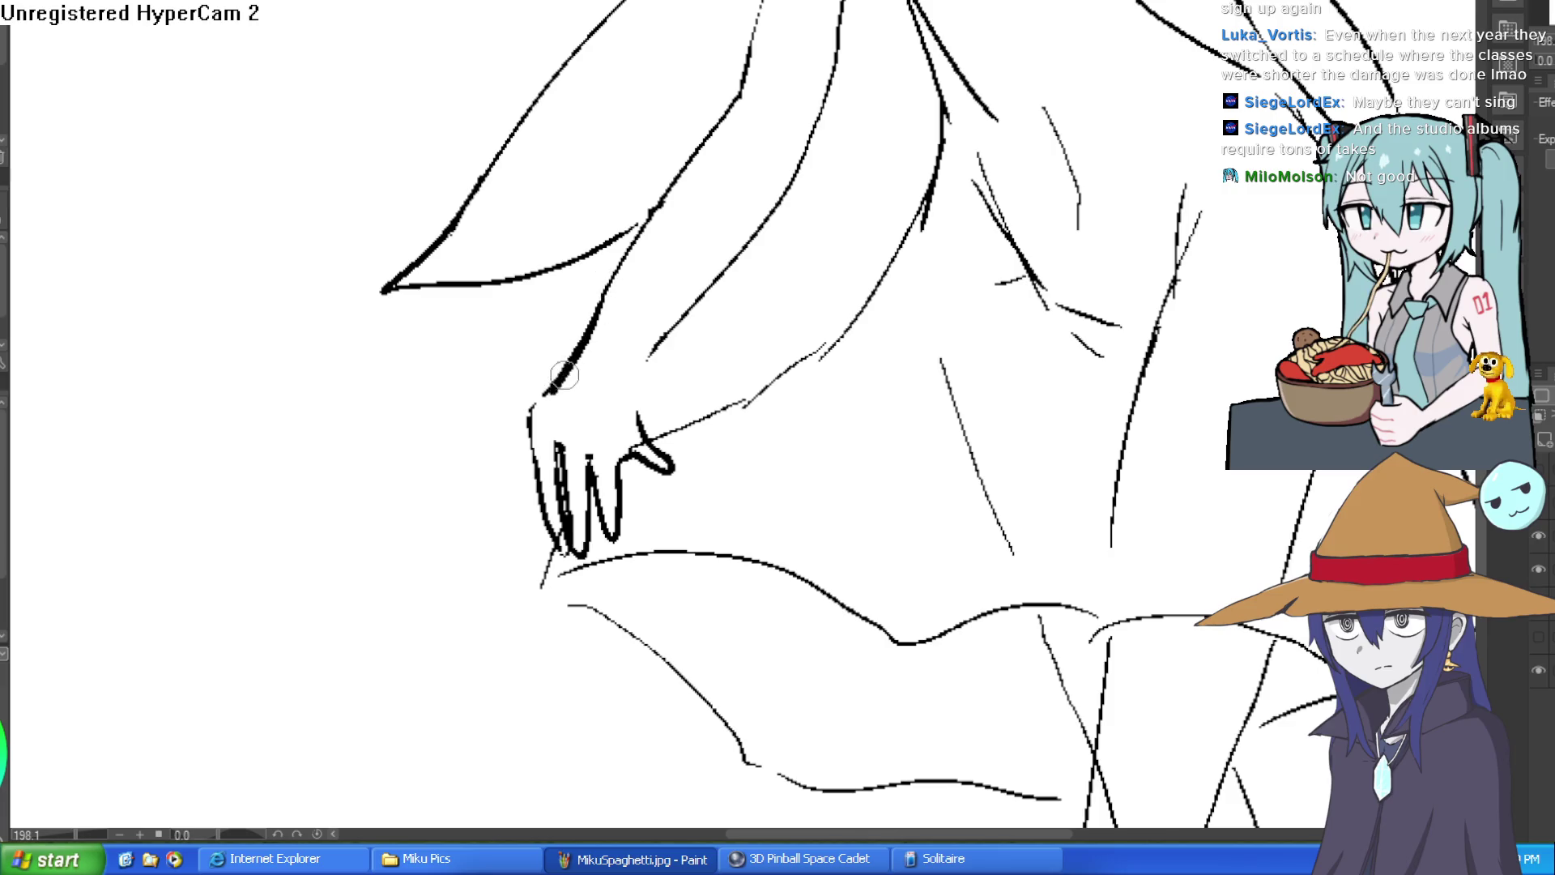
{"action": "left_click_drag", "start_coordinate": [540, 401], "coordinate": [563, 557]}
{"action": "left_click_drag", "start_coordinate": [733, 370], "coordinate": [713, 338]}
Step: Erase the hooked stroke at the hand's right edge and sketch new finger strokes
{"action": "key", "text": "e"}
{"action": "mouse_move", "coordinate": [651, 430]}
{"action": "left_mouse_down"}
{"action": "mouse_move", "coordinate": [631, 434]}
{"action": "mouse_move", "coordinate": [632, 416]}
{"action": "mouse_move", "coordinate": [646, 447]}
{"action": "left_mouse_up"}
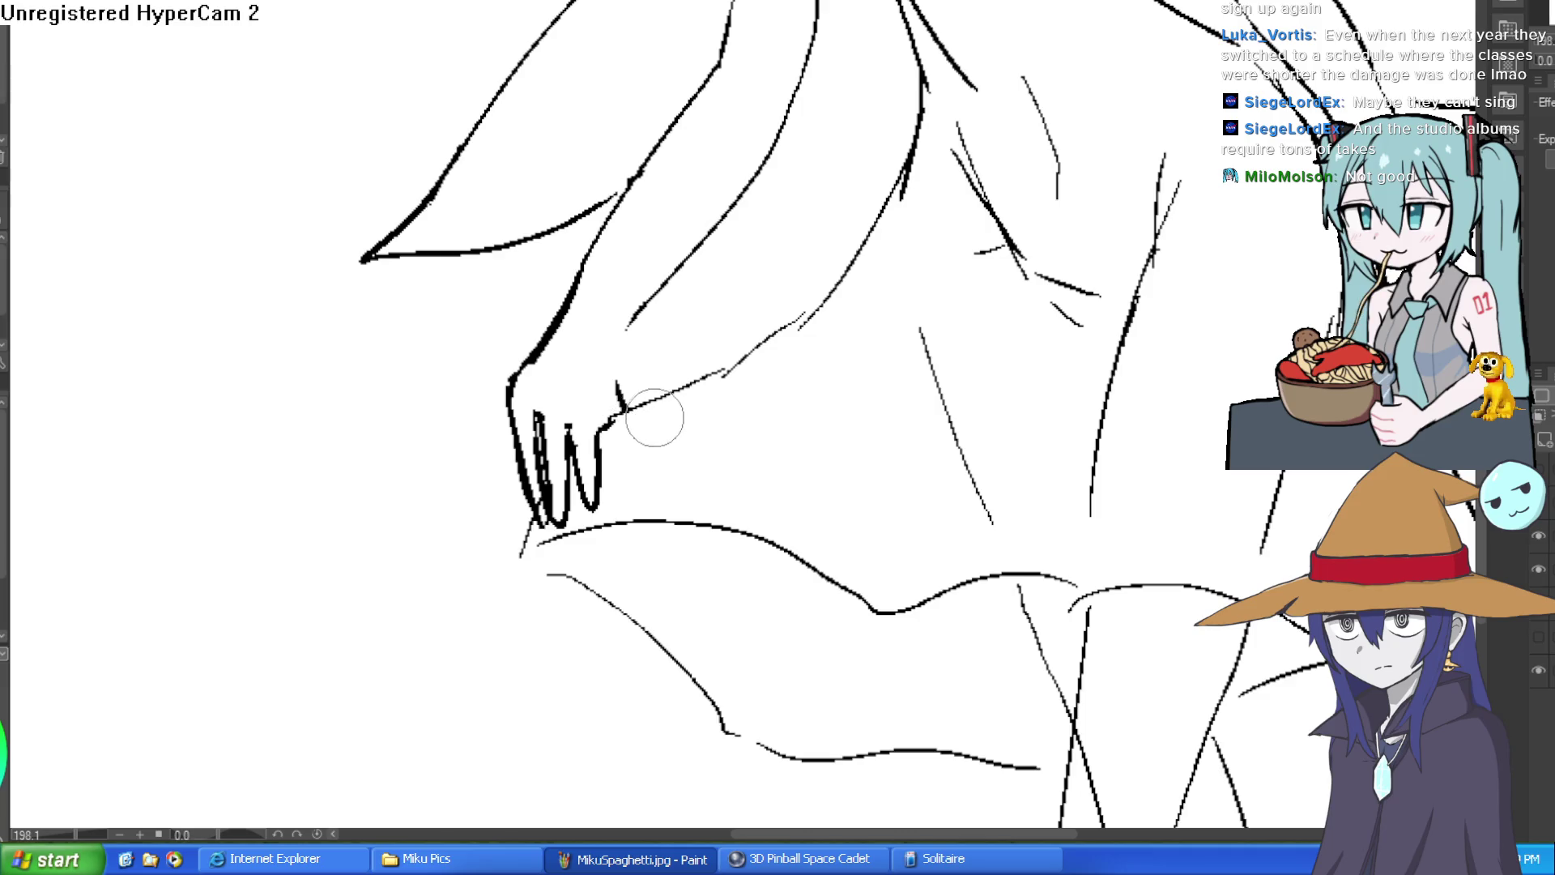
{"action": "mouse_move", "coordinate": [721, 390]}
{"action": "left_mouse_down"}
{"action": "mouse_move", "coordinate": [696, 340]}
{"action": "mouse_move", "coordinate": [765, 247]}
{"action": "left_mouse_up"}
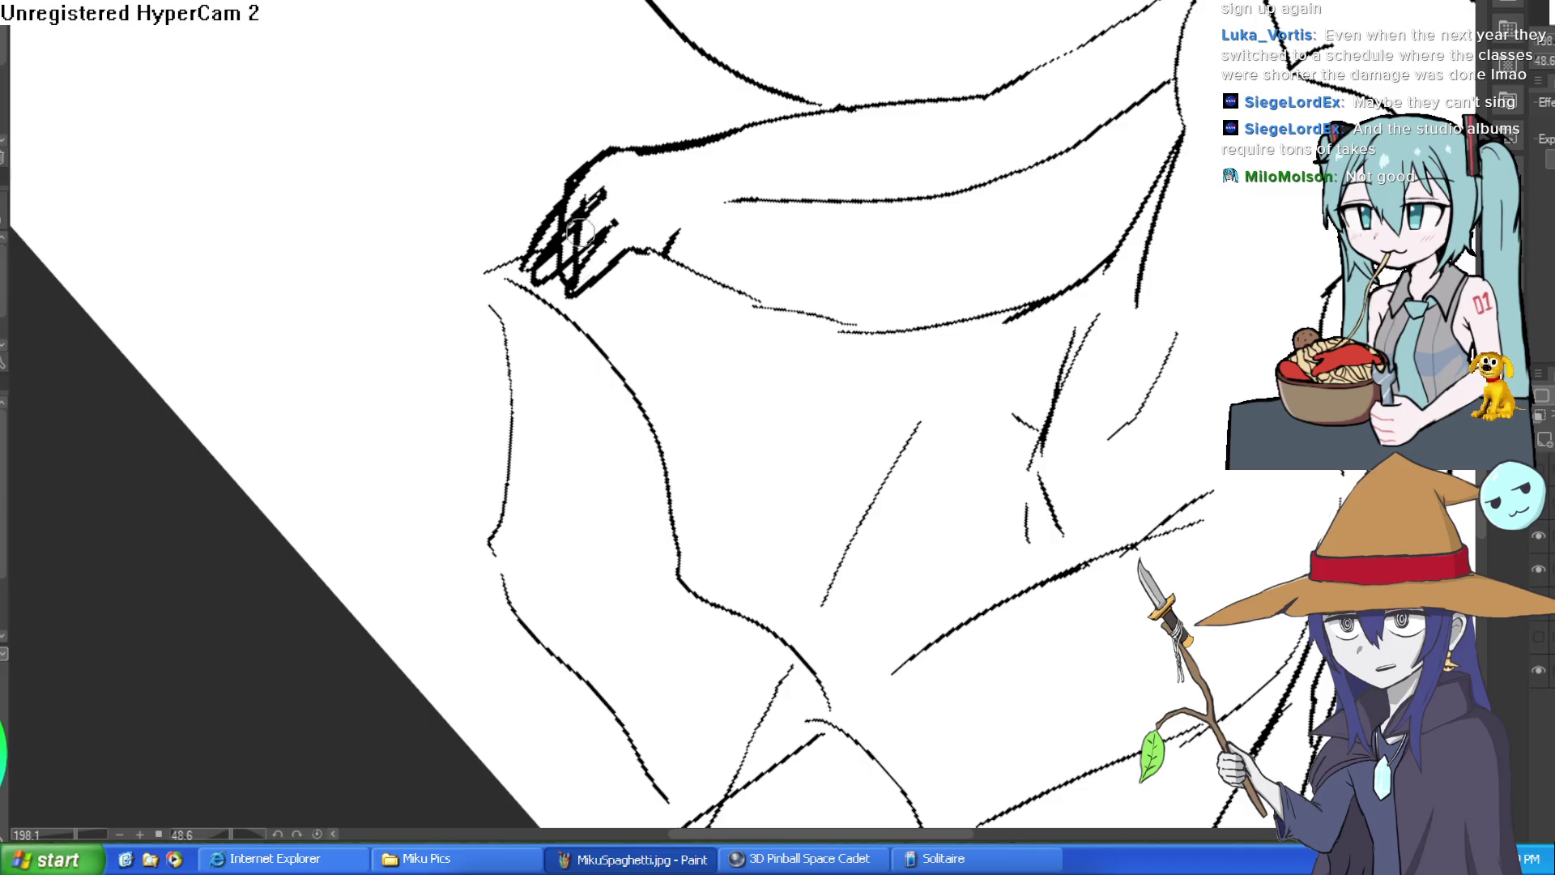
{"action": "left_click_drag", "start_coordinate": [581, 217], "coordinate": [571, 296]}
{"action": "left_click_drag", "start_coordinate": [603, 194], "coordinate": [607, 299]}
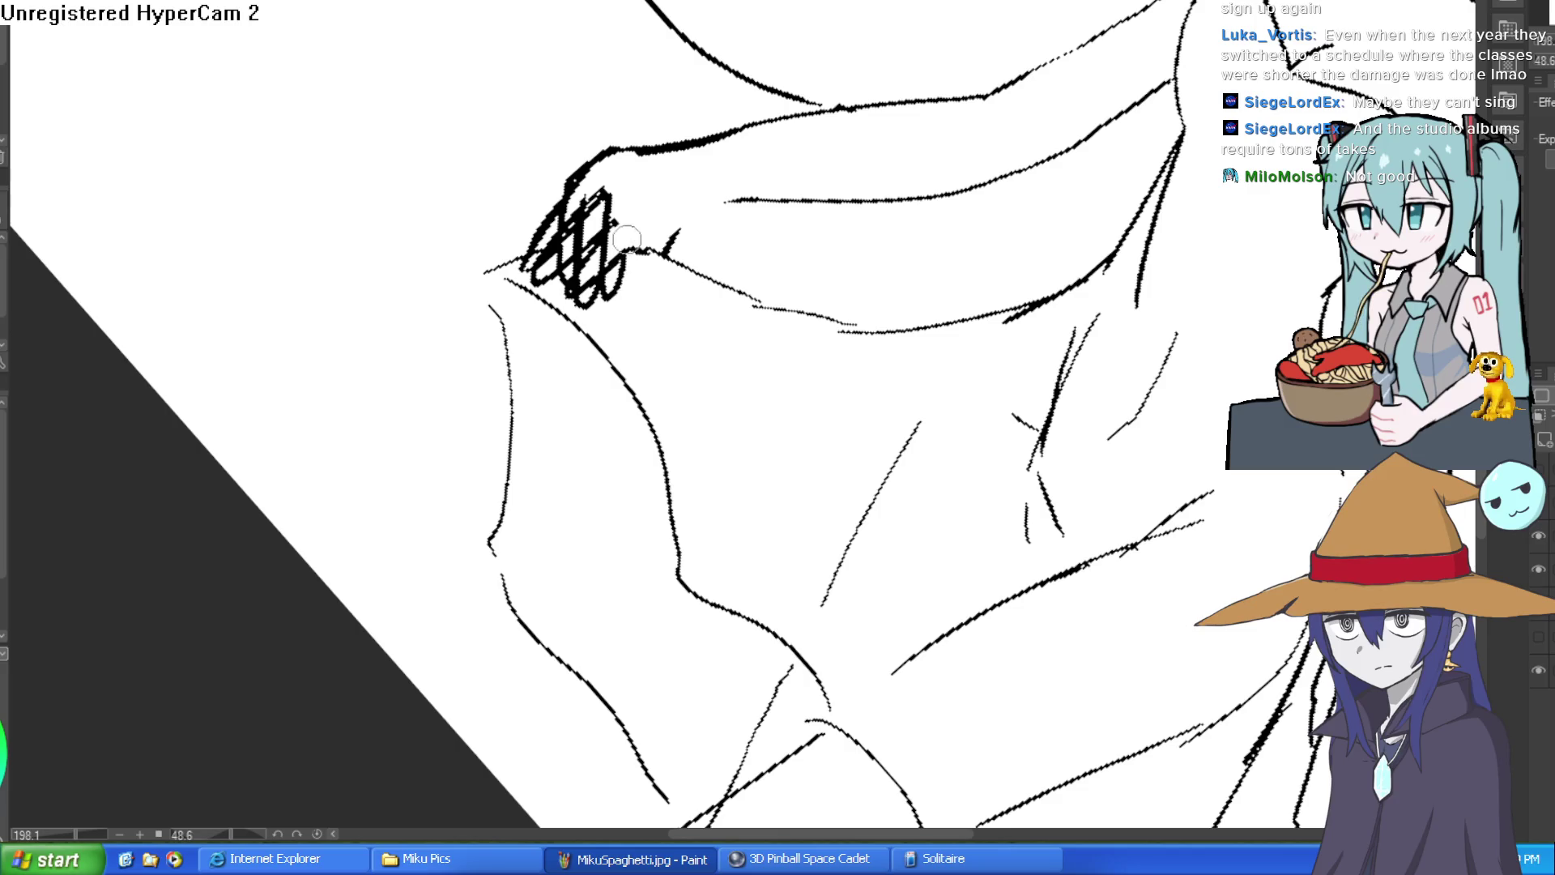
{"action": "mouse_move", "coordinate": [624, 194]}
{"action": "left_mouse_down"}
{"action": "mouse_move", "coordinate": [538, 288]}
{"action": "mouse_move", "coordinate": [522, 268]}
{"action": "mouse_move", "coordinate": [567, 243]}
{"action": "mouse_move", "coordinate": [576, 210]}
{"action": "mouse_move", "coordinate": [587, 283]}
{"action": "mouse_move", "coordinate": [600, 202]}
{"action": "mouse_move", "coordinate": [618, 278]}
{"action": "mouse_move", "coordinate": [630, 239]}
{"action": "left_mouse_up"}
{"action": "mouse_move", "coordinate": [739, 191]}
{"action": "left_mouse_down"}
{"action": "mouse_move", "coordinate": [1125, 216]}
{"action": "mouse_move", "coordinate": [1042, 231]}
{"action": "mouse_move", "coordinate": [1051, 246]}
{"action": "mouse_move", "coordinate": [1012, 226]}
{"action": "left_mouse_up"}
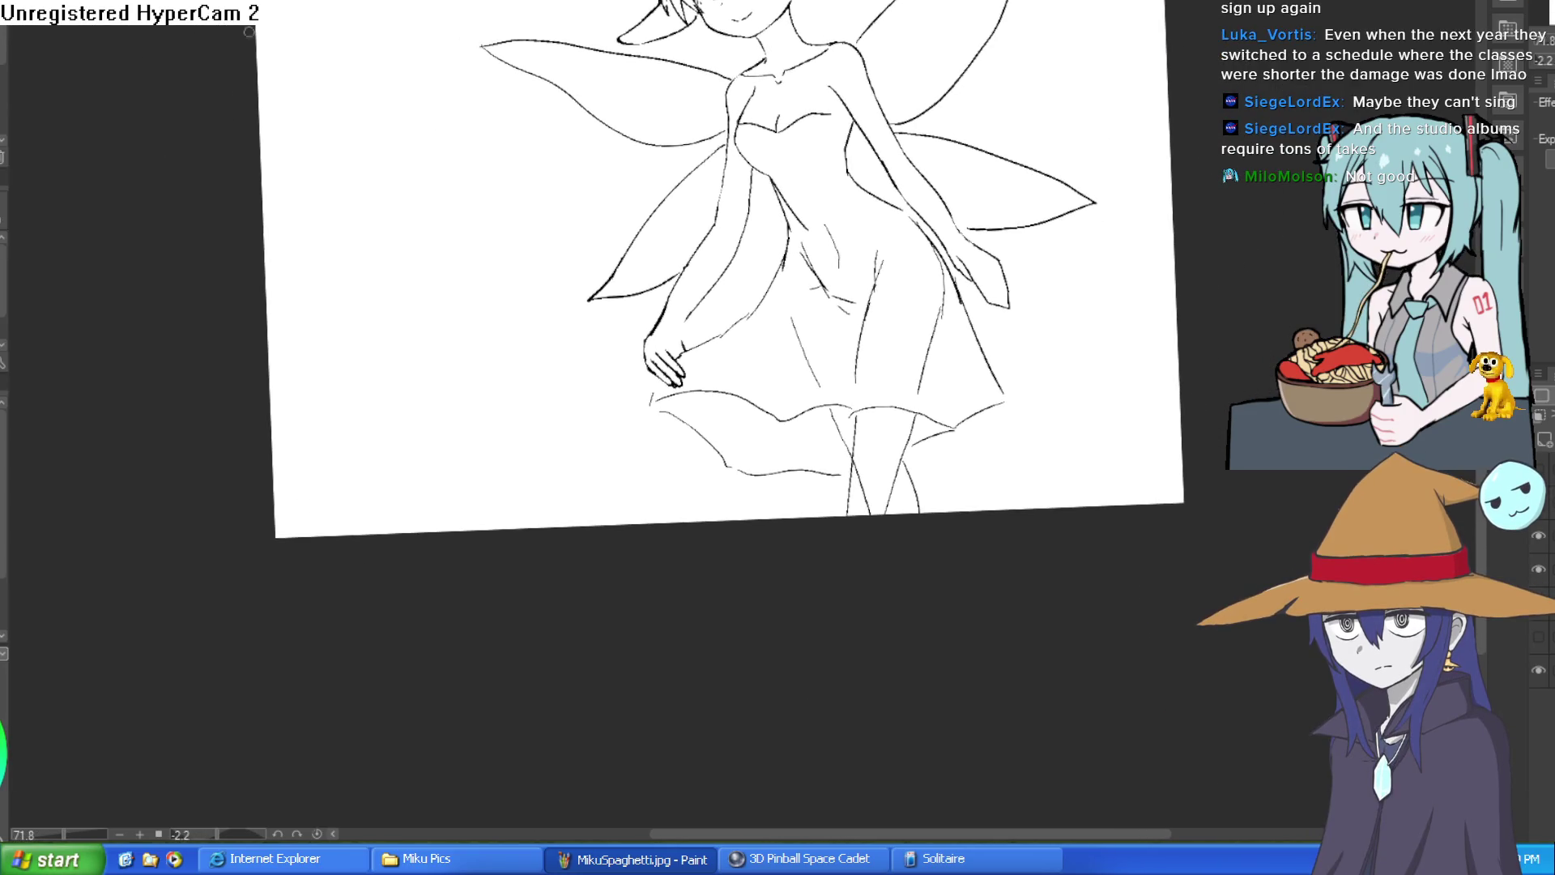
Step: Replace a stroke below the thumb with a finger outline along the hand's left edge
{"action": "scroll", "coordinate": [644, 341], "scroll_direction": "up", "scroll_amount": 5}
{"action": "mouse_move", "coordinate": [555, 477]}
{"action": "left_mouse_down"}
{"action": "mouse_move", "coordinate": [575, 559]}
{"action": "mouse_move", "coordinate": [595, 527]}
{"action": "left_mouse_up"}
{"action": "key", "text": "ctrl+z"}
{"action": "mouse_move", "coordinate": [528, 415]}
{"action": "left_mouse_down"}
{"action": "mouse_move", "coordinate": [566, 541]}
{"action": "mouse_move", "coordinate": [569, 475]}
{"action": "left_mouse_up"}
{"action": "mouse_move", "coordinate": [719, 347]}
{"action": "left_mouse_down"}
{"action": "mouse_move", "coordinate": [717, 403]}
{"action": "mouse_move", "coordinate": [569, 240]}
{"action": "mouse_move", "coordinate": [560, 289]}
{"action": "mouse_move", "coordinate": [612, 366]}
{"action": "mouse_move", "coordinate": [631, 308]}
{"action": "mouse_move", "coordinate": [616, 340]}
{"action": "mouse_move", "coordinate": [591, 324]}
{"action": "mouse_move", "coordinate": [559, 356]}
{"action": "mouse_move", "coordinate": [559, 280]}
{"action": "mouse_move", "coordinate": [571, 324]}
{"action": "mouse_move", "coordinate": [579, 259]}
{"action": "mouse_move", "coordinate": [635, 211]}
{"action": "mouse_move", "coordinate": [658, 224]}
{"action": "mouse_move", "coordinate": [607, 347]}
{"action": "mouse_move", "coordinate": [660, 271]}
{"action": "left_mouse_up"}
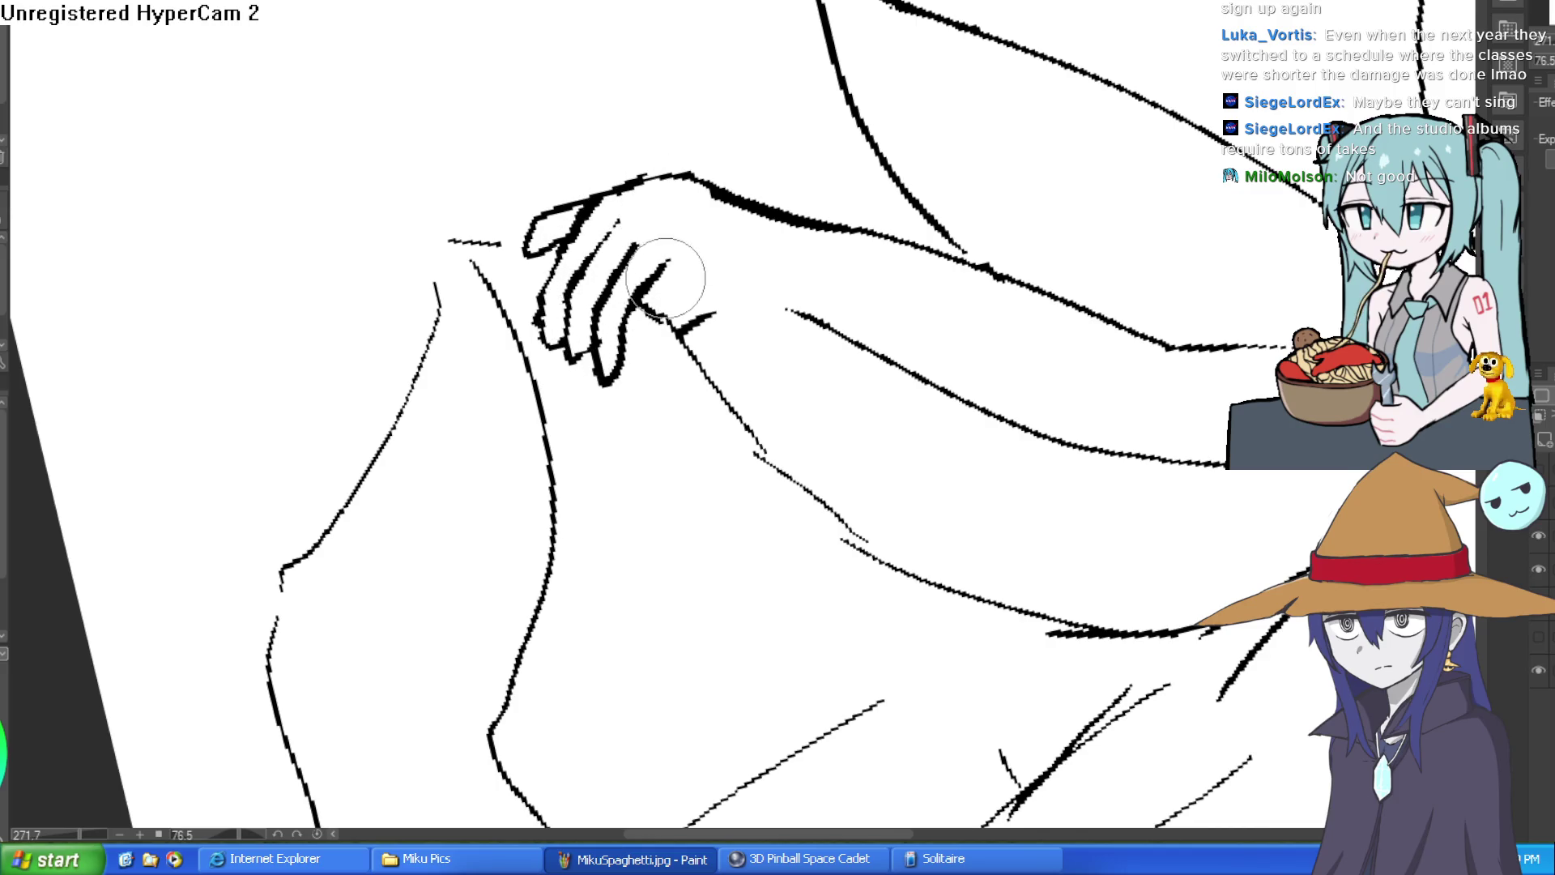
Step: Extend the arm line down to the hand and ink over the wrist outline
{"action": "scroll", "coordinate": [549, 511], "scroll_direction": "down", "scroll_amount": 2}
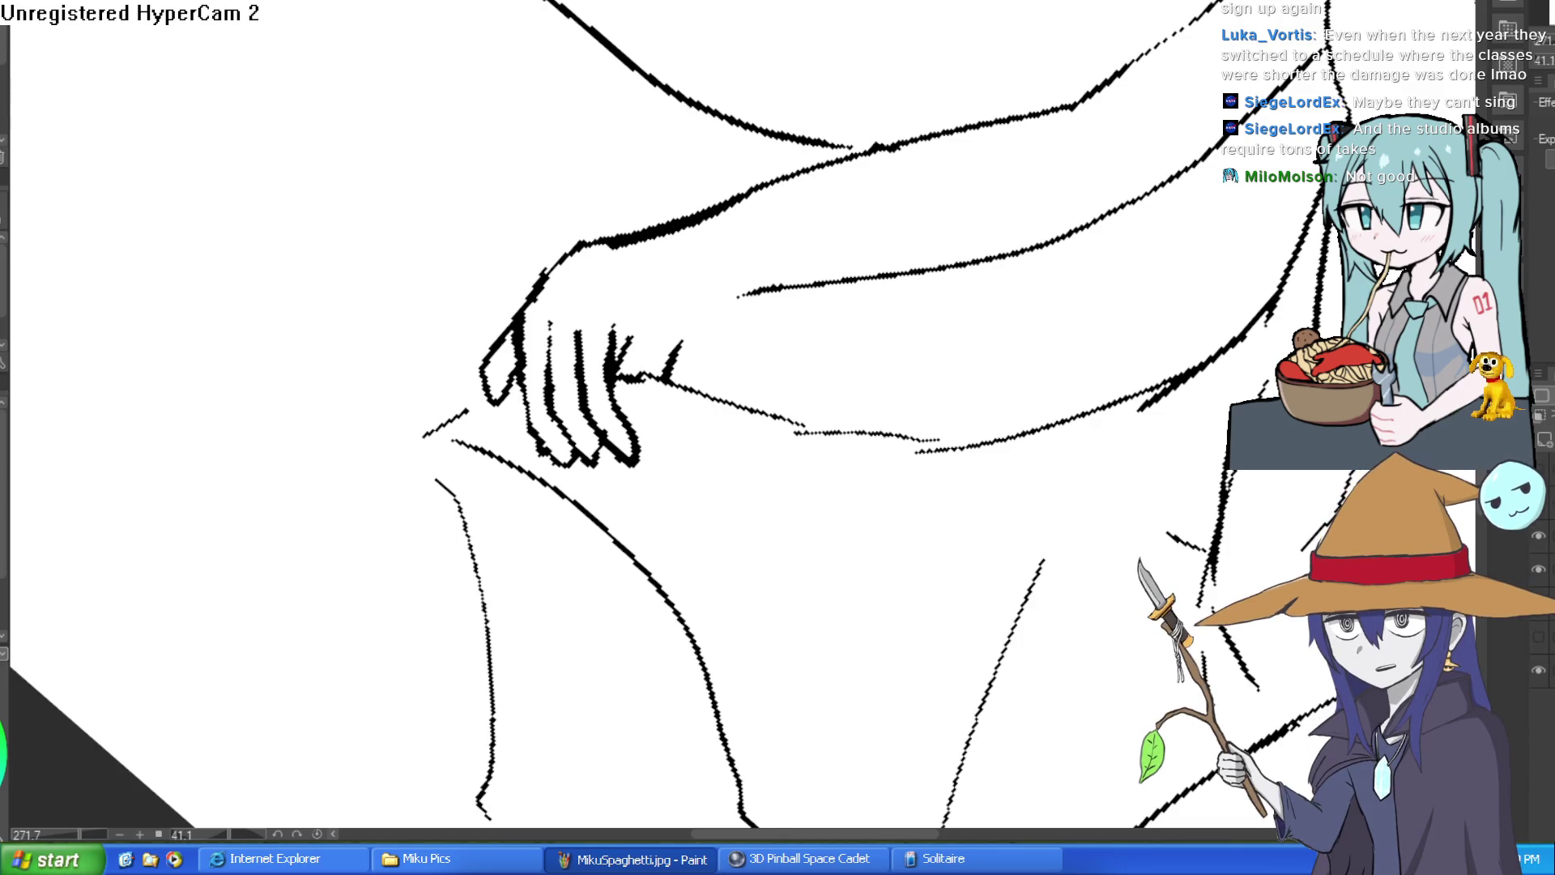
{"action": "left_click_drag", "start_coordinate": [916, 227], "coordinate": [895, 131]}
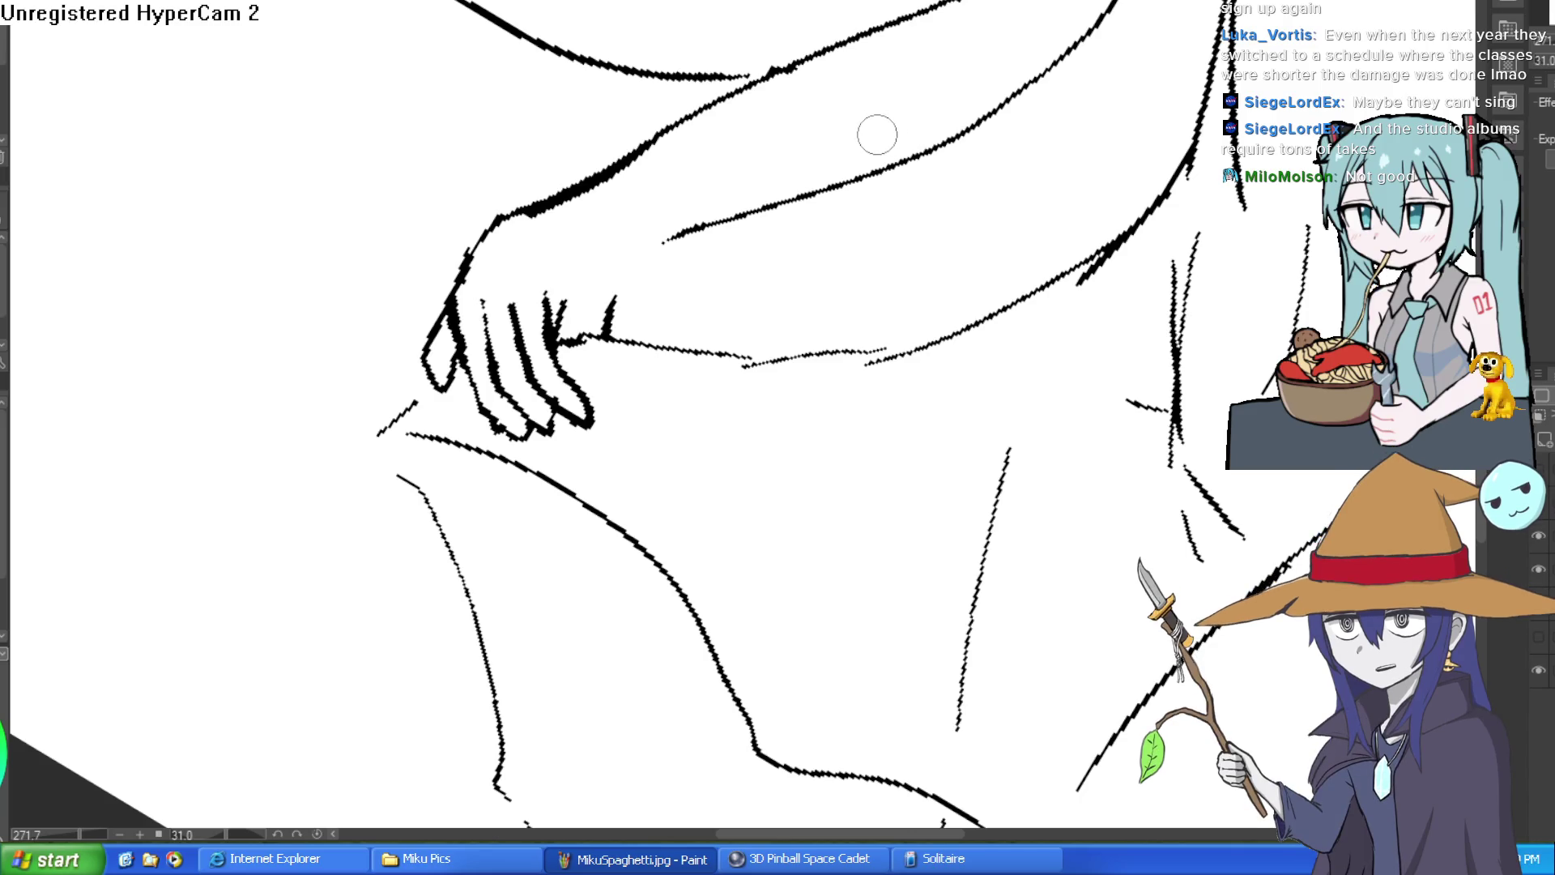
{"action": "scroll", "coordinate": [711, 265], "scroll_direction": "up", "scroll_amount": 3}
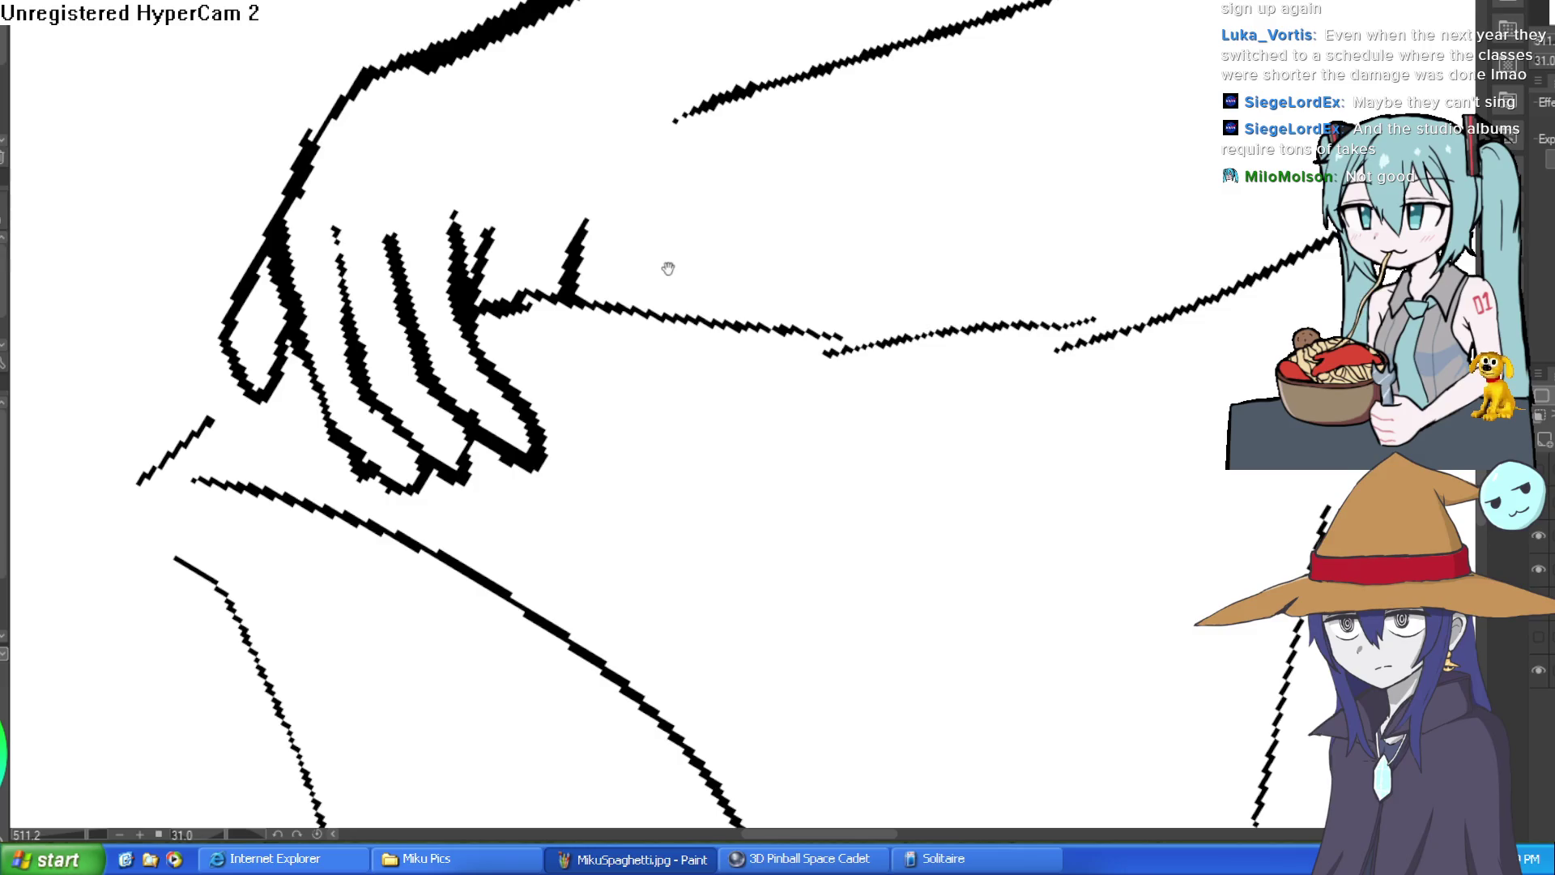
{"action": "scroll", "coordinate": [627, 291], "scroll_direction": "up", "scroll_amount": 2}
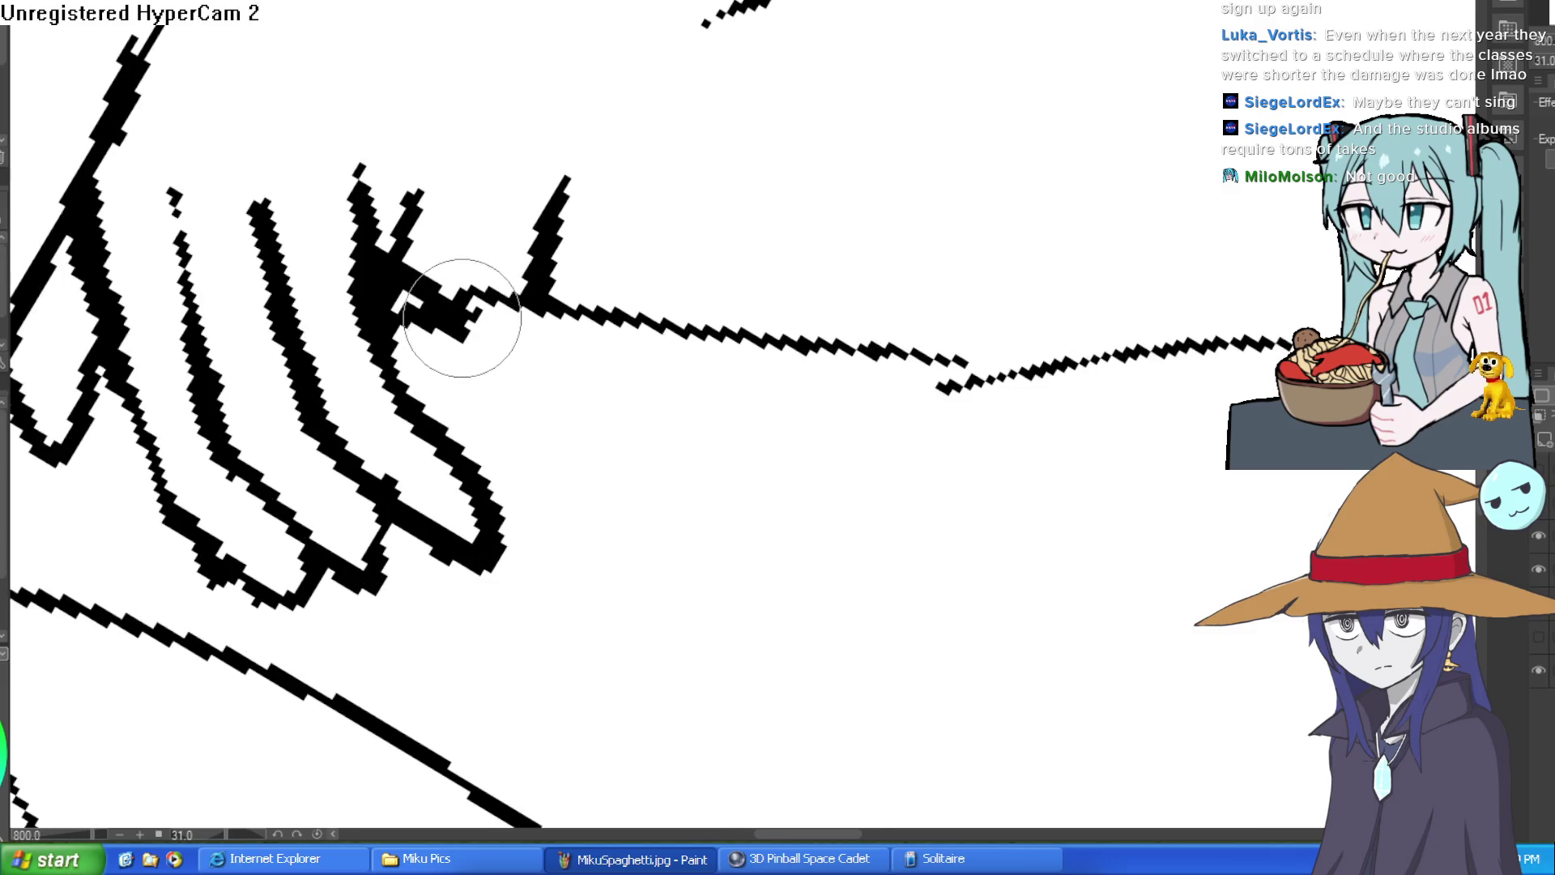
{"action": "scroll", "coordinate": [511, 245], "scroll_direction": "down", "scroll_amount": 4}
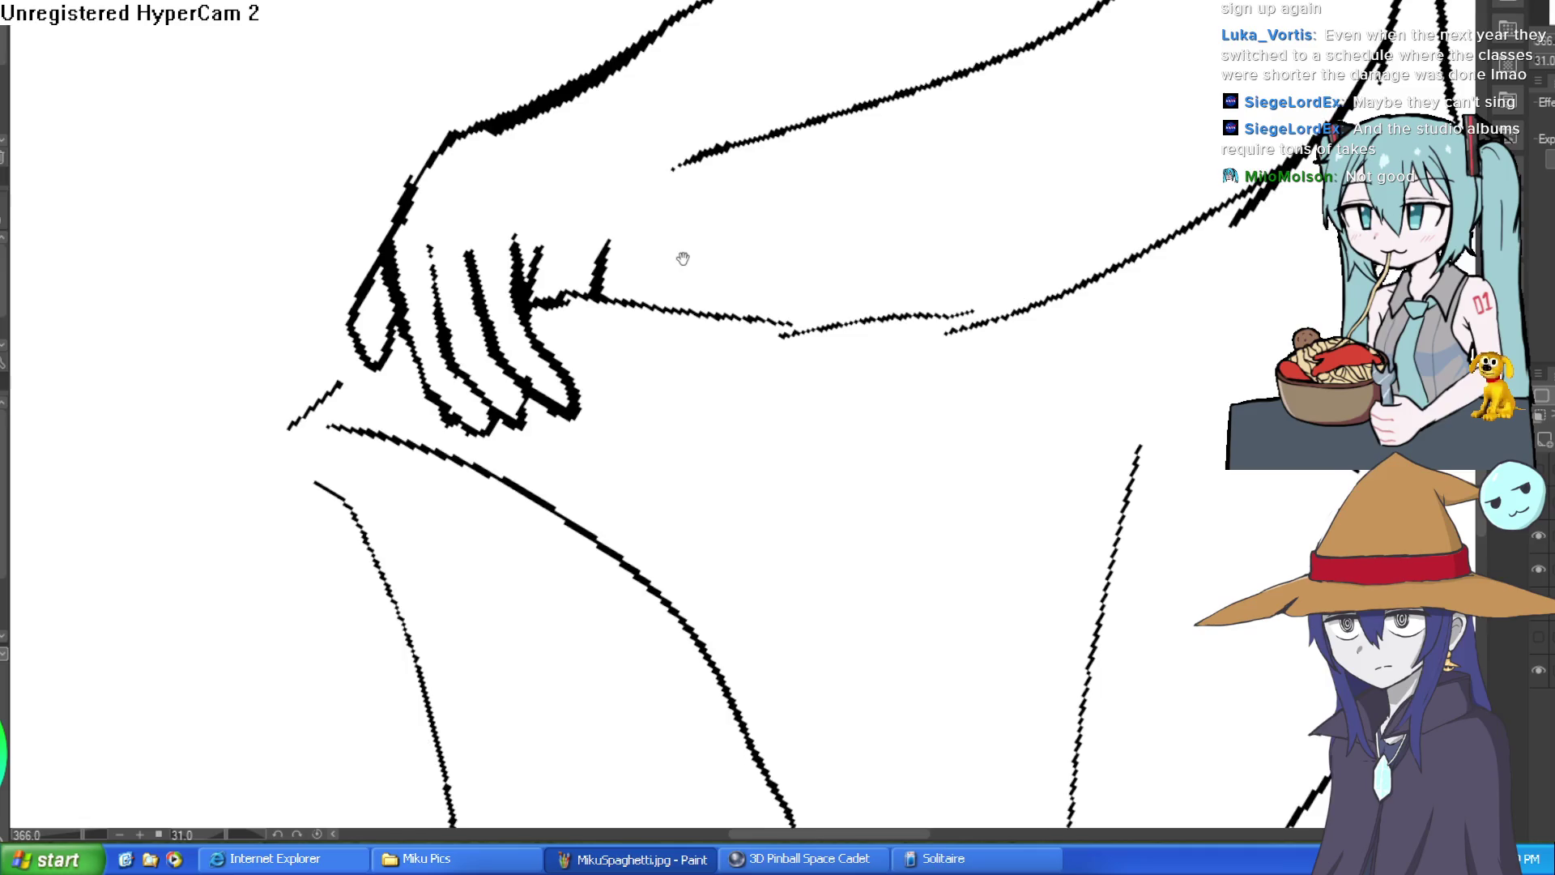
{"action": "mouse_move", "coordinate": [732, 231]}
{"action": "left_mouse_down"}
{"action": "mouse_move", "coordinate": [660, 181]}
{"action": "mouse_move", "coordinate": [556, 236]}
{"action": "mouse_move", "coordinate": [590, 337]}
{"action": "mouse_move", "coordinate": [526, 304]}
{"action": "mouse_move", "coordinate": [558, 336]}
{"action": "left_mouse_up"}
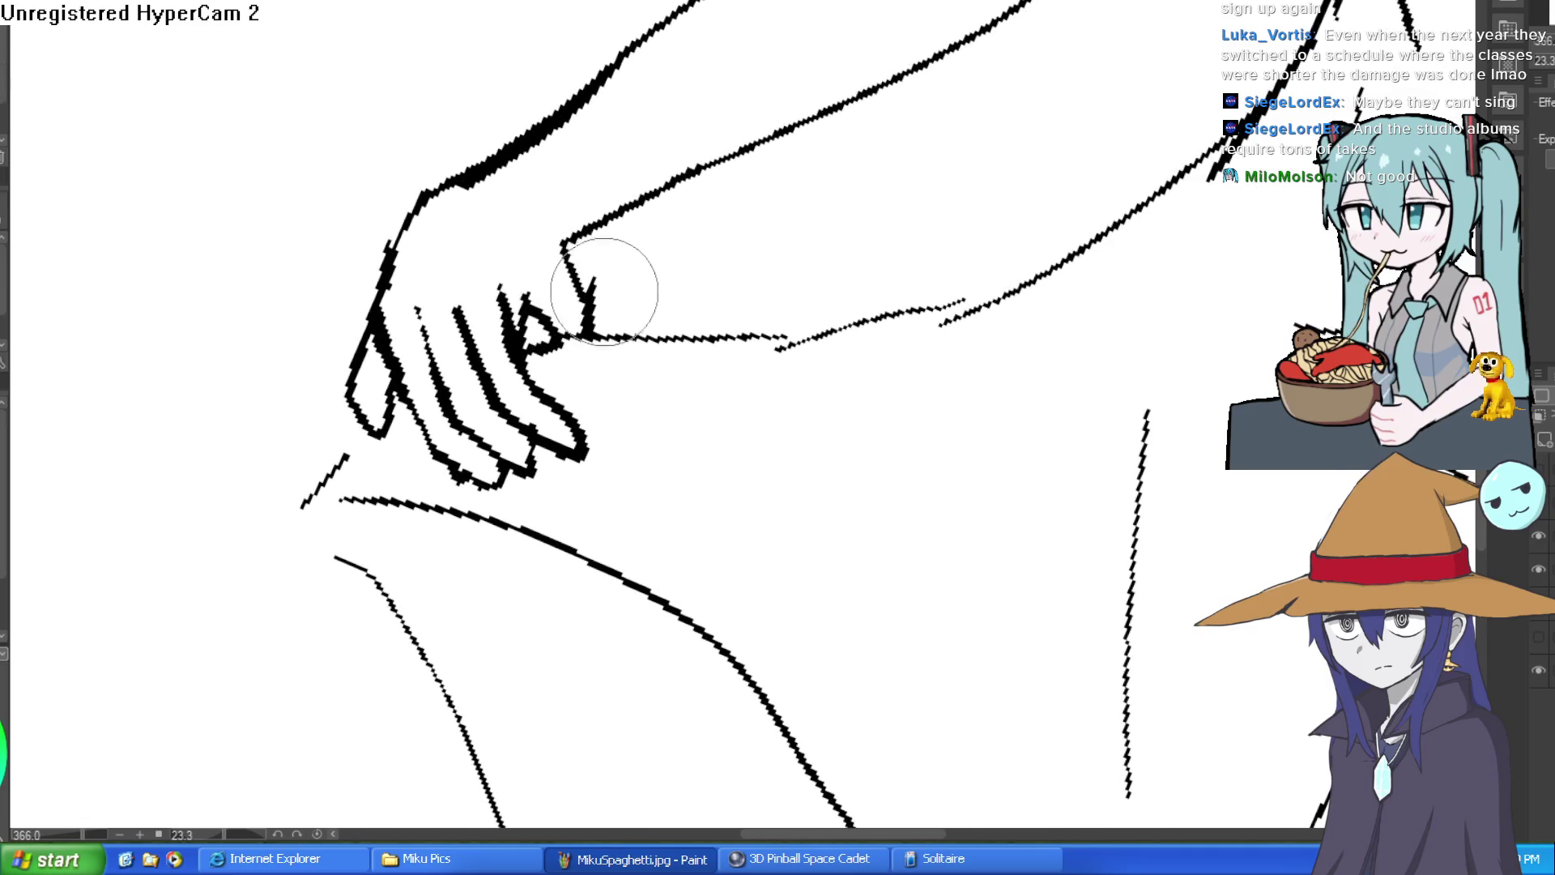
{"action": "scroll", "coordinate": [700, 233], "scroll_direction": "down", "scroll_amount": 4}
{"action": "left_click_drag", "start_coordinate": [787, 223], "coordinate": [784, 199]}
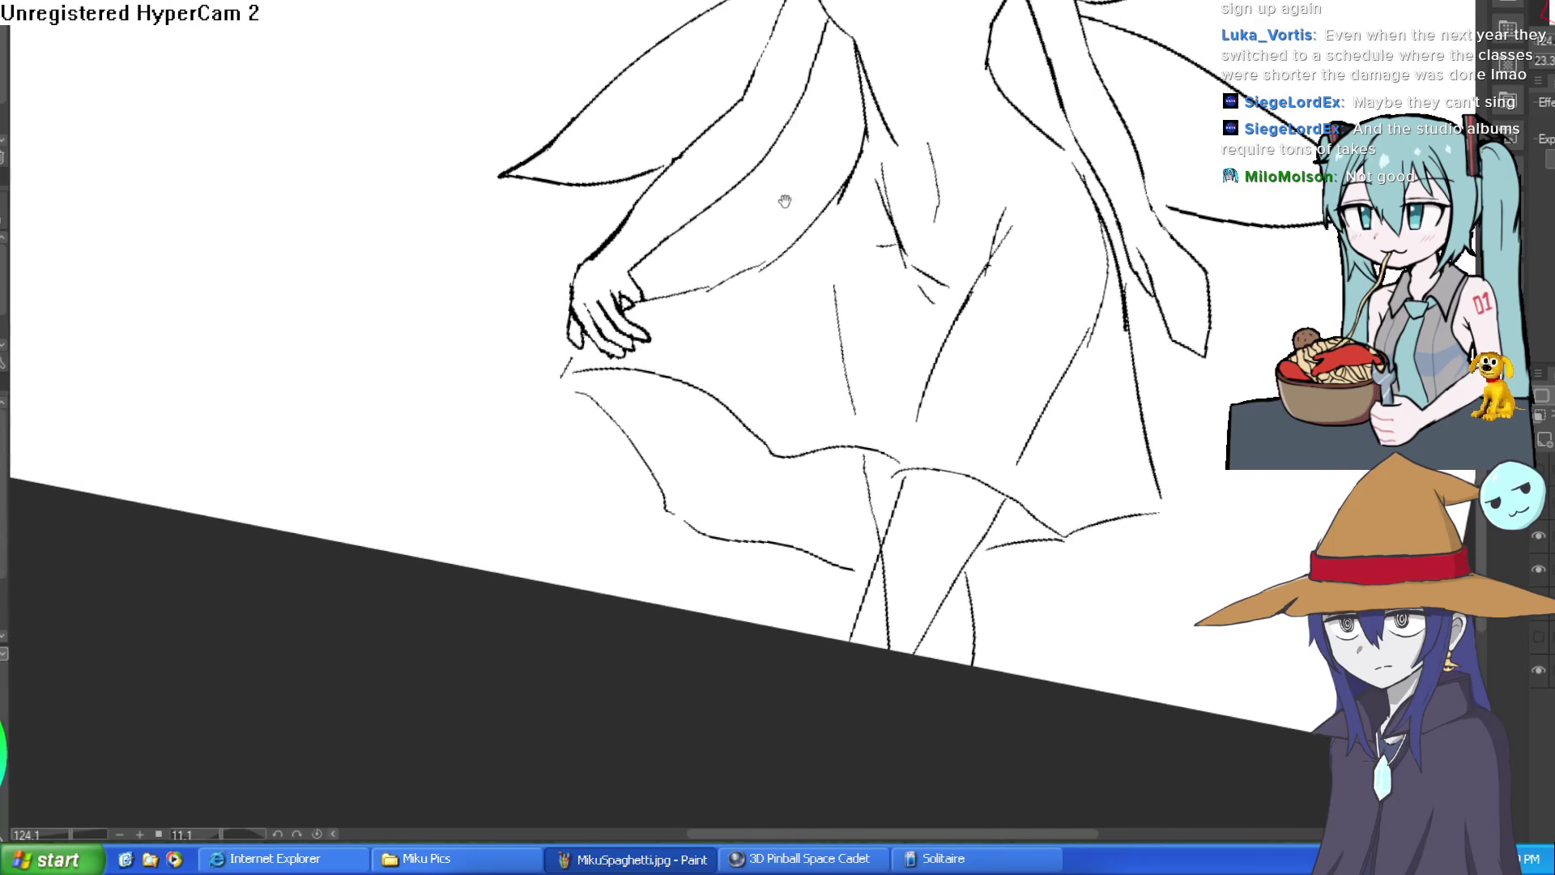
{"action": "scroll", "coordinate": [708, 258], "scroll_direction": "down", "scroll_amount": 2}
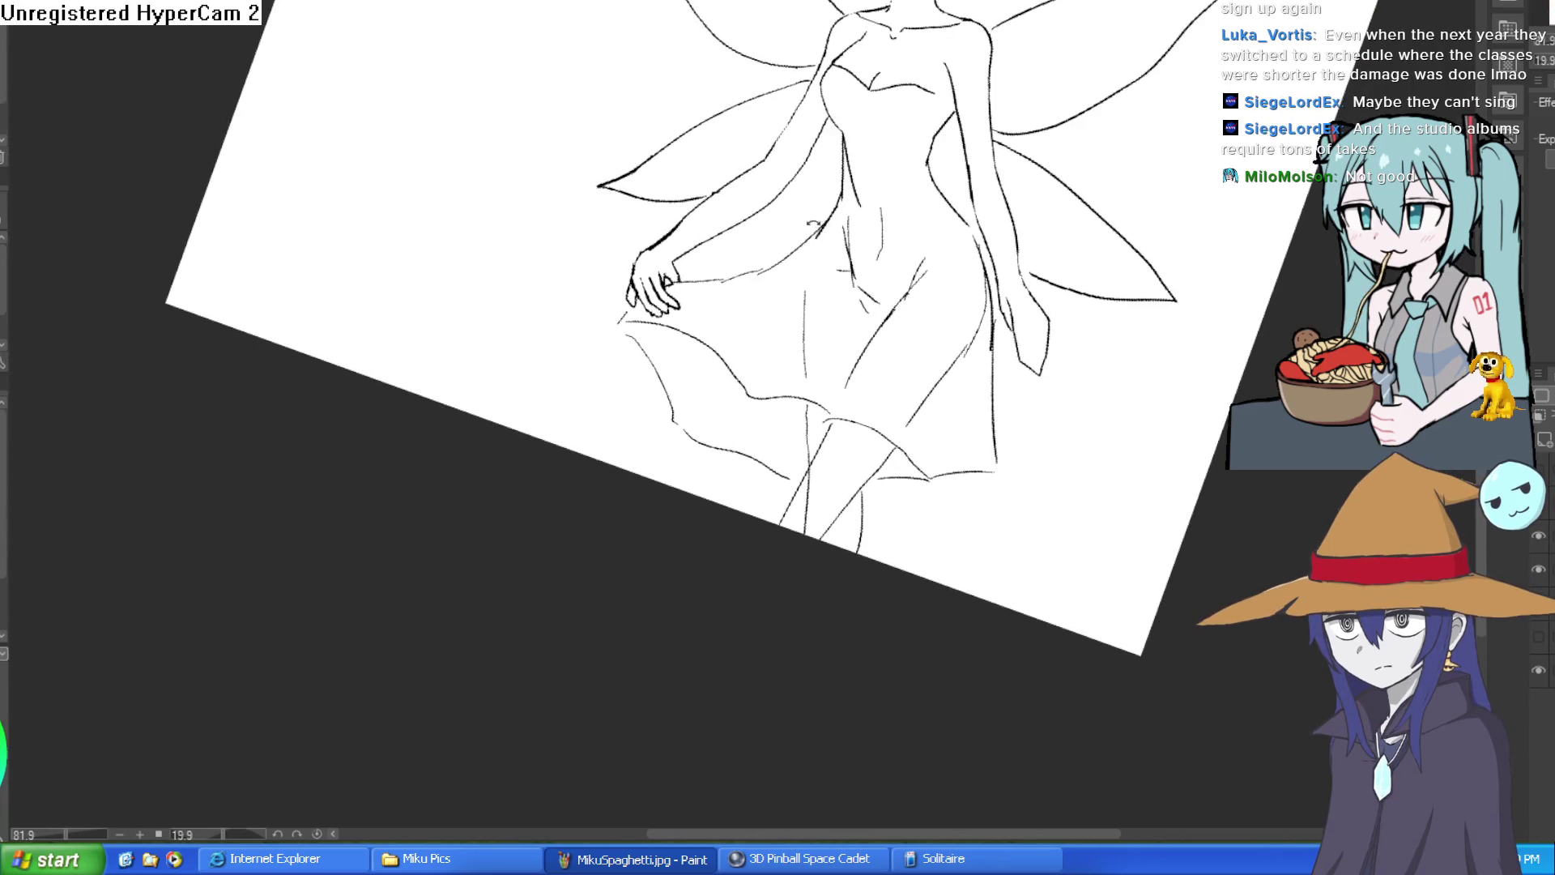
{"action": "left_click_drag", "start_coordinate": [708, 259], "coordinate": [670, 242]}
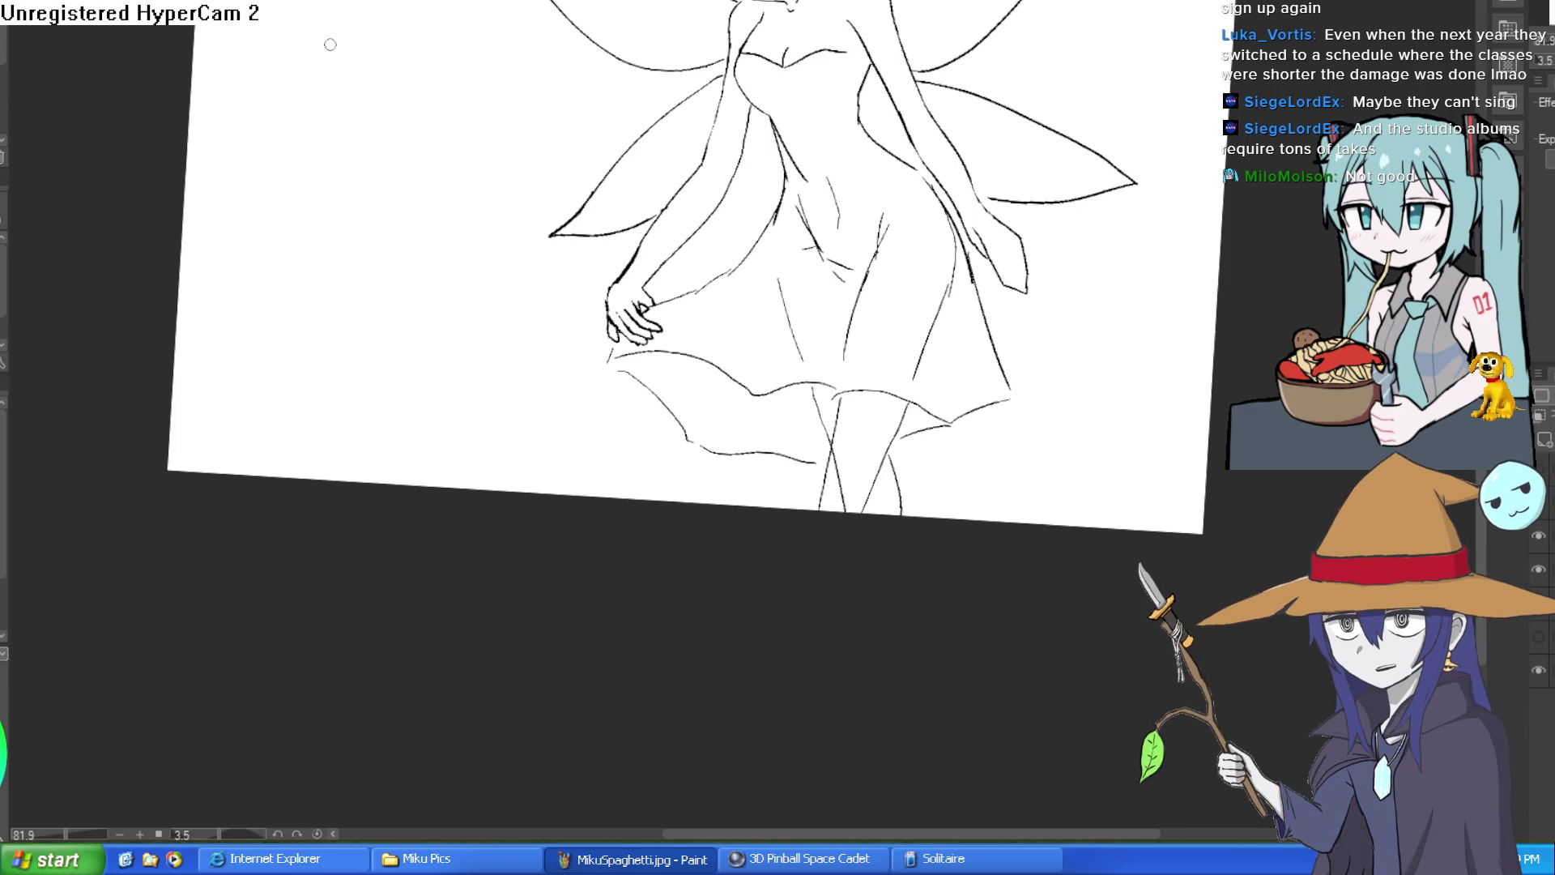
{"action": "scroll", "coordinate": [670, 278], "scroll_direction": "up", "scroll_amount": 4}
{"action": "mouse_move", "coordinate": [530, 454]}
{"action": "left_mouse_down"}
{"action": "mouse_move", "coordinate": [489, 403]}
{"action": "mouse_move", "coordinate": [549, 265]}
{"action": "left_mouse_up"}
Step: Redraw the forearm as one clean ink line and ink the finger's left edge
{"action": "left_click_drag", "start_coordinate": [494, 335], "coordinate": [600, 212]}
{"action": "key", "text": "ctrl+z"}
{"action": "key", "text": "ctrl+z"}
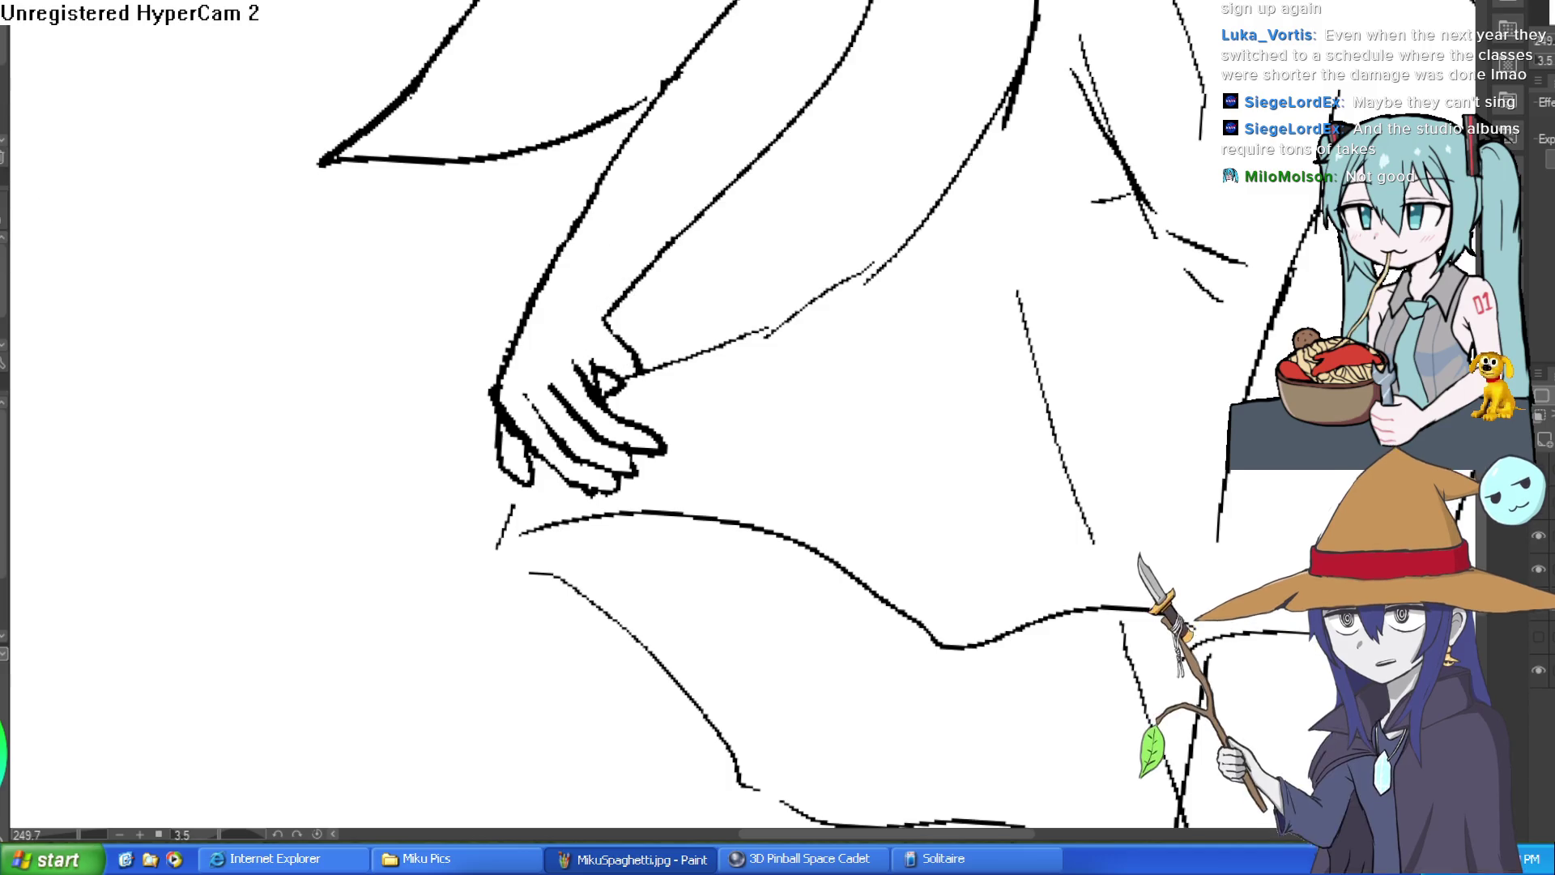
{"action": "left_click_drag", "start_coordinate": [766, 333], "coordinate": [676, 230]}
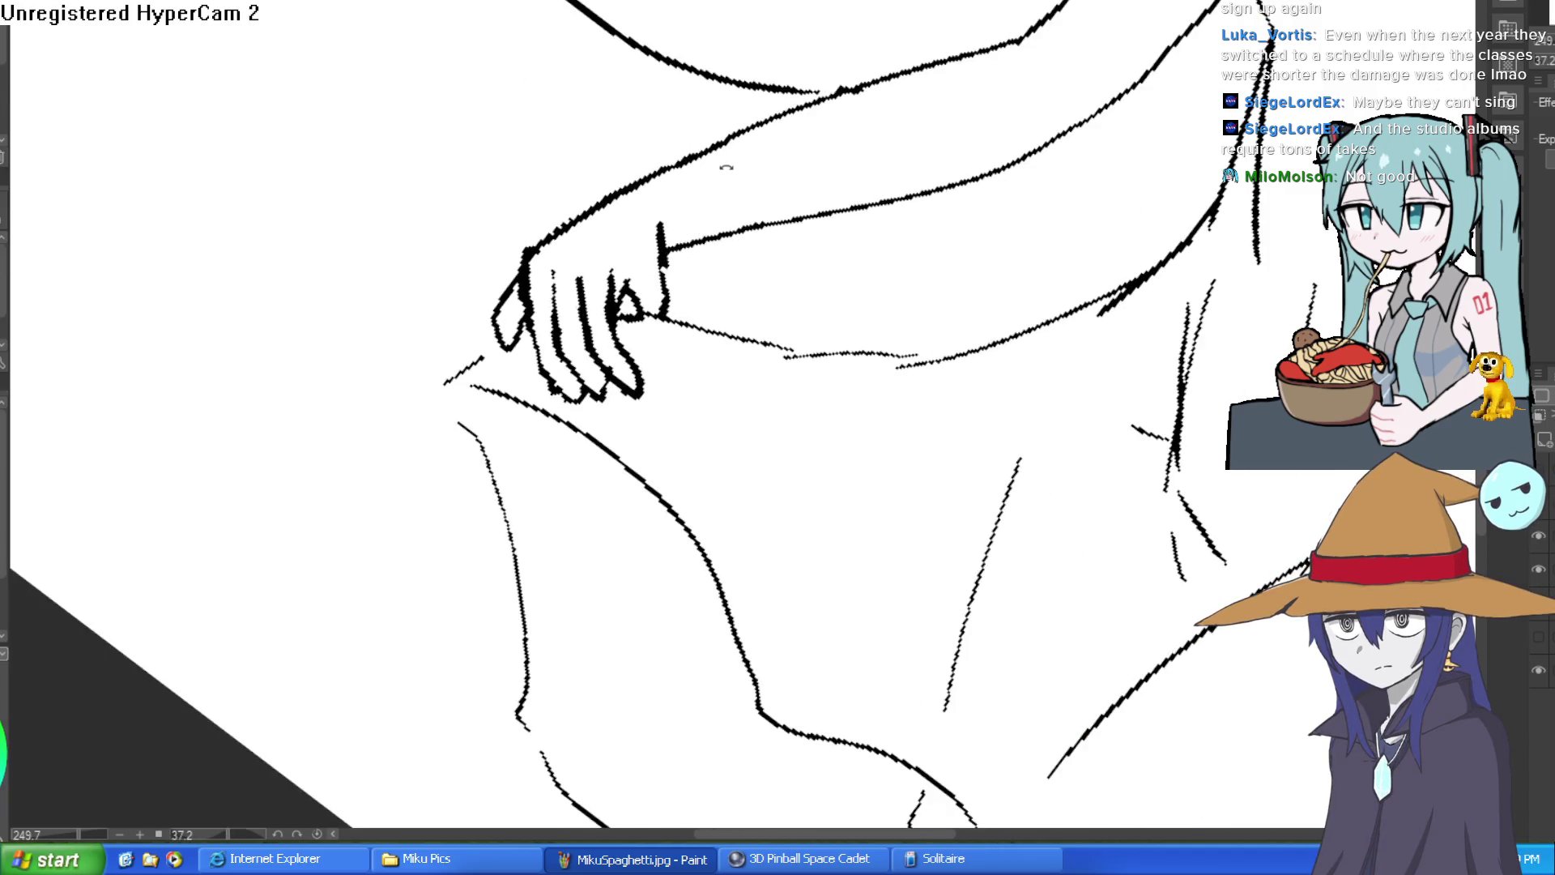
{"action": "left_click_drag", "start_coordinate": [731, 168], "coordinate": [554, 369]}
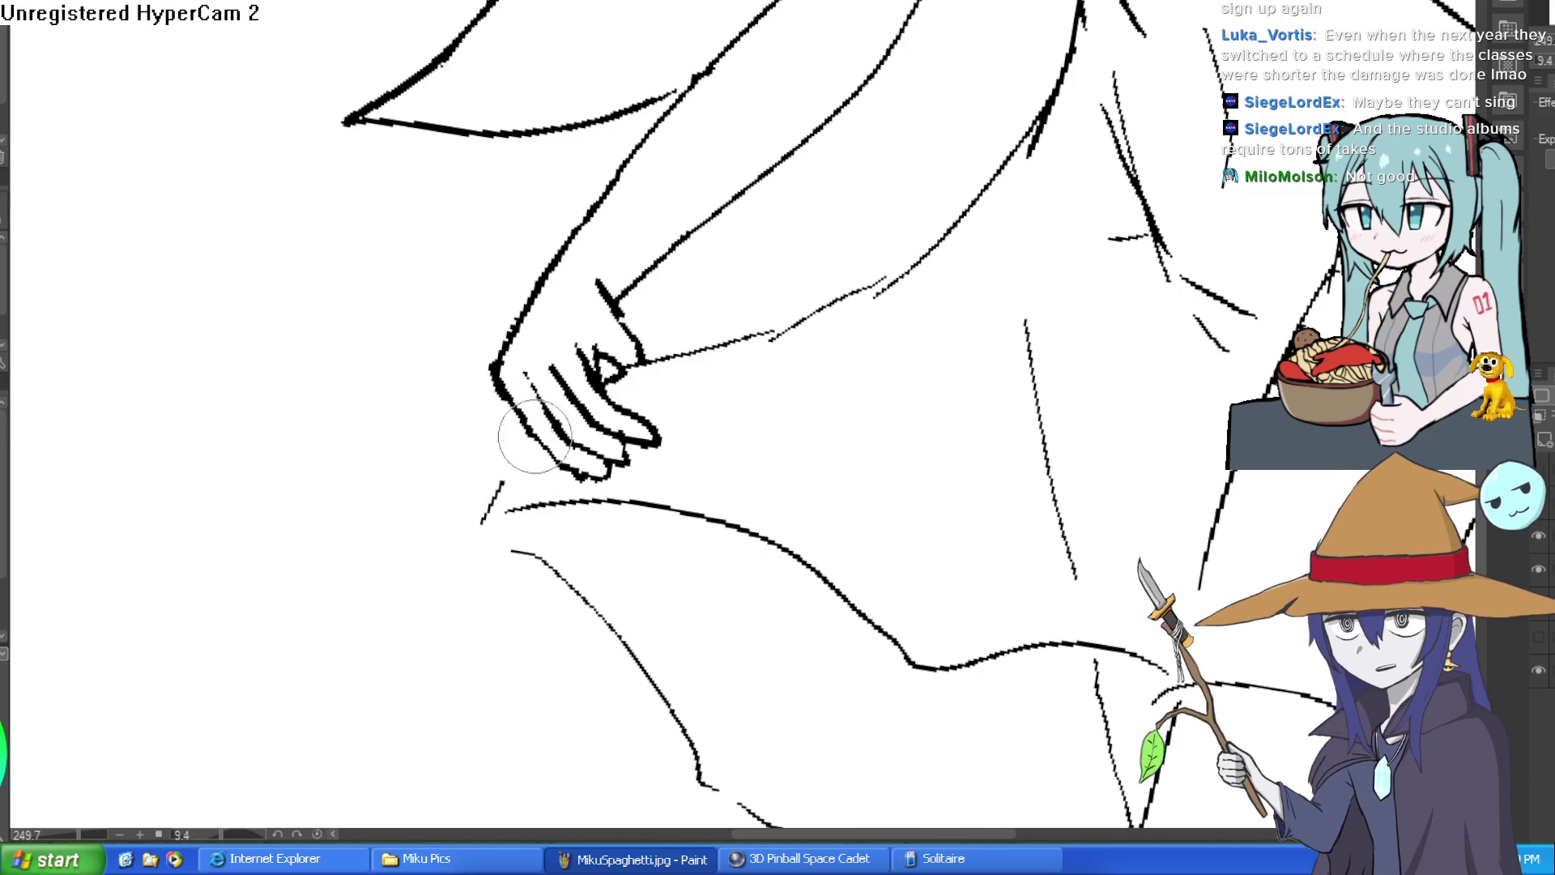
{"action": "scroll", "coordinate": [535, 452], "scroll_direction": "down", "scroll_amount": 5}
{"action": "mouse_move", "coordinate": [535, 452]}
{"action": "left_mouse_down"}
{"action": "mouse_move", "coordinate": [774, 244]}
{"action": "mouse_move", "coordinate": [767, 216]}
{"action": "mouse_move", "coordinate": [761, 259]}
{"action": "left_mouse_up"}
{"action": "scroll", "coordinate": [774, 244], "scroll_direction": "up", "scroll_amount": 5}
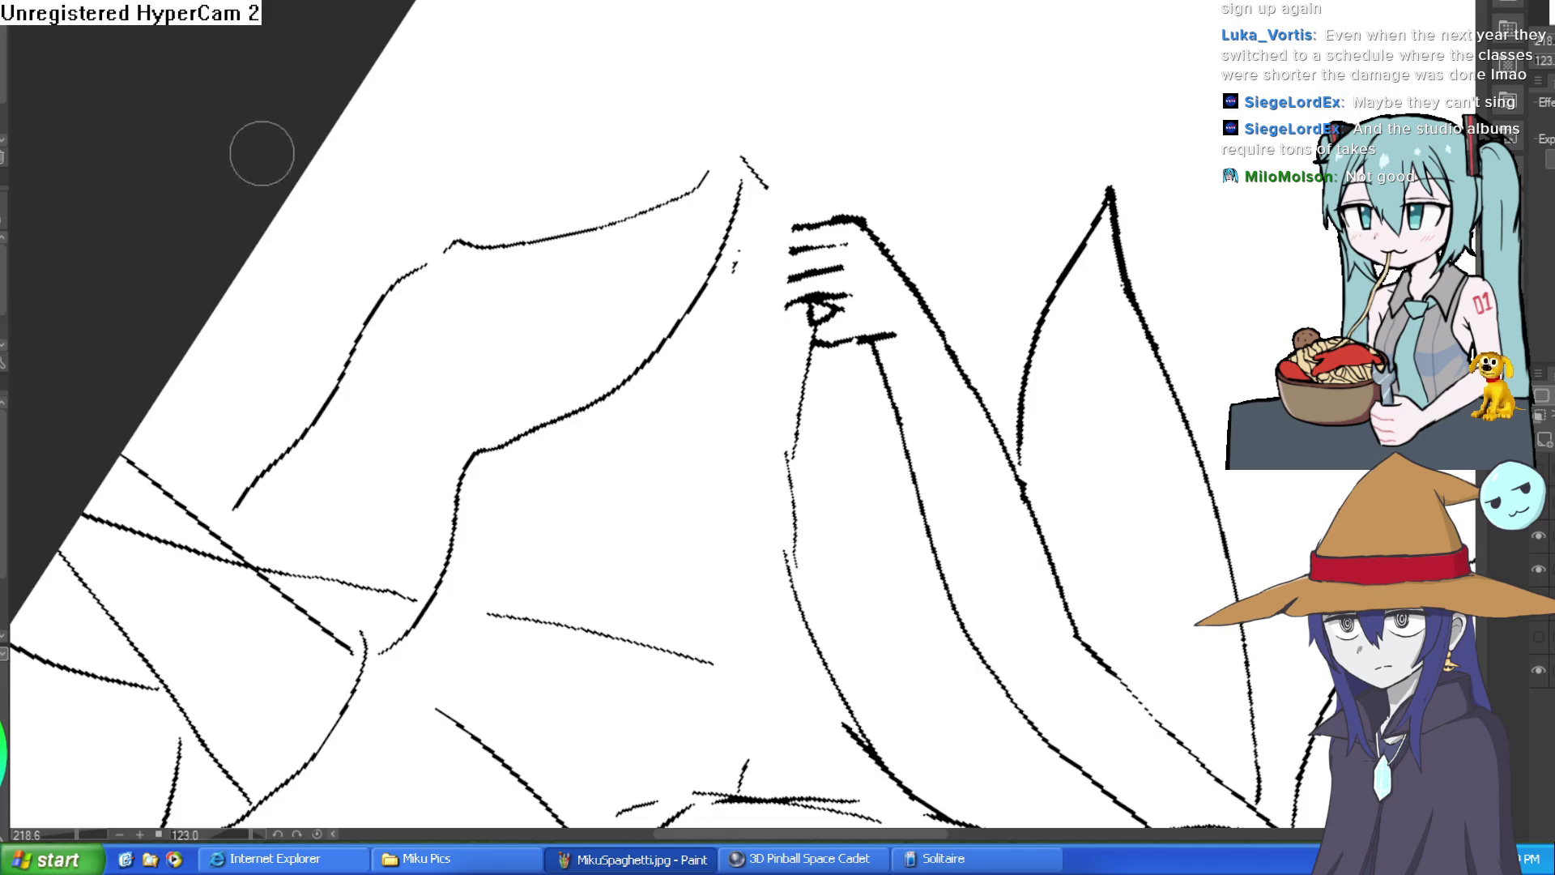
{"action": "left_click", "coordinate": [822, 263]}
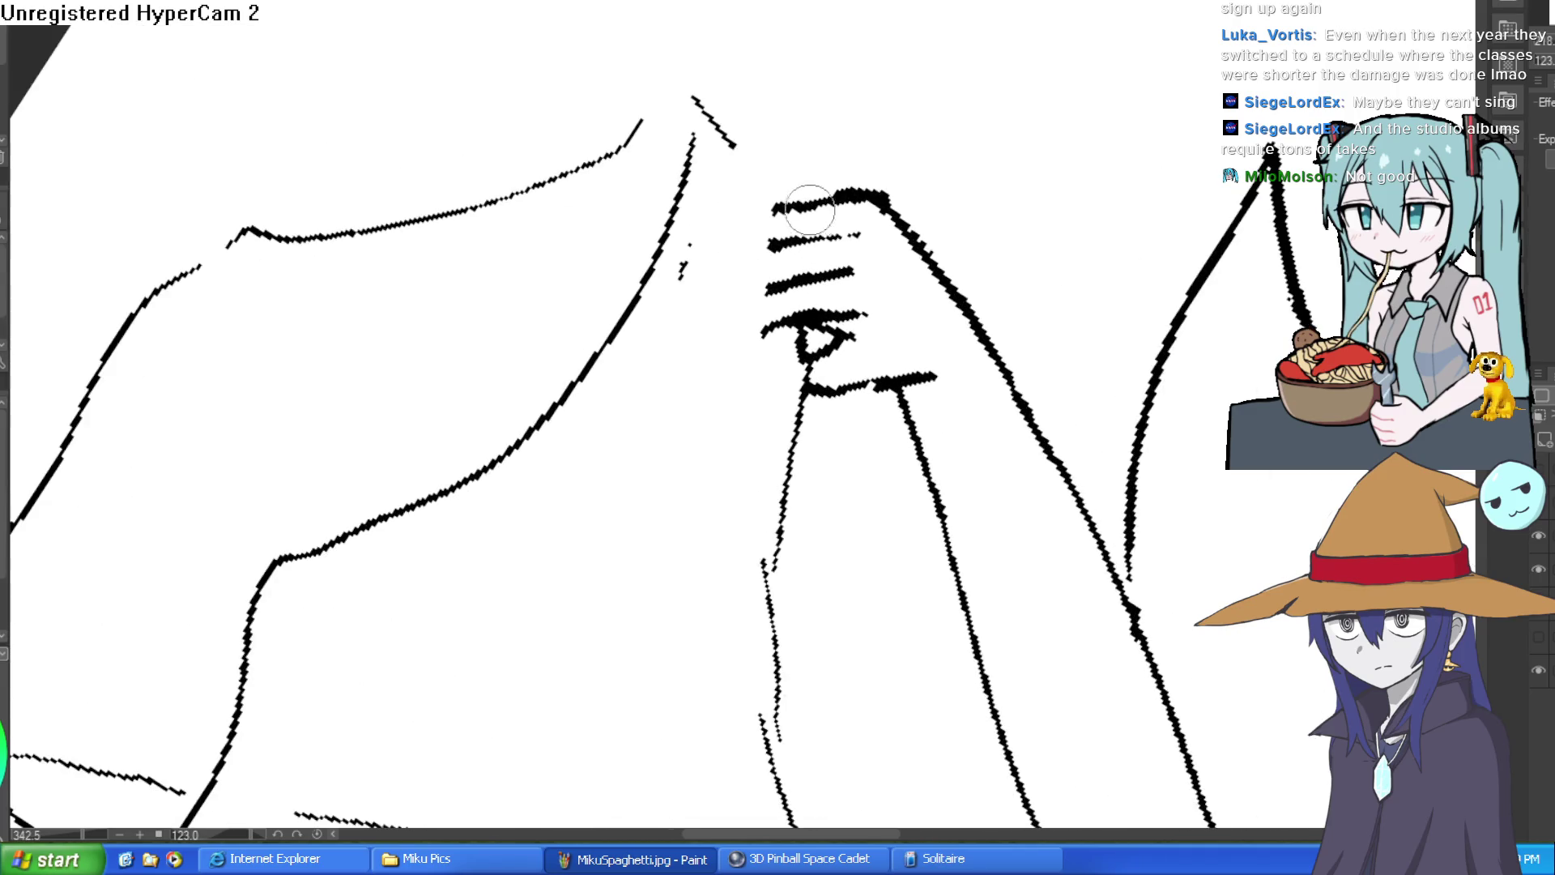
{"action": "mouse_move", "coordinate": [749, 258]}
{"action": "left_mouse_down"}
{"action": "mouse_move", "coordinate": [729, 333]}
{"action": "mouse_move", "coordinate": [742, 366]}
{"action": "mouse_move", "coordinate": [798, 299]}
{"action": "mouse_move", "coordinate": [747, 371]}
{"action": "left_mouse_up"}
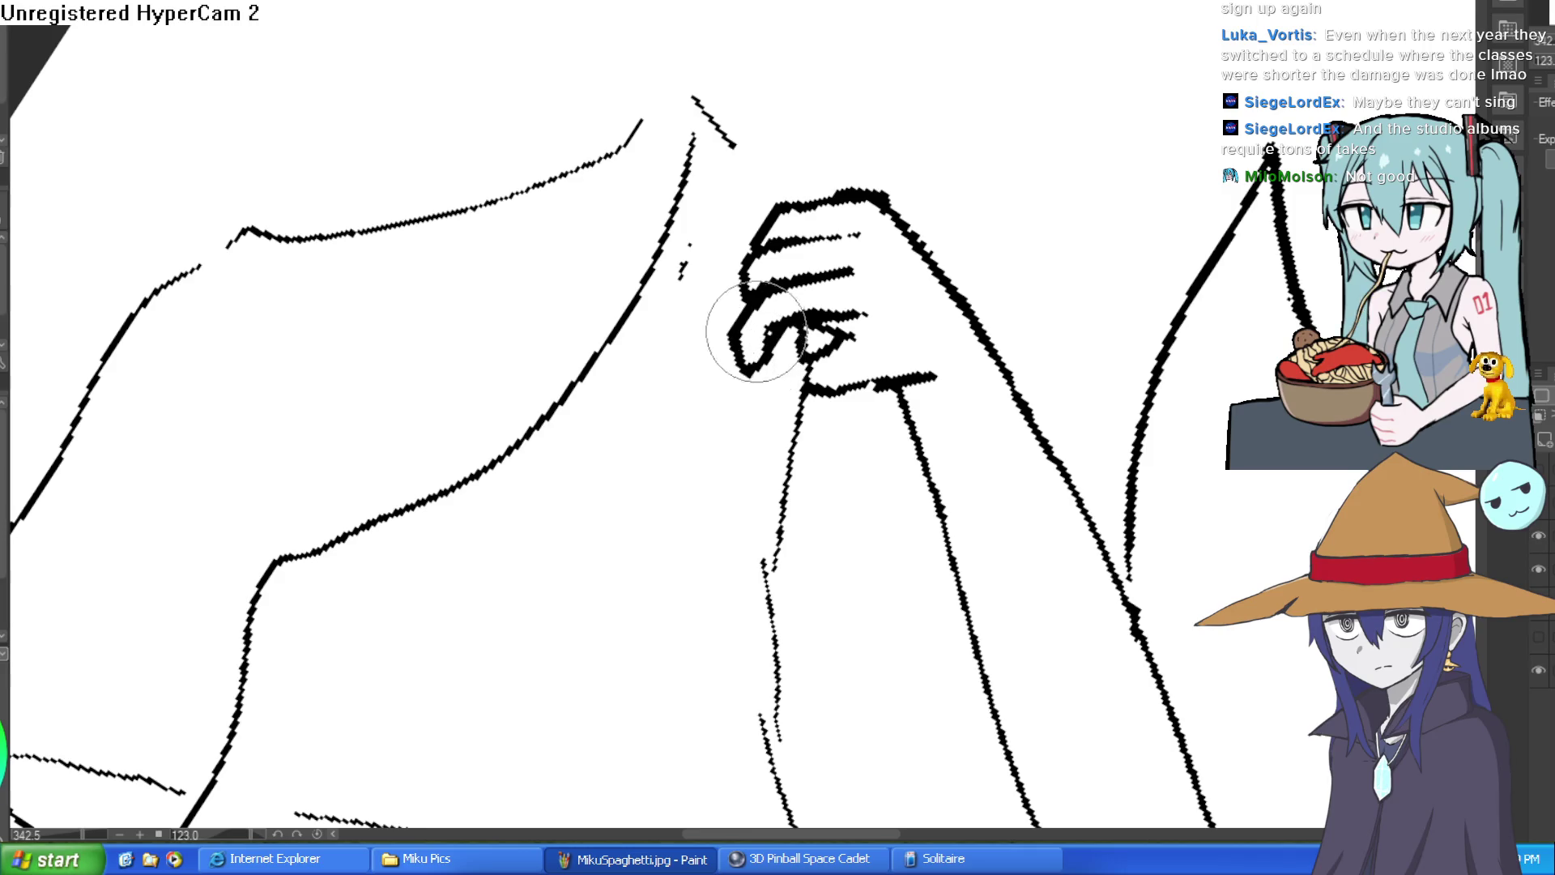
Step: Draw the skirt edge and diagonal fold lines below the hand, redoing the middle fold thinner
{"action": "left_click_drag", "start_coordinate": [886, 204], "coordinate": [705, 344]}
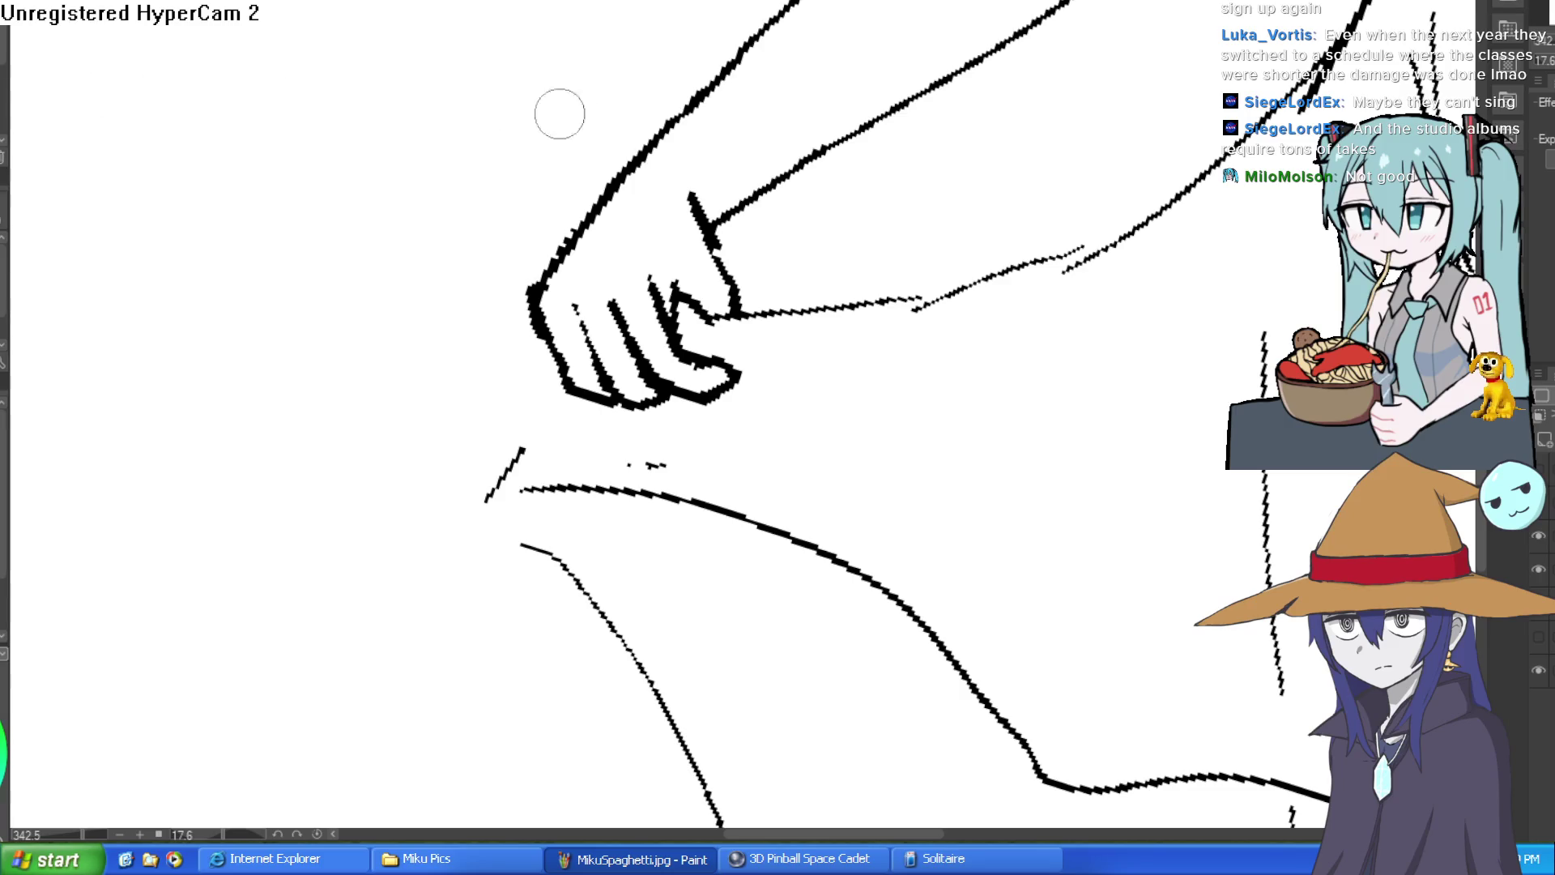
{"action": "left_click", "coordinate": [749, 329]}
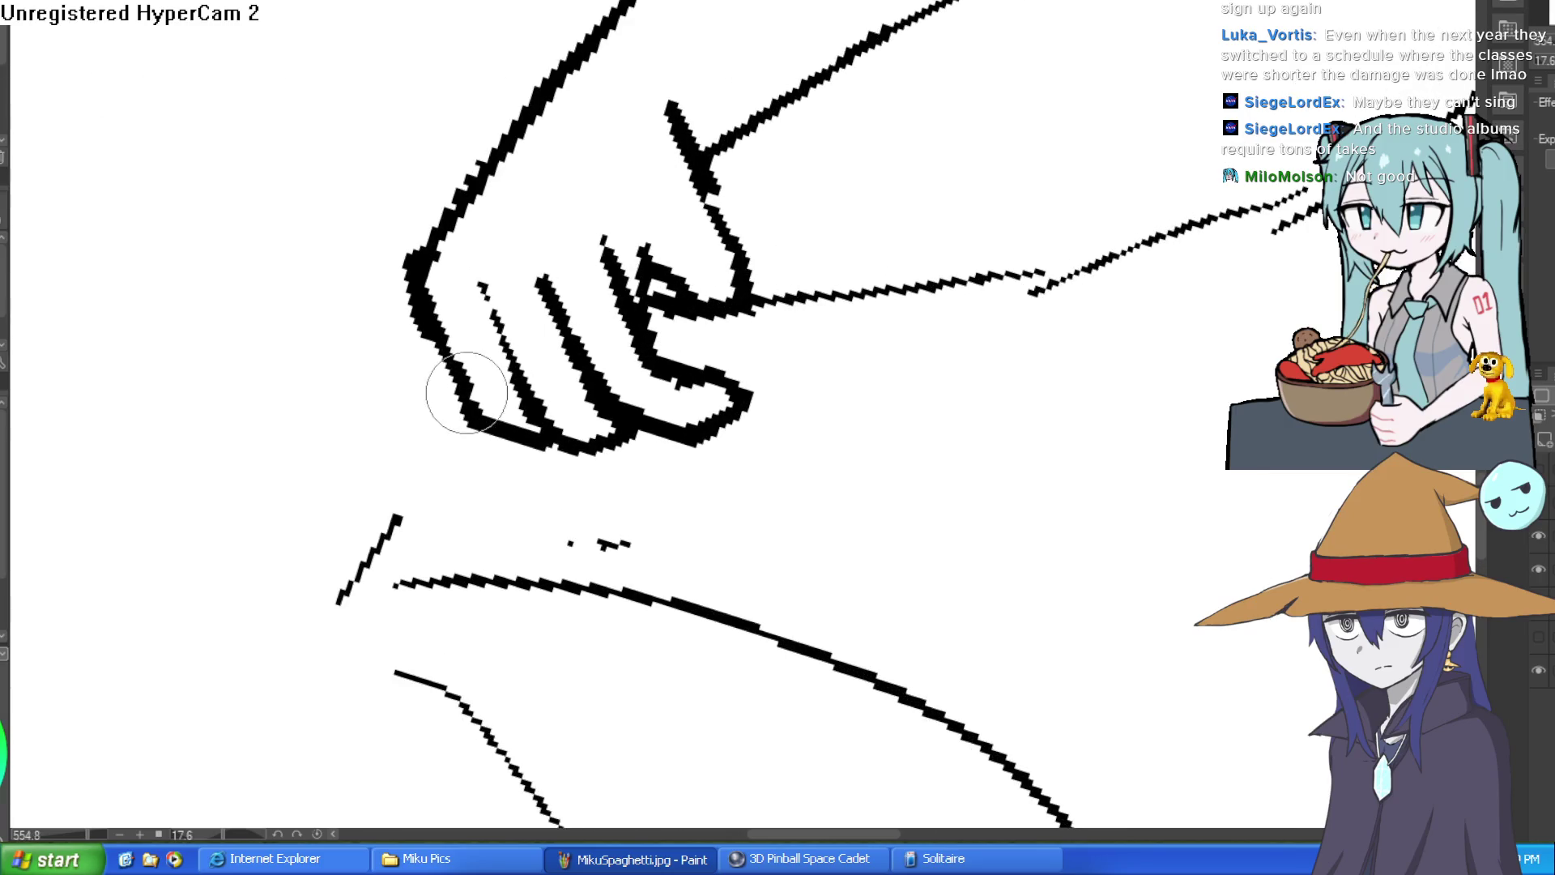
{"action": "left_click_drag", "start_coordinate": [445, 388], "coordinate": [364, 620]}
{"action": "mouse_move", "coordinate": [750, 403]}
{"action": "left_mouse_down"}
{"action": "mouse_move", "coordinate": [782, 424]}
{"action": "mouse_move", "coordinate": [844, 587]}
{"action": "left_mouse_up"}
{"action": "left_click_drag", "start_coordinate": [638, 436], "coordinate": [754, 578]}
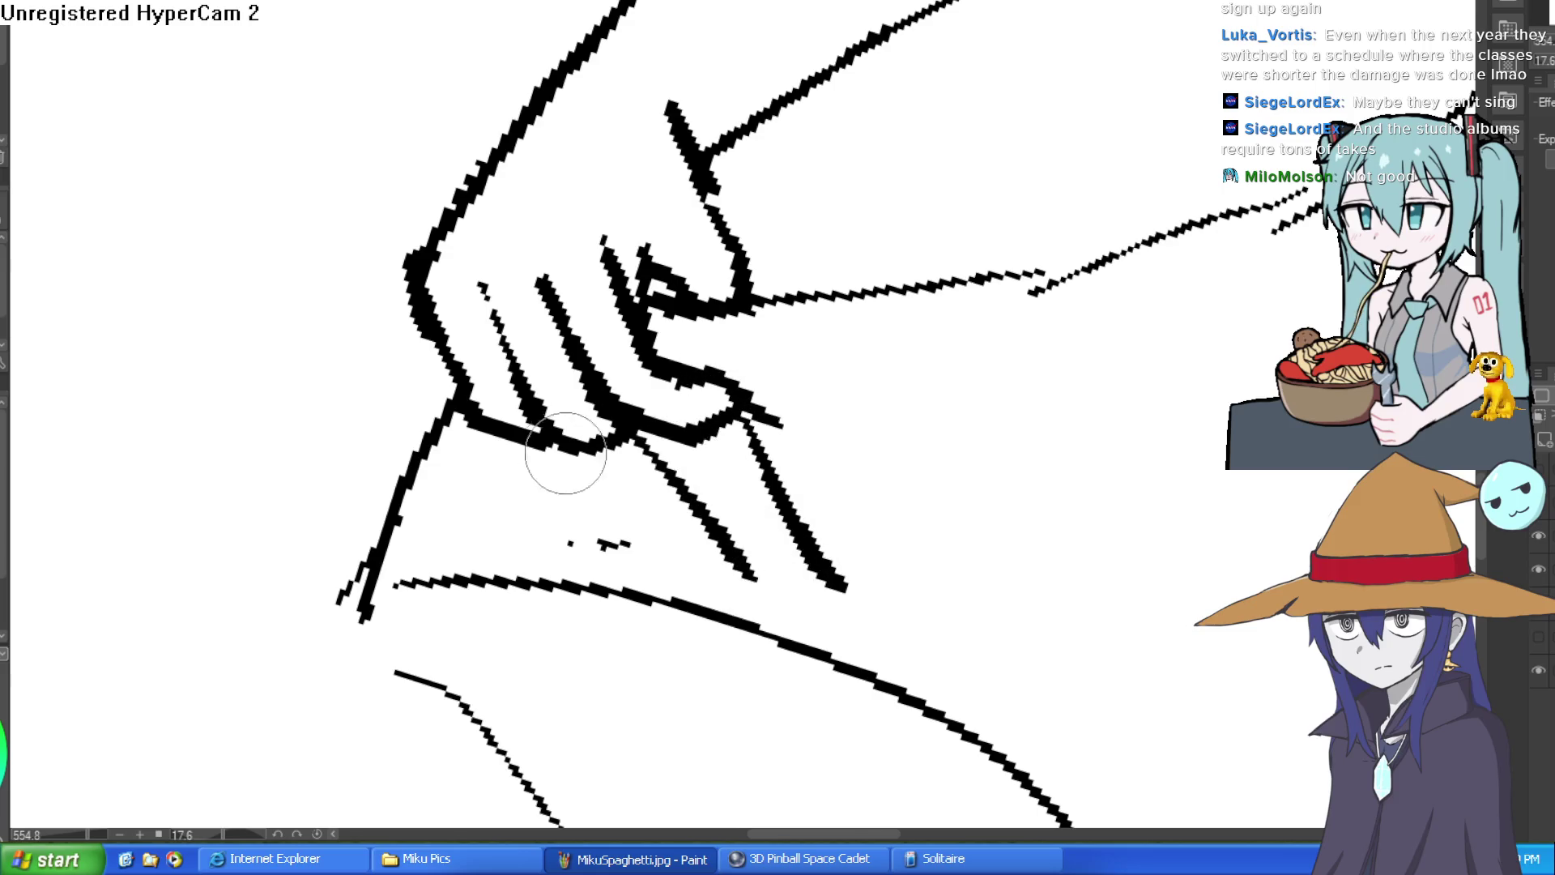
{"action": "left_click_drag", "start_coordinate": [558, 451], "coordinate": [628, 543]}
{"action": "left_click_drag", "start_coordinate": [482, 435], "coordinate": [557, 551]}
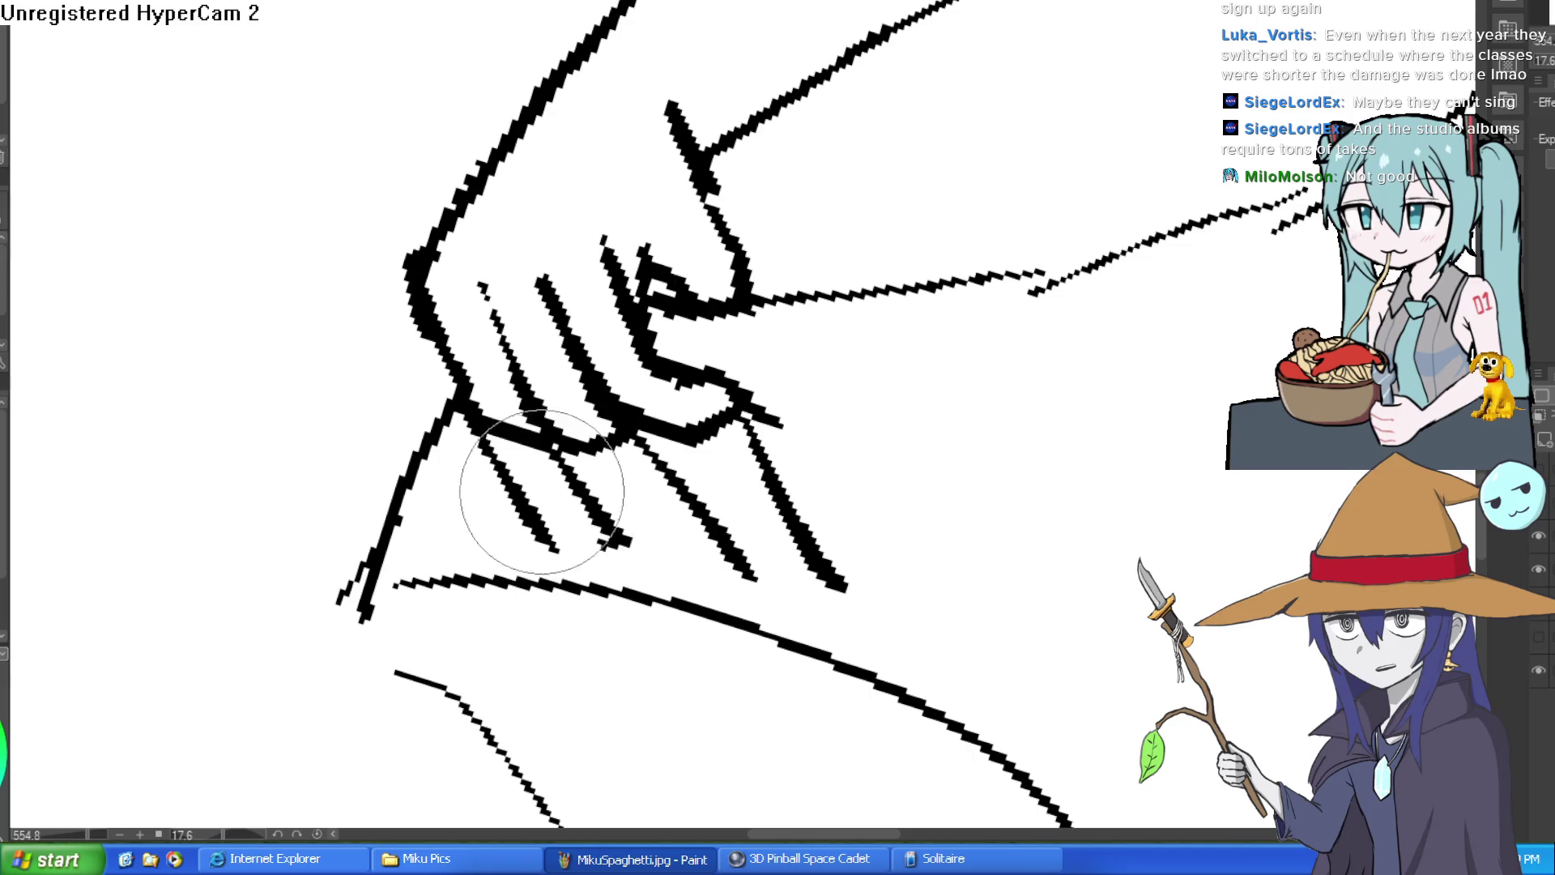
{"action": "key", "text": "ctrl+z"}
{"action": "left_click_drag", "start_coordinate": [640, 437], "coordinate": [753, 575]}
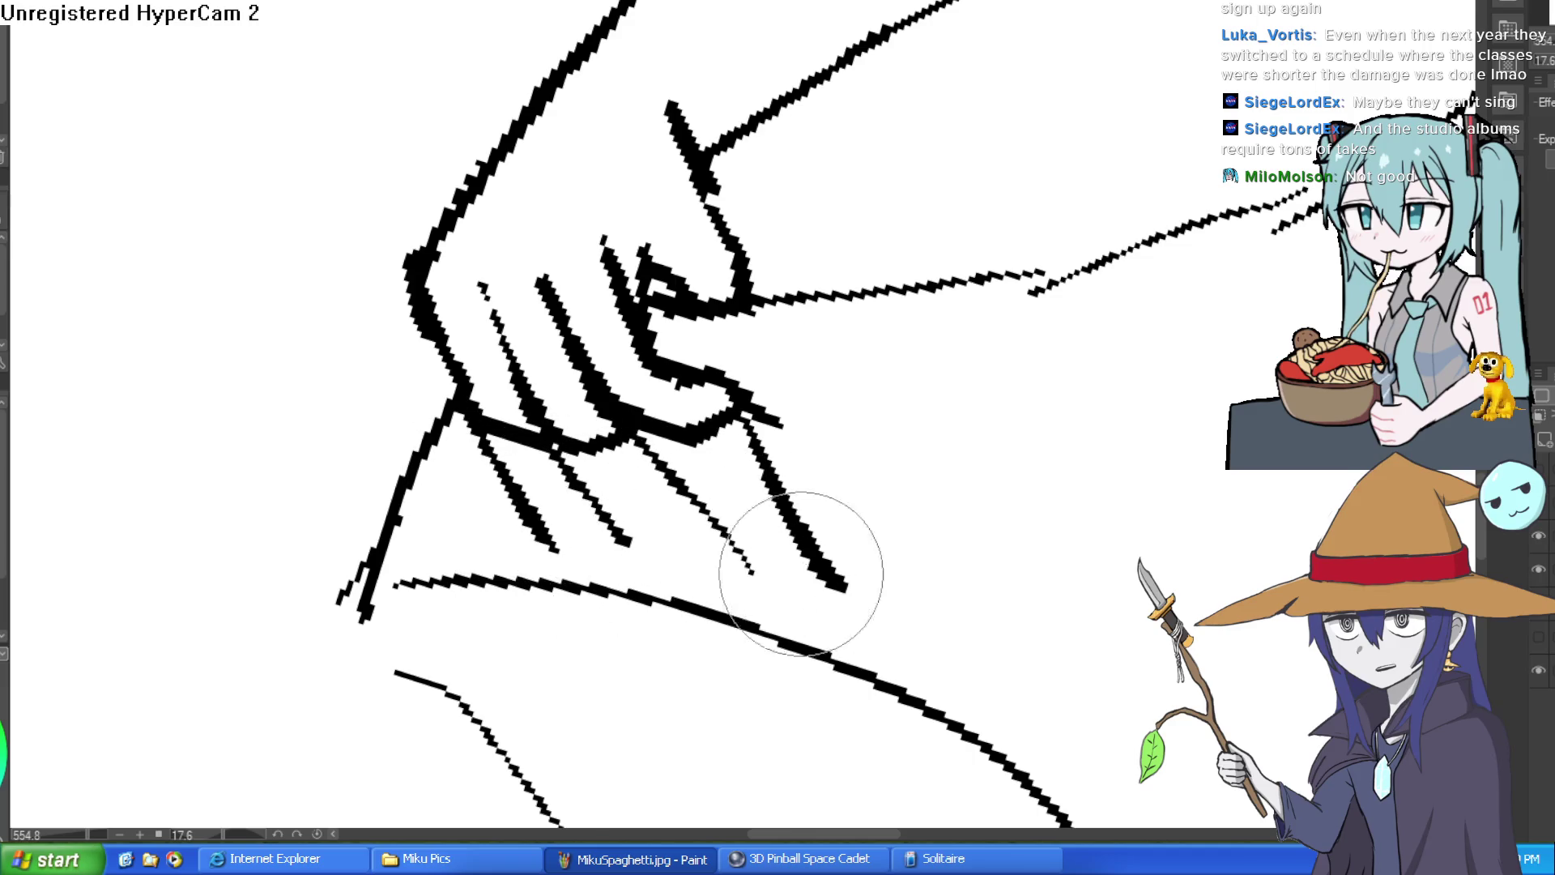
{"action": "scroll", "coordinate": [946, 537], "scroll_direction": "down", "scroll_amount": 10}
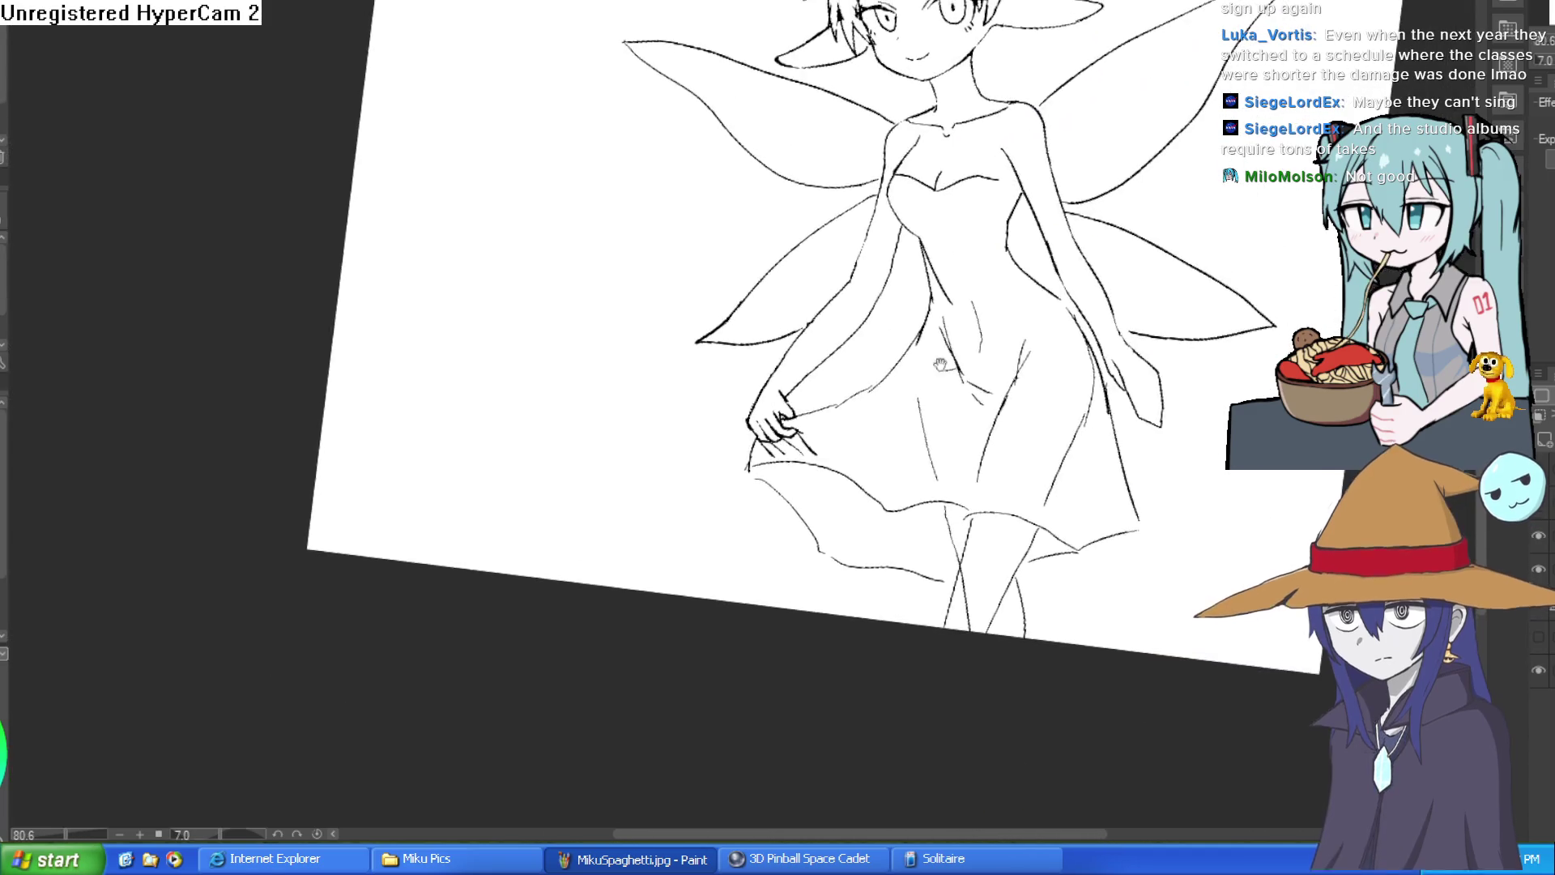
Step: Re-ink the forearm's diagonal line with a finer pen, extending it further up
{"action": "left_click_drag", "start_coordinate": [810, 324], "coordinate": [859, 365]}
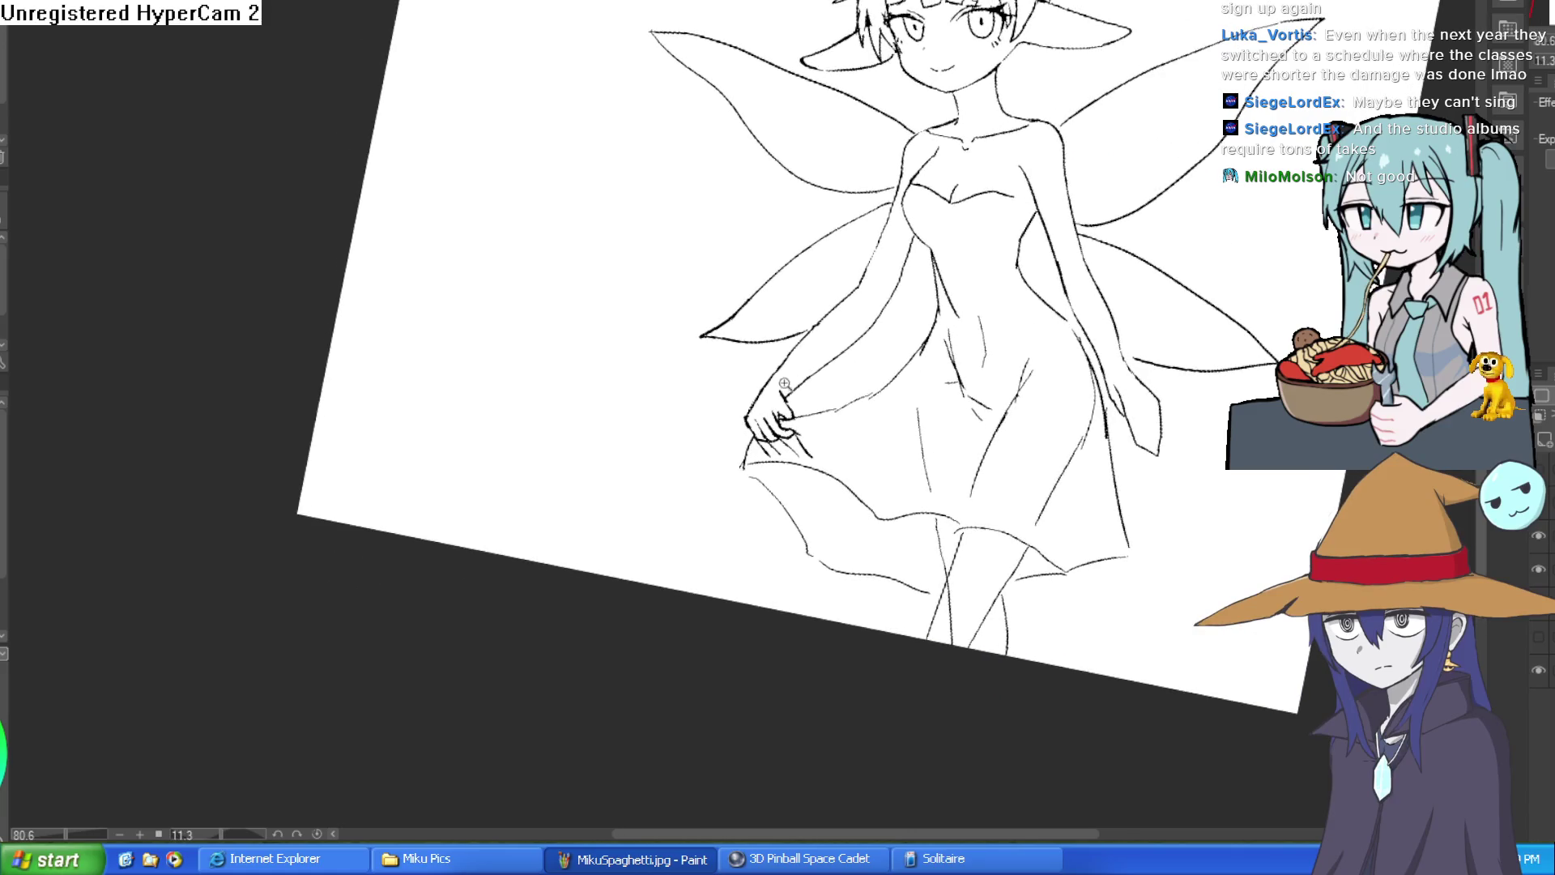
{"action": "scroll", "coordinate": [786, 382], "scroll_direction": "up", "scroll_amount": 8}
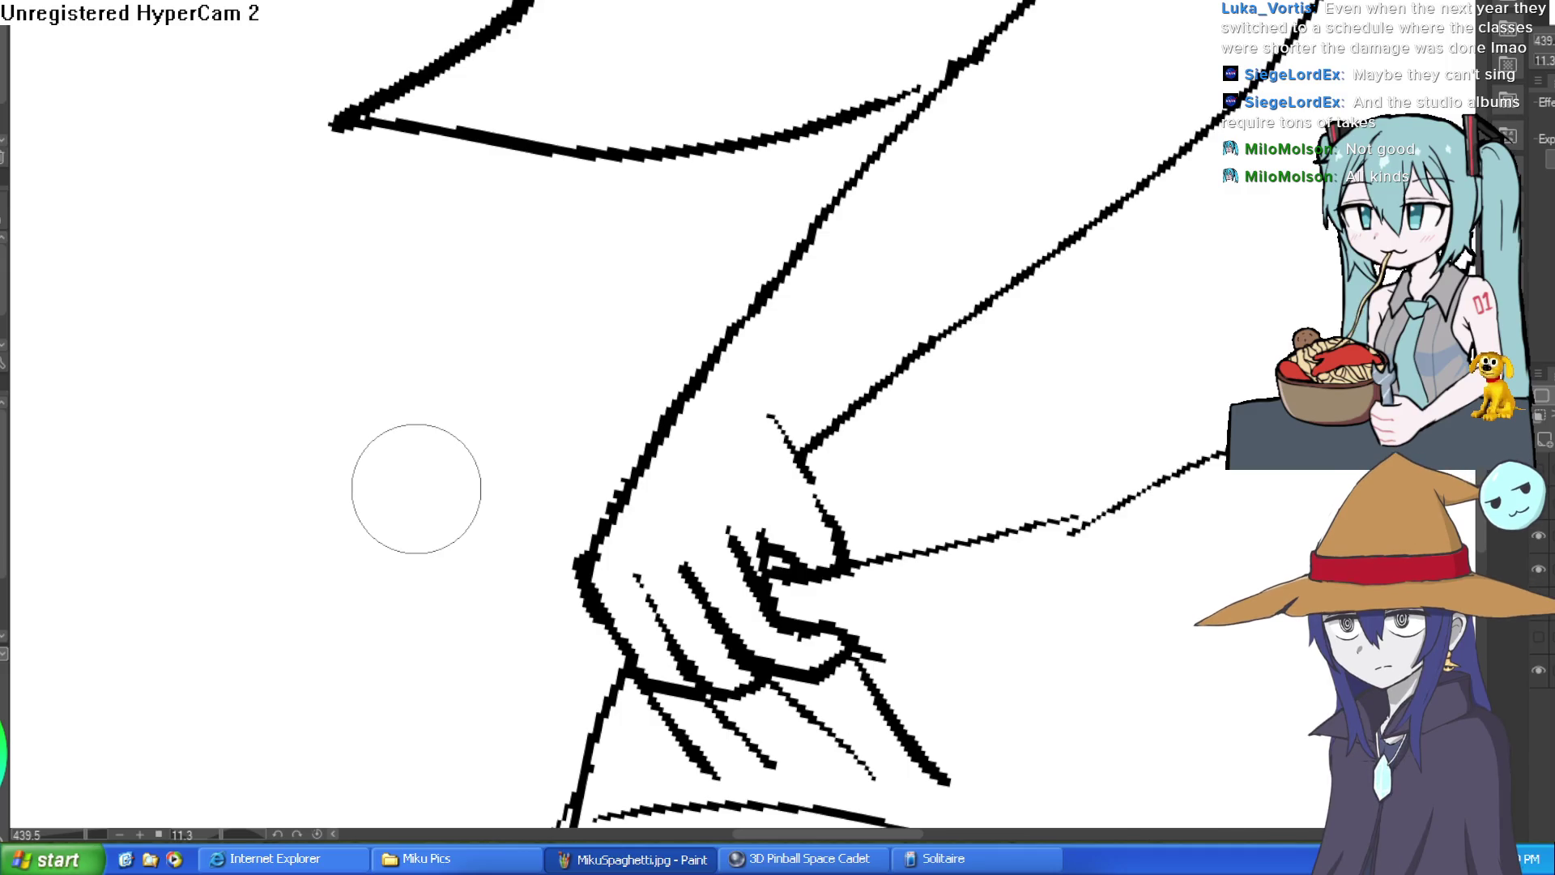
{"action": "left_click", "coordinate": [4, 83]}
{"action": "mouse_move", "coordinate": [656, 442]}
{"action": "left_mouse_down"}
{"action": "mouse_move", "coordinate": [764, 330]}
{"action": "mouse_move", "coordinate": [843, 199]}
{"action": "left_mouse_up"}
{"action": "mouse_move", "coordinate": [810, 252]}
{"action": "left_mouse_down"}
{"action": "mouse_move", "coordinate": [972, 59]}
{"action": "mouse_move", "coordinate": [822, 306]}
{"action": "mouse_move", "coordinate": [960, 144]}
{"action": "left_mouse_up"}
Step: Rotate, pan and zoom out to check the arm within the whole fairy
{"action": "mouse_move", "coordinate": [1105, 65]}
{"action": "left_mouse_down"}
{"action": "mouse_move", "coordinate": [1031, 121]}
{"action": "mouse_move", "coordinate": [1039, 48]}
{"action": "mouse_move", "coordinate": [1018, 41]}
{"action": "mouse_move", "coordinate": [726, 323]}
{"action": "mouse_move", "coordinate": [533, 613]}
{"action": "left_mouse_up"}
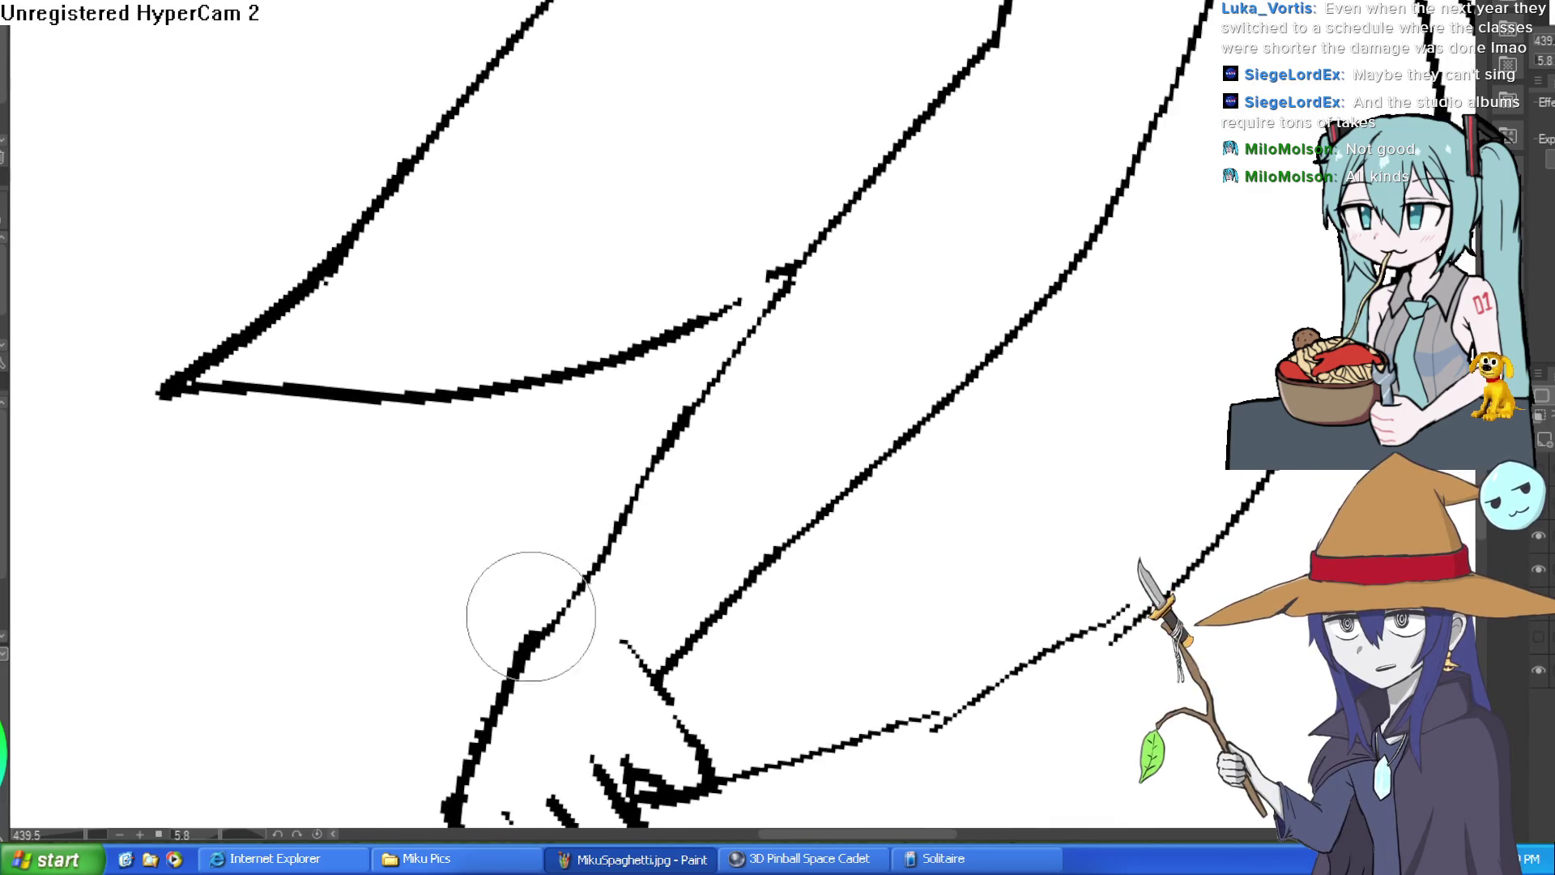
{"action": "left_click_drag", "start_coordinate": [451, 650], "coordinate": [625, 330]}
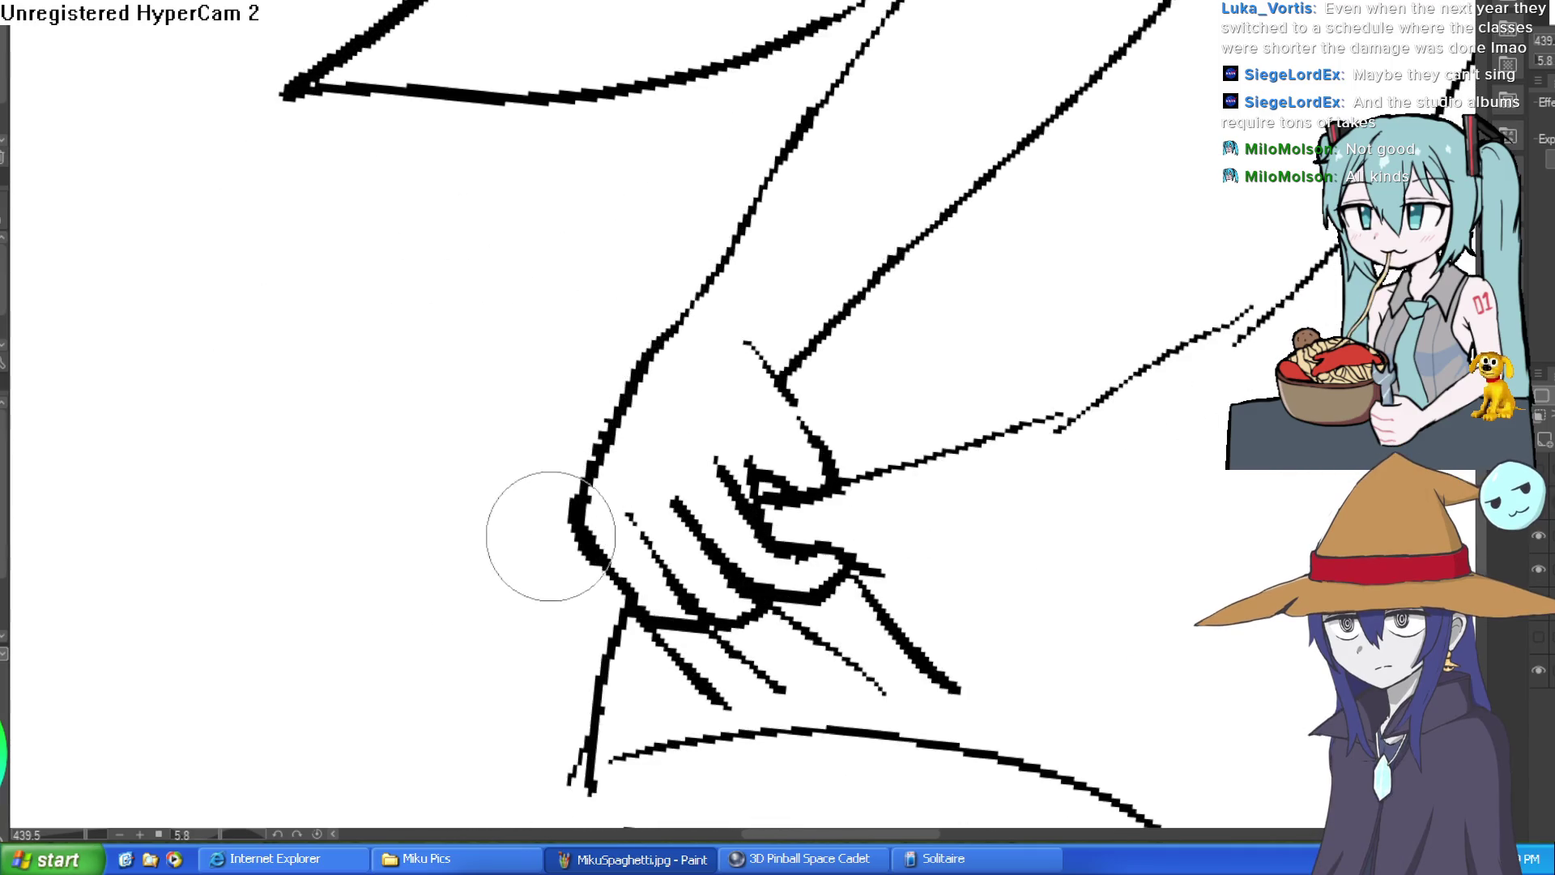
{"action": "scroll", "coordinate": [814, 401], "scroll_direction": "down", "scroll_amount": 4}
{"action": "mouse_move", "coordinate": [810, 405]}
{"action": "left_mouse_down"}
{"action": "mouse_move", "coordinate": [753, 438]}
{"action": "mouse_move", "coordinate": [721, 486]}
{"action": "left_mouse_up"}
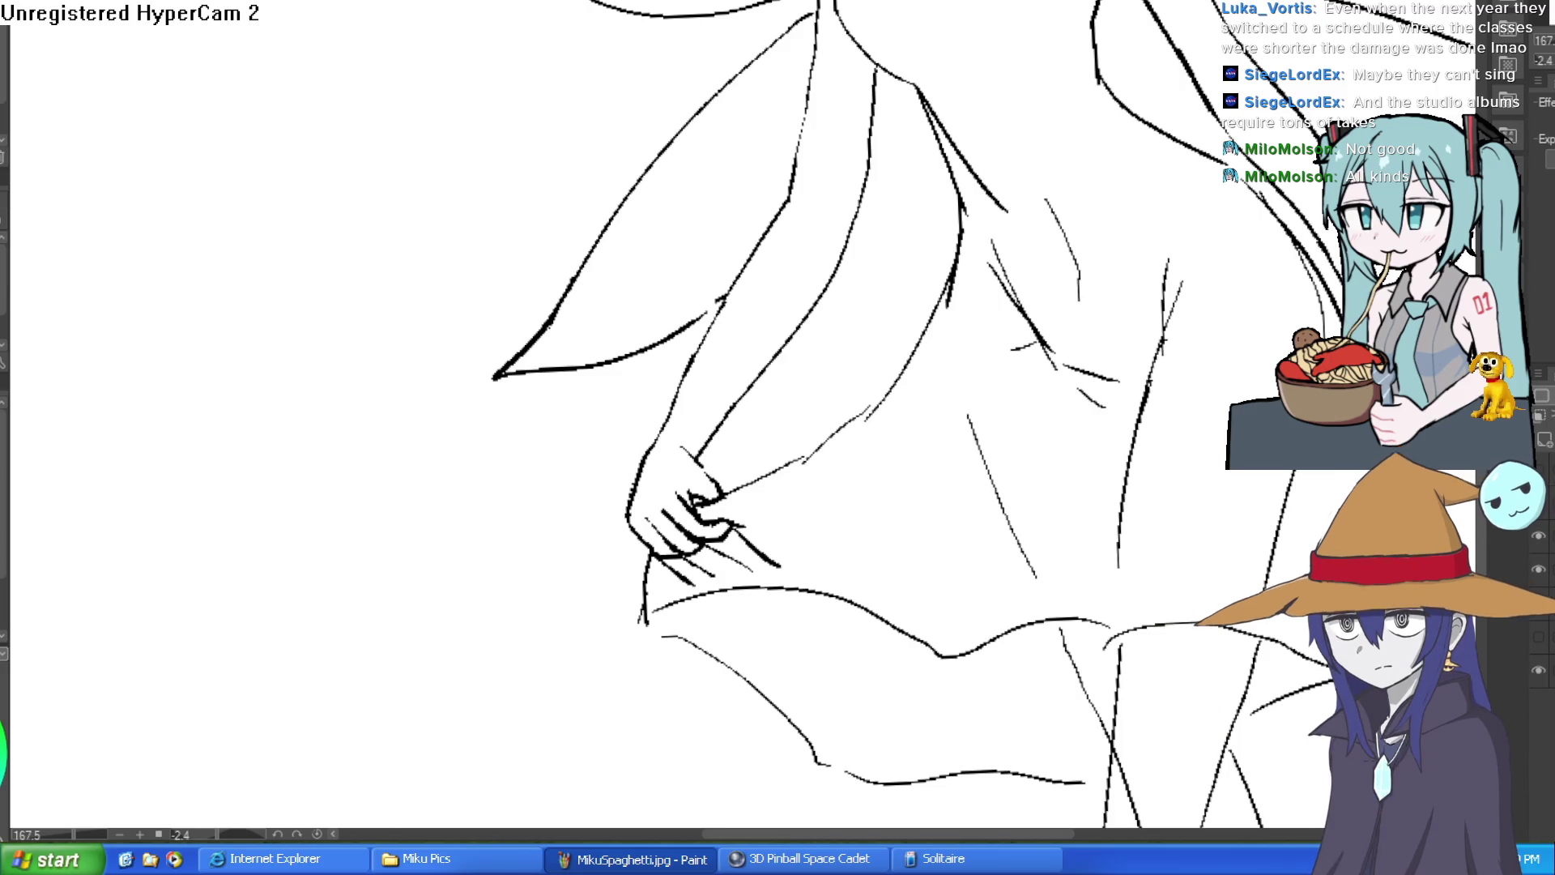
{"action": "key", "text": "Delete"}
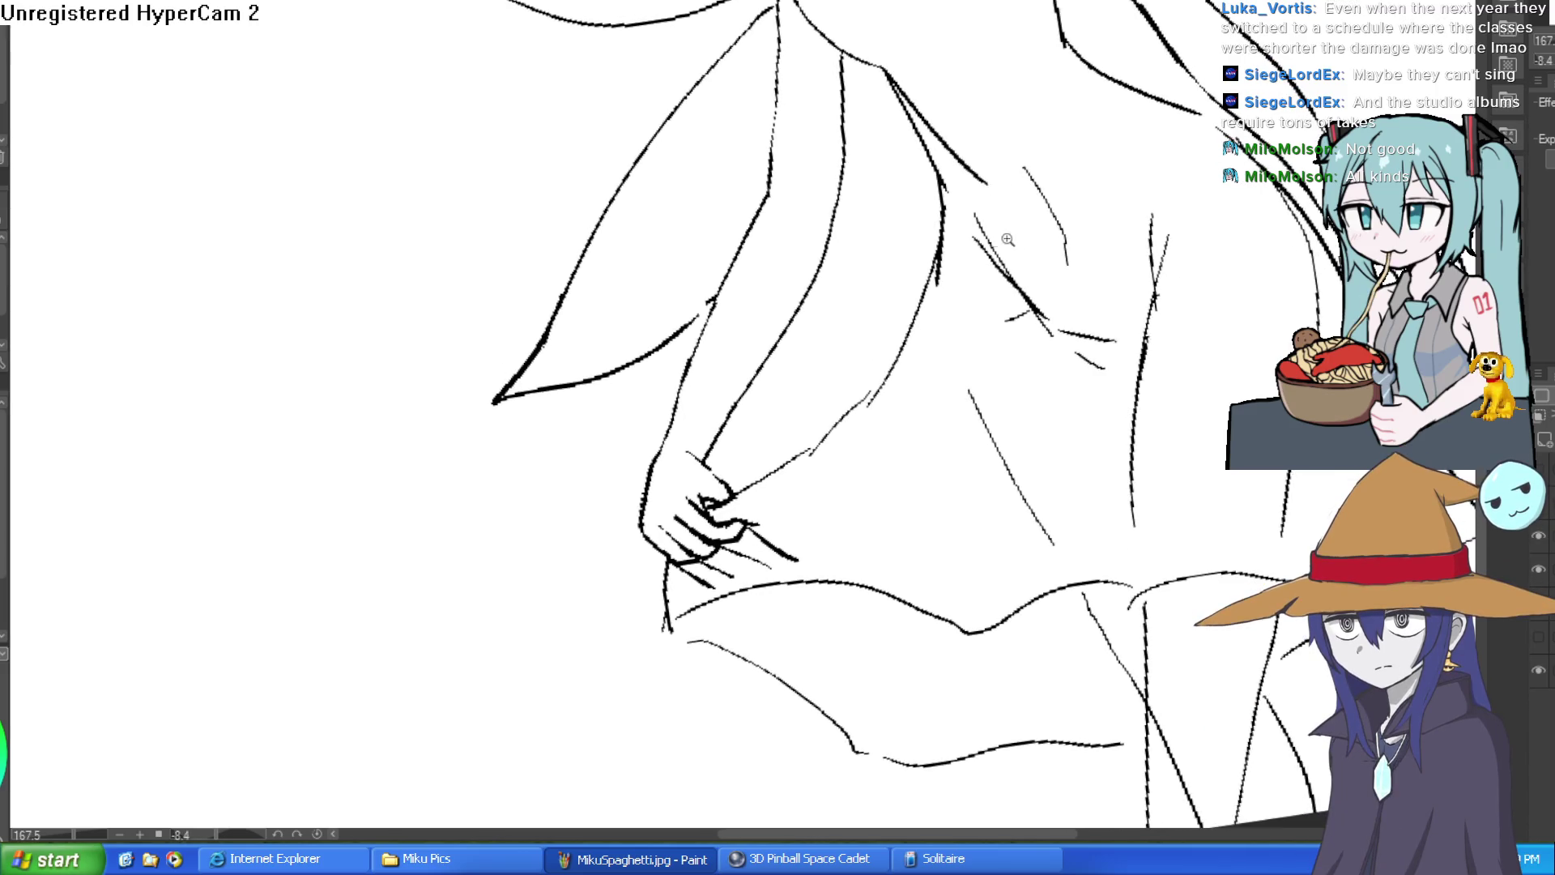
{"action": "scroll", "coordinate": [1013, 239], "scroll_direction": "down", "scroll_amount": 5}
{"action": "mouse_move", "coordinate": [1110, 252]}
{"action": "left_mouse_down"}
{"action": "mouse_move", "coordinate": [1036, 250]}
{"action": "mouse_move", "coordinate": [1041, 297]}
{"action": "left_mouse_up"}
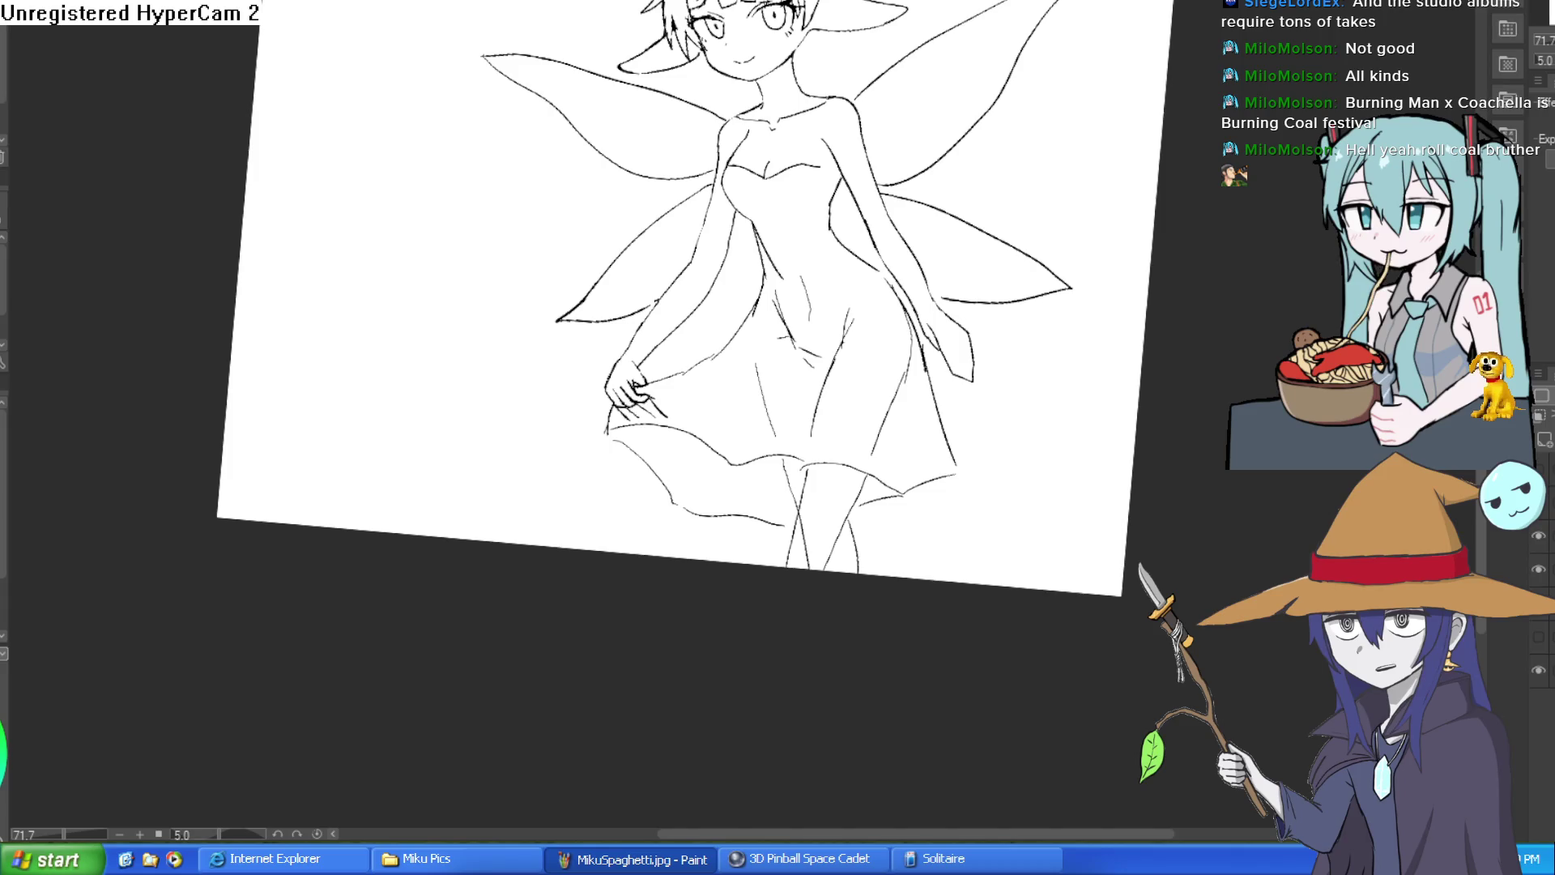
{"action": "left_click_drag", "start_coordinate": [1080, 94], "coordinate": [1034, 63]}
{"action": "scroll", "coordinate": [1034, 63], "scroll_direction": "up", "scroll_amount": 2}
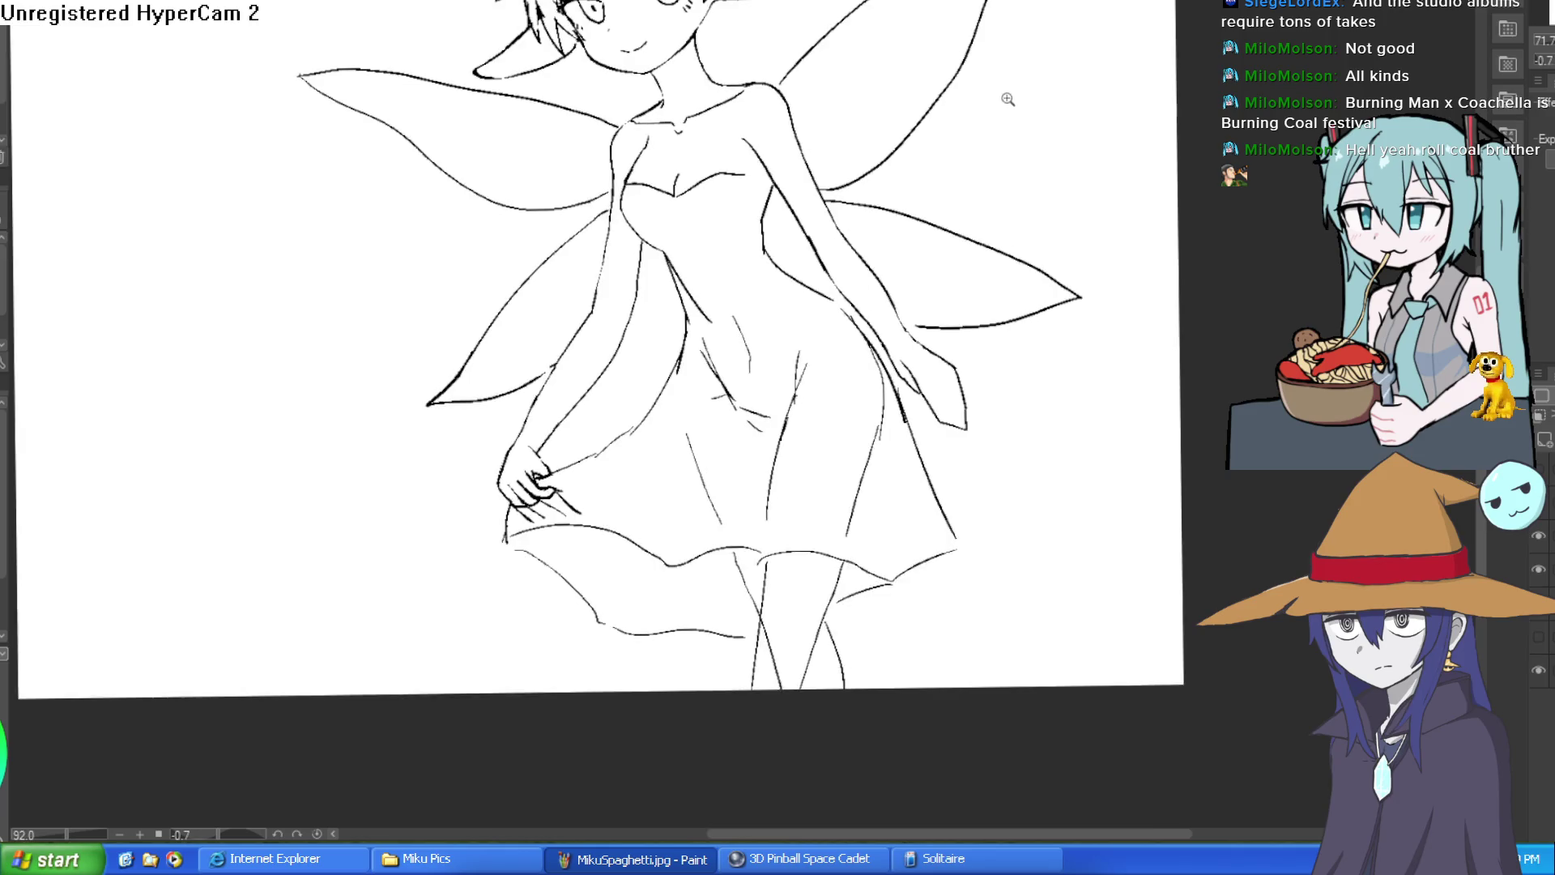
{"action": "scroll", "coordinate": [1004, 122], "scroll_direction": "down", "scroll_amount": 4}
{"action": "mouse_move", "coordinate": [1003, 122]}
{"action": "left_mouse_down"}
{"action": "mouse_move", "coordinate": [1004, 186]}
{"action": "mouse_move", "coordinate": [825, 267]}
{"action": "mouse_move", "coordinate": [861, 202]}
{"action": "mouse_move", "coordinate": [1101, 155]}
{"action": "mouse_move", "coordinate": [980, 123]}
{"action": "left_mouse_up"}
{"action": "scroll", "coordinate": [825, 268], "scroll_direction": "up", "scroll_amount": 6}
{"action": "scroll", "coordinate": [1101, 155], "scroll_direction": "down", "scroll_amount": 3}
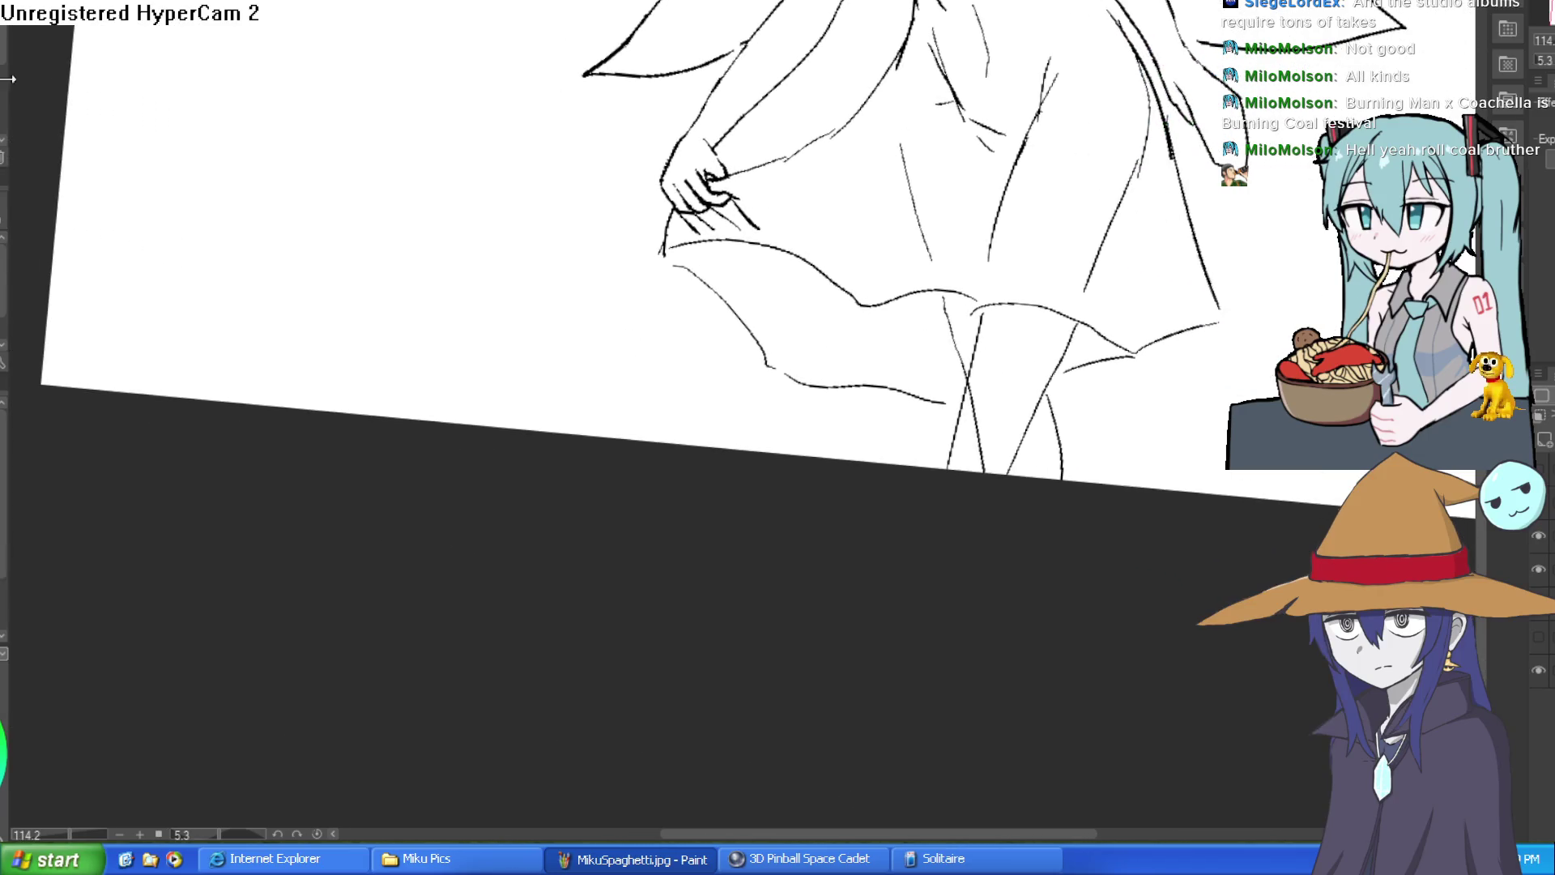
{"action": "scroll", "coordinate": [742, 219], "scroll_direction": "up", "scroll_amount": 4}
{"action": "mouse_move", "coordinate": [576, 166]}
{"action": "left_mouse_down"}
{"action": "mouse_move", "coordinate": [556, 279]}
{"action": "mouse_move", "coordinate": [619, 272]}
{"action": "left_mouse_up"}
{"action": "mouse_move", "coordinate": [545, 202]}
{"action": "left_mouse_down"}
{"action": "mouse_move", "coordinate": [537, 304]}
{"action": "mouse_move", "coordinate": [597, 278]}
{"action": "mouse_move", "coordinate": [573, 337]}
{"action": "left_mouse_up"}
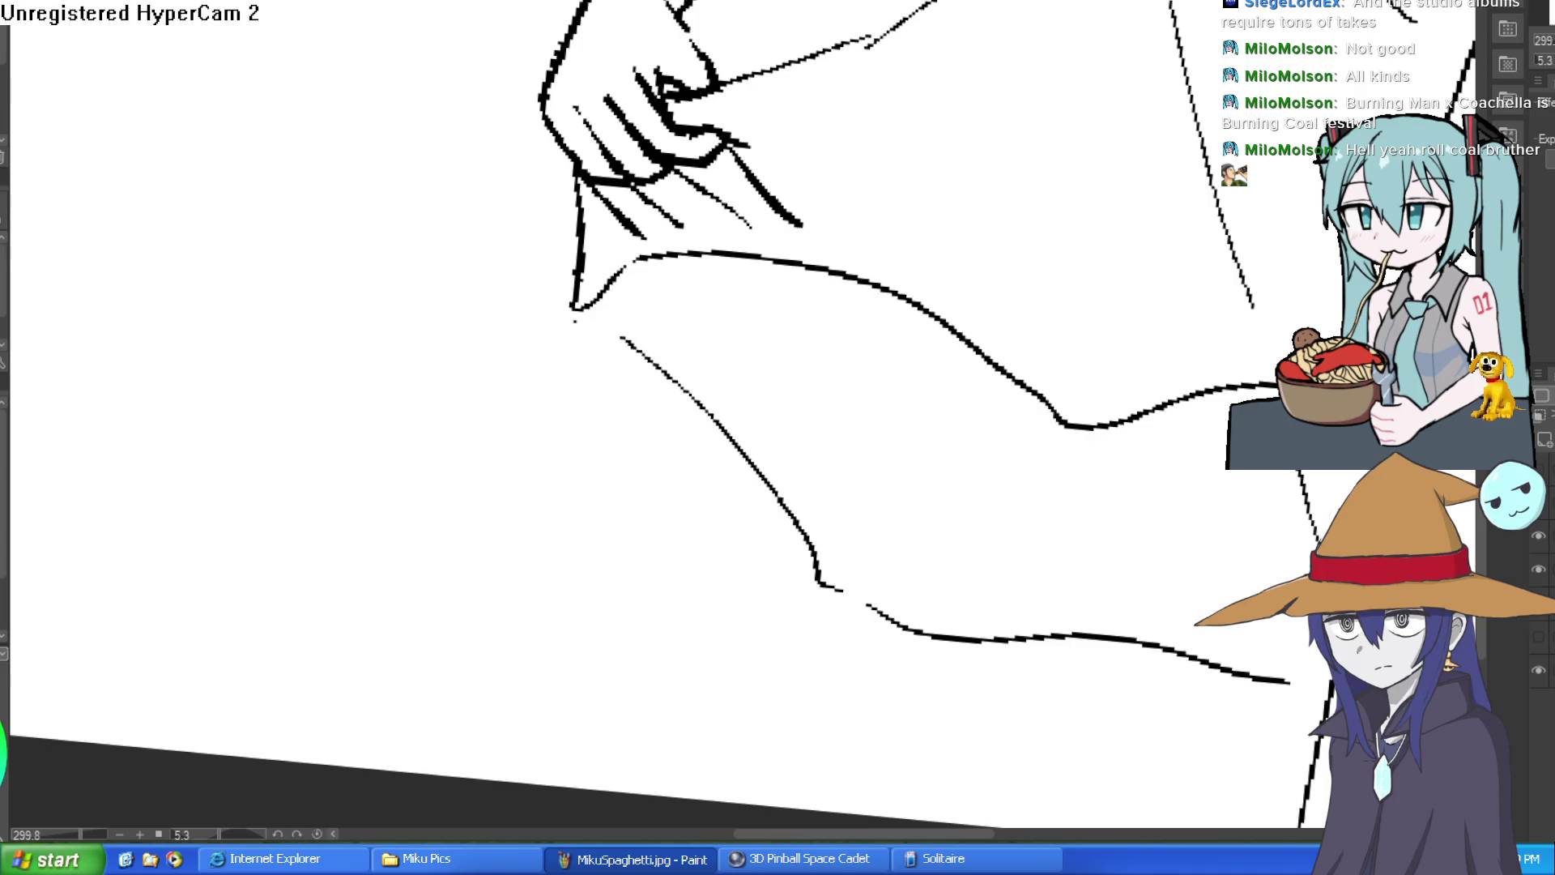
{"action": "mouse_move", "coordinate": [684, 402]}
{"action": "left_mouse_down"}
{"action": "mouse_move", "coordinate": [676, 360]}
{"action": "mouse_move", "coordinate": [600, 296]}
{"action": "left_mouse_up"}
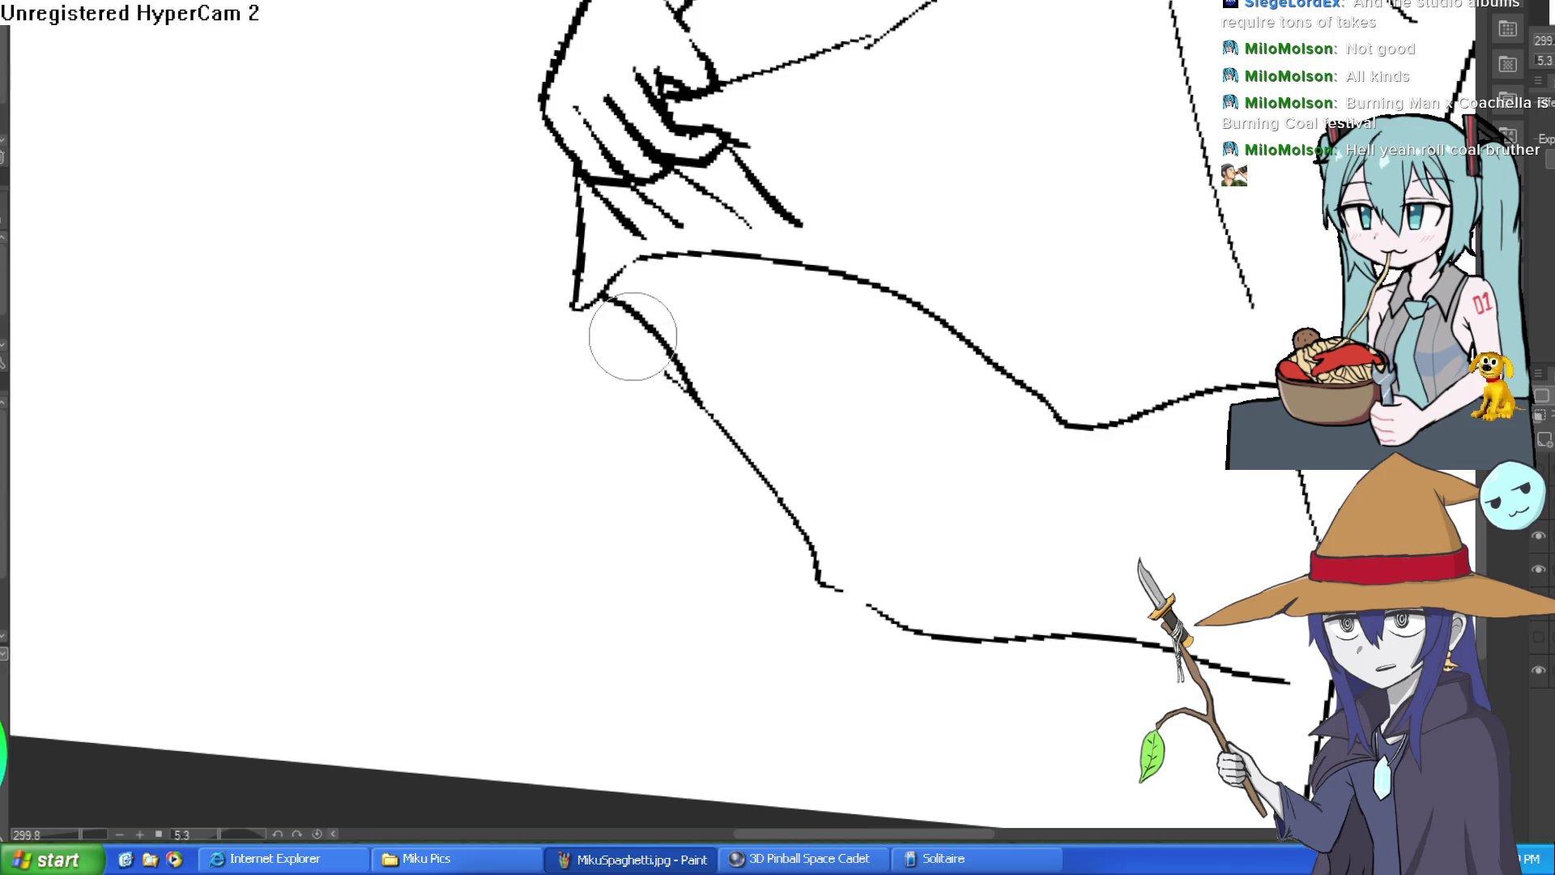
{"action": "scroll", "coordinate": [719, 474], "scroll_direction": "down", "scroll_amount": 5}
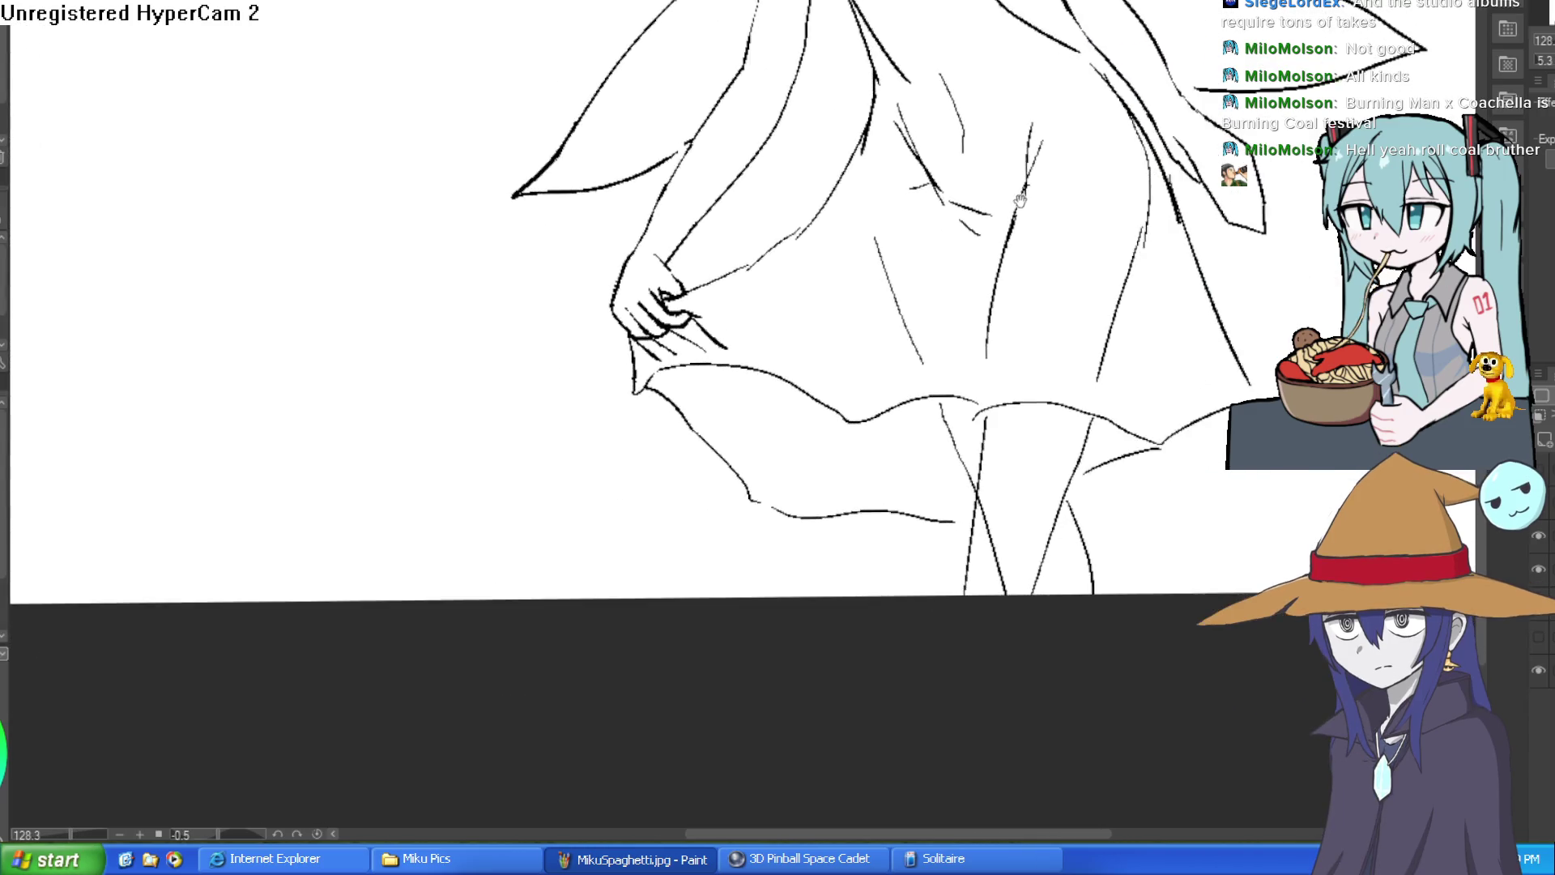
{"action": "scroll", "coordinate": [990, 231], "scroll_direction": "up", "scroll_amount": 5}
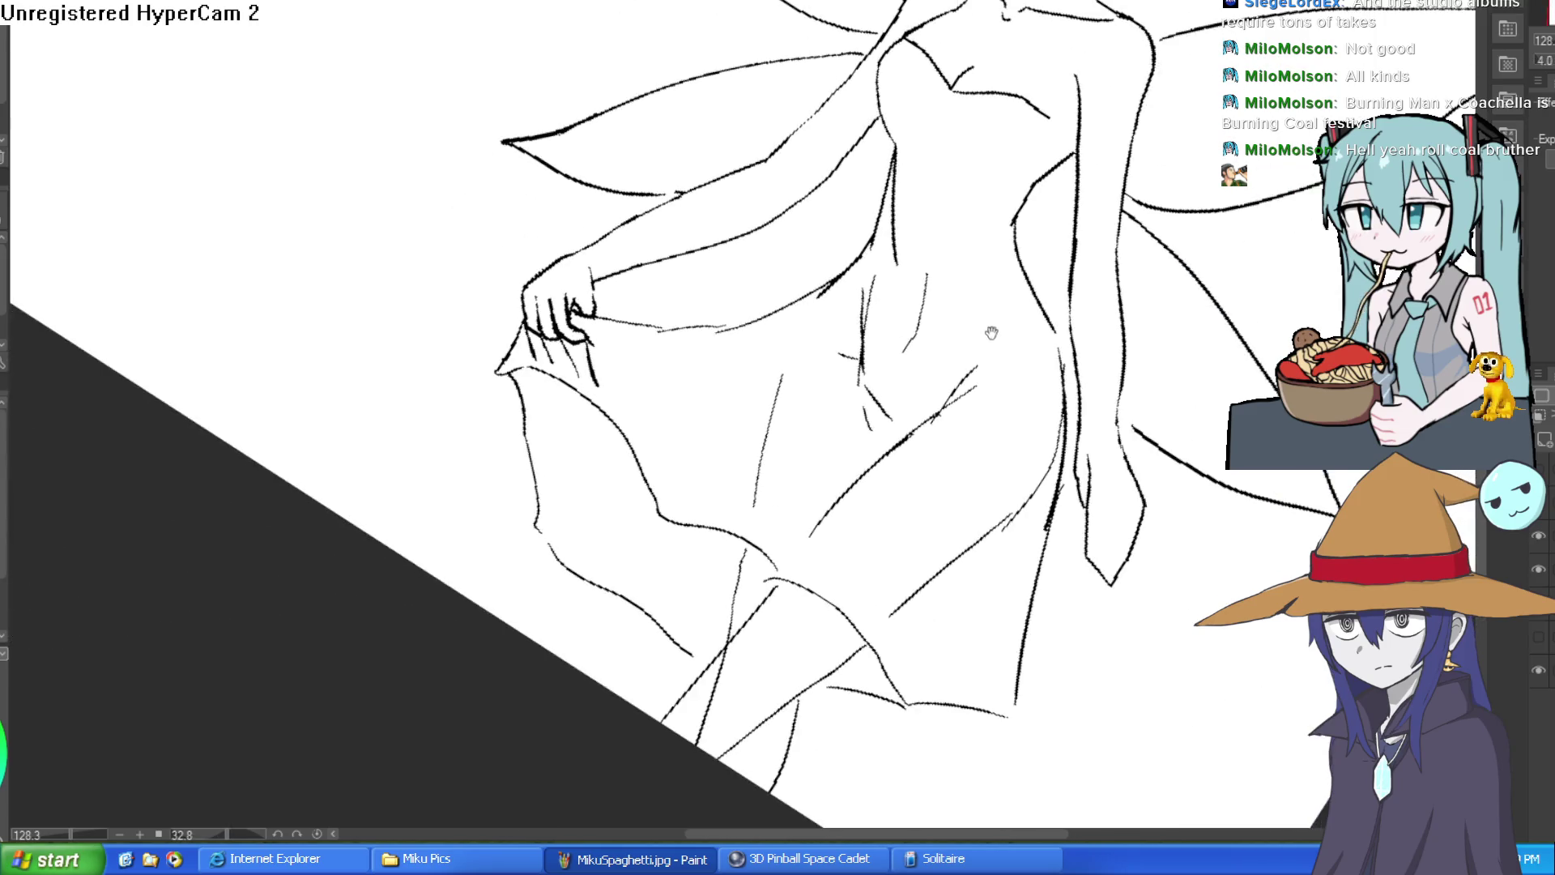
{"action": "mouse_move", "coordinate": [873, 331]}
{"action": "left_mouse_down"}
{"action": "mouse_move", "coordinate": [861, 399]}
{"action": "mouse_move", "coordinate": [883, 232]}
{"action": "mouse_move", "coordinate": [814, 398]}
{"action": "mouse_move", "coordinate": [843, 406]}
{"action": "mouse_move", "coordinate": [896, 483]}
{"action": "left_mouse_up"}
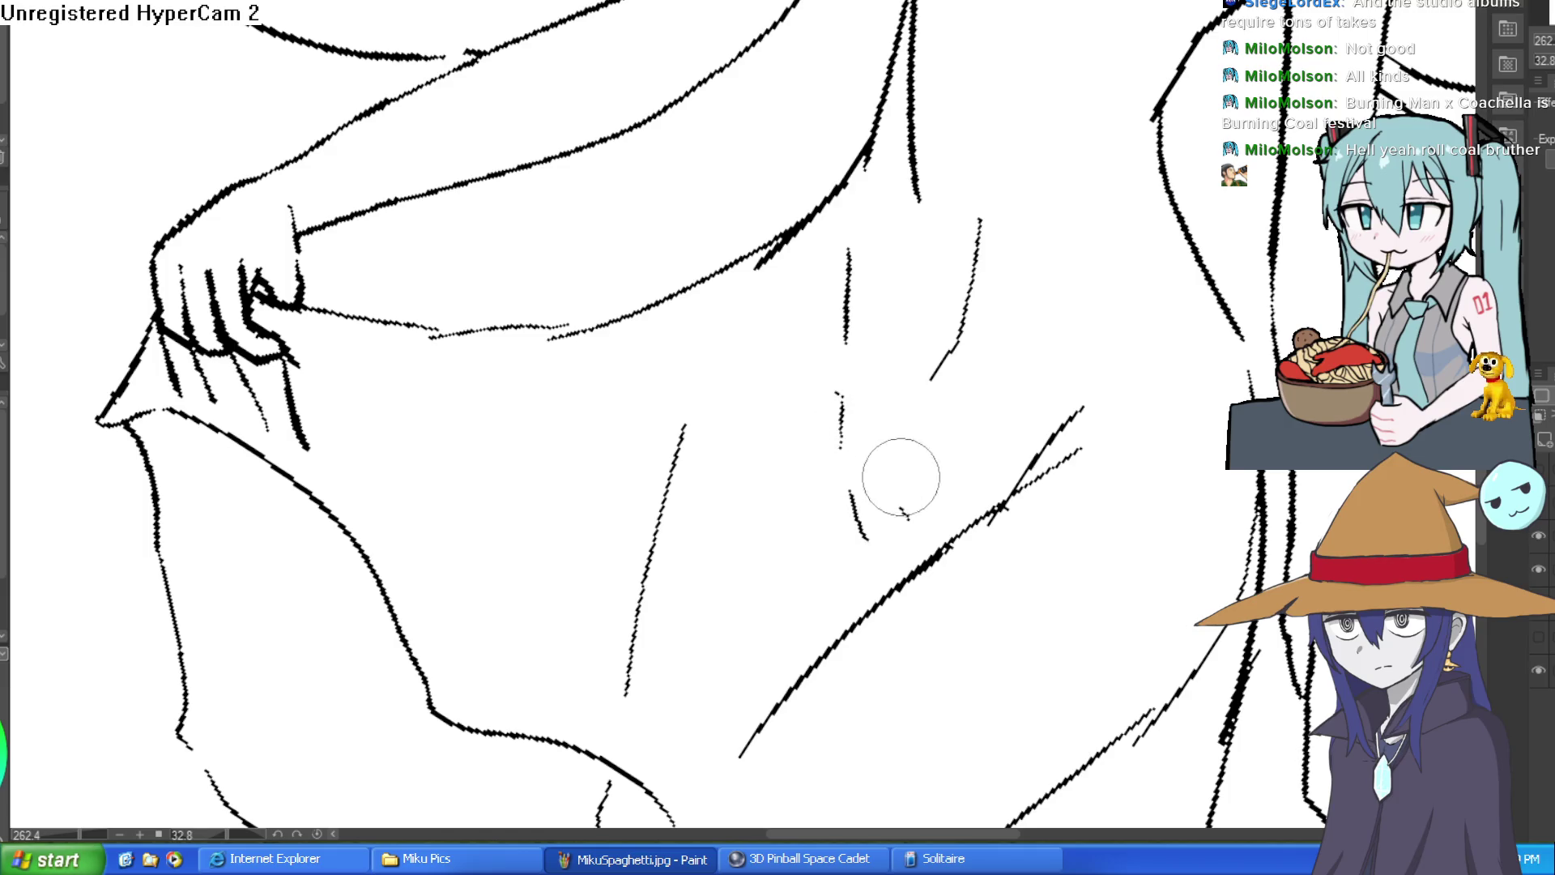
{"action": "scroll", "coordinate": [987, 360], "scroll_direction": "down", "scroll_amount": 5}
{"action": "scroll", "coordinate": [987, 360], "scroll_direction": "down", "scroll_amount": 3}
{"action": "mouse_move", "coordinate": [987, 360]}
{"action": "left_mouse_down"}
{"action": "mouse_move", "coordinate": [861, 312]}
{"action": "mouse_move", "coordinate": [914, 225]}
{"action": "left_mouse_up"}
{"action": "scroll", "coordinate": [816, 235], "scroll_direction": "up", "scroll_amount": 3}
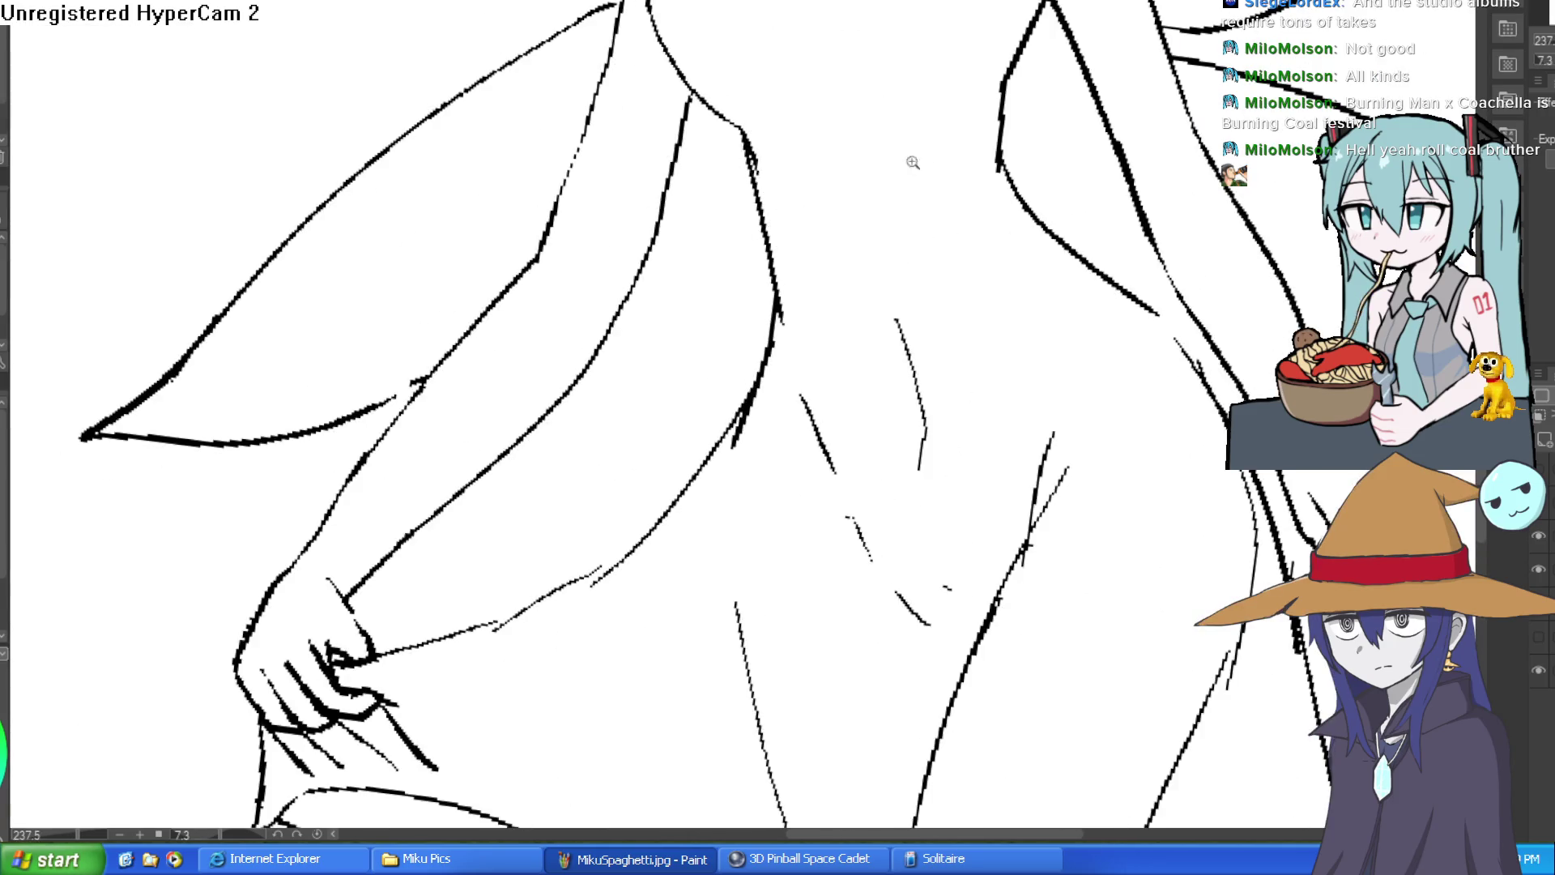
{"action": "scroll", "coordinate": [1044, 185], "scroll_direction": "down", "scroll_amount": 5}
{"action": "left_click_drag", "start_coordinate": [1042, 184], "coordinate": [953, 395]}
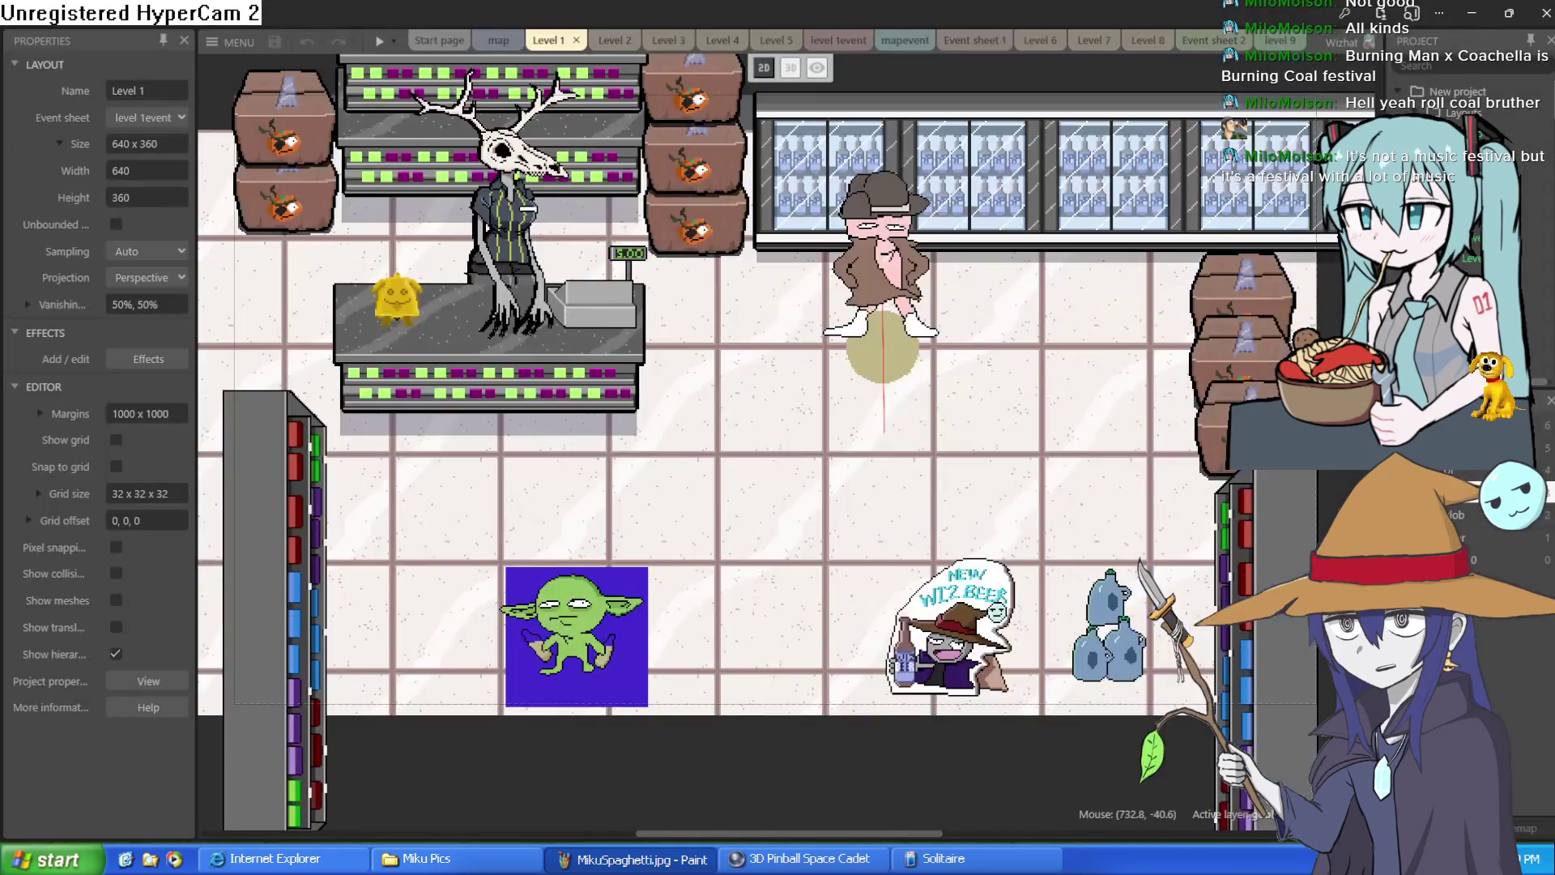
Step: Move the goblin sprite up off the blue square onto the floor just above it
{"action": "scroll", "coordinate": [806, 484], "scroll_direction": "up", "scroll_amount": 2}
{"action": "scroll", "coordinate": [805, 484], "scroll_direction": "down", "scroll_amount": 2}
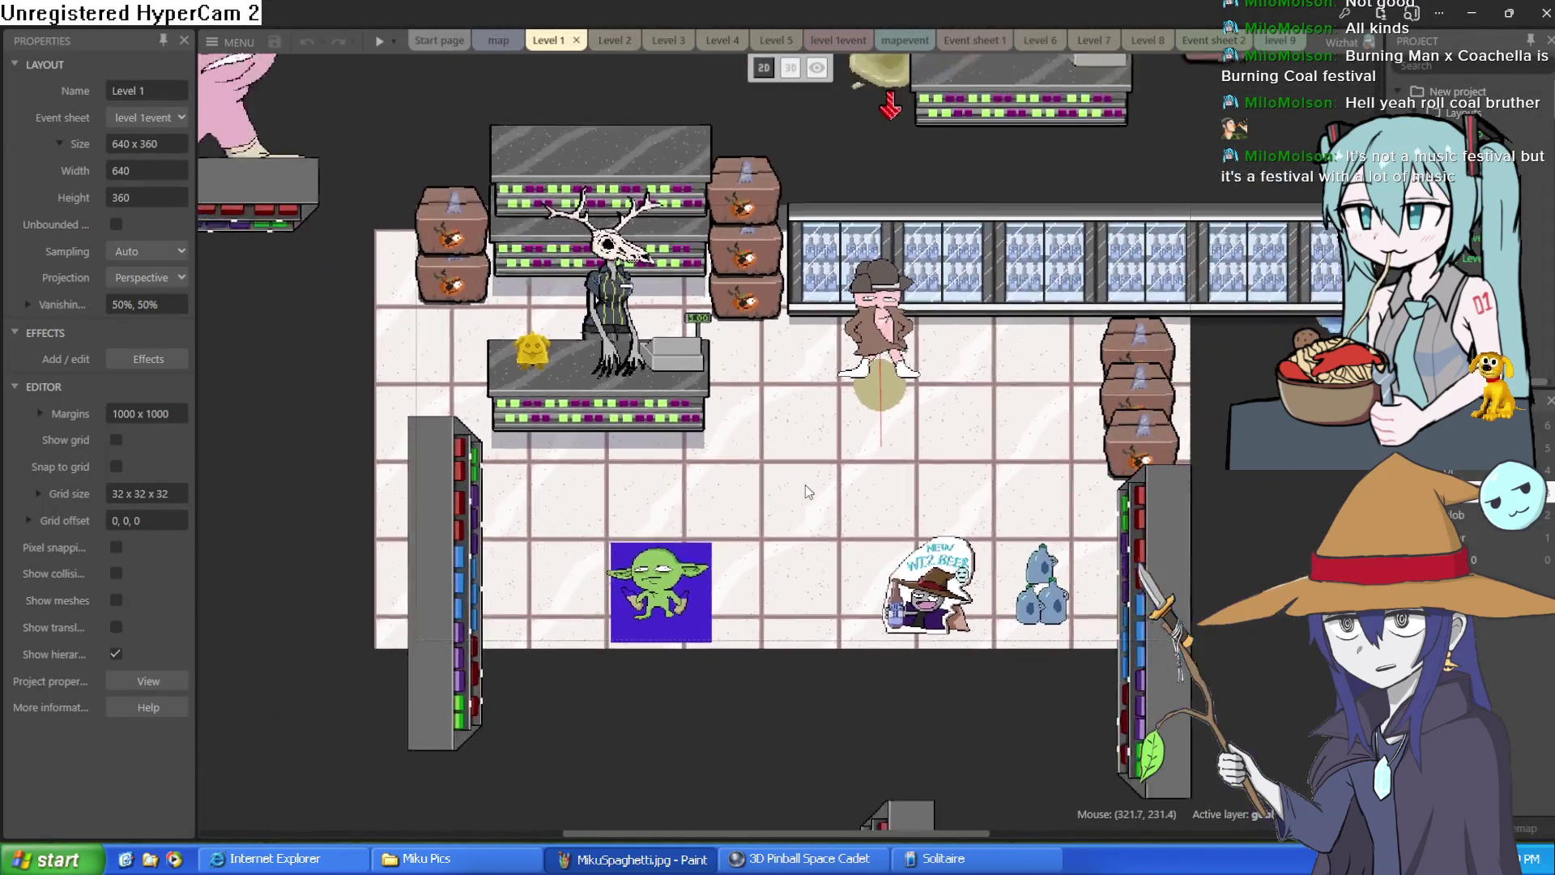
{"action": "scroll", "coordinate": [805, 485], "scroll_direction": "up", "scroll_amount": 2}
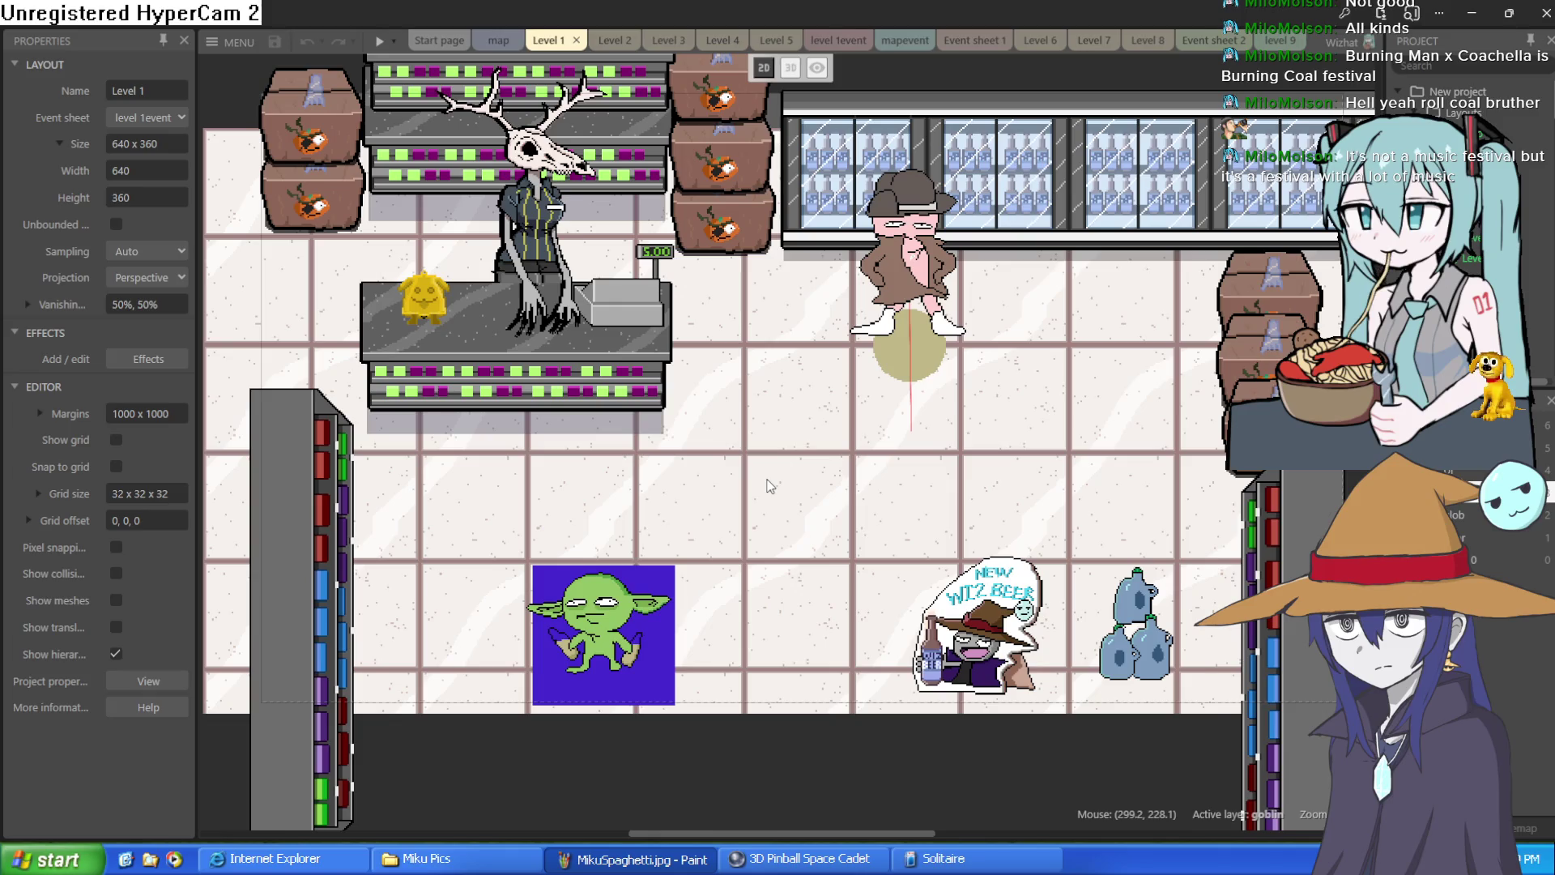
{"action": "mouse_move", "coordinate": [800, 634]}
{"action": "left_mouse_down"}
{"action": "mouse_move", "coordinate": [778, 646]}
{"action": "mouse_move", "coordinate": [777, 628]}
{"action": "mouse_move", "coordinate": [716, 662]}
{"action": "mouse_move", "coordinate": [732, 674]}
{"action": "left_mouse_up"}
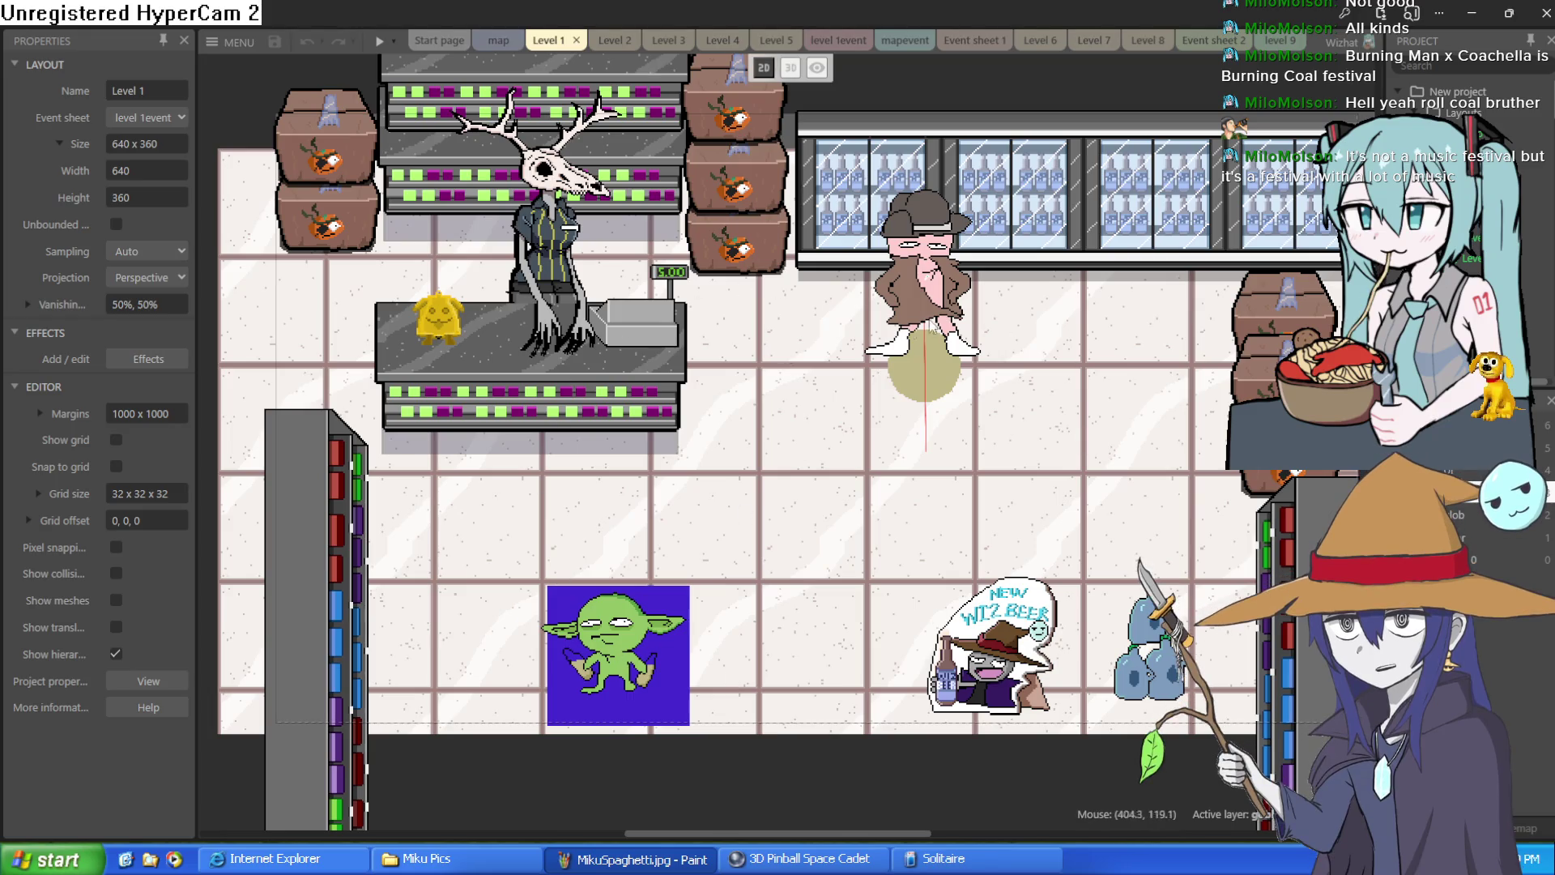
{"action": "mouse_move", "coordinate": [629, 683]}
{"action": "left_mouse_down"}
{"action": "mouse_move", "coordinate": [637, 619]}
{"action": "mouse_move", "coordinate": [763, 517]}
{"action": "mouse_move", "coordinate": [648, 648]}
{"action": "mouse_move", "coordinate": [717, 541]}
{"action": "mouse_move", "coordinate": [773, 357]}
{"action": "mouse_move", "coordinate": [658, 498]}
{"action": "mouse_move", "coordinate": [627, 653]}
{"action": "mouse_move", "coordinate": [684, 523]}
{"action": "left_mouse_up"}
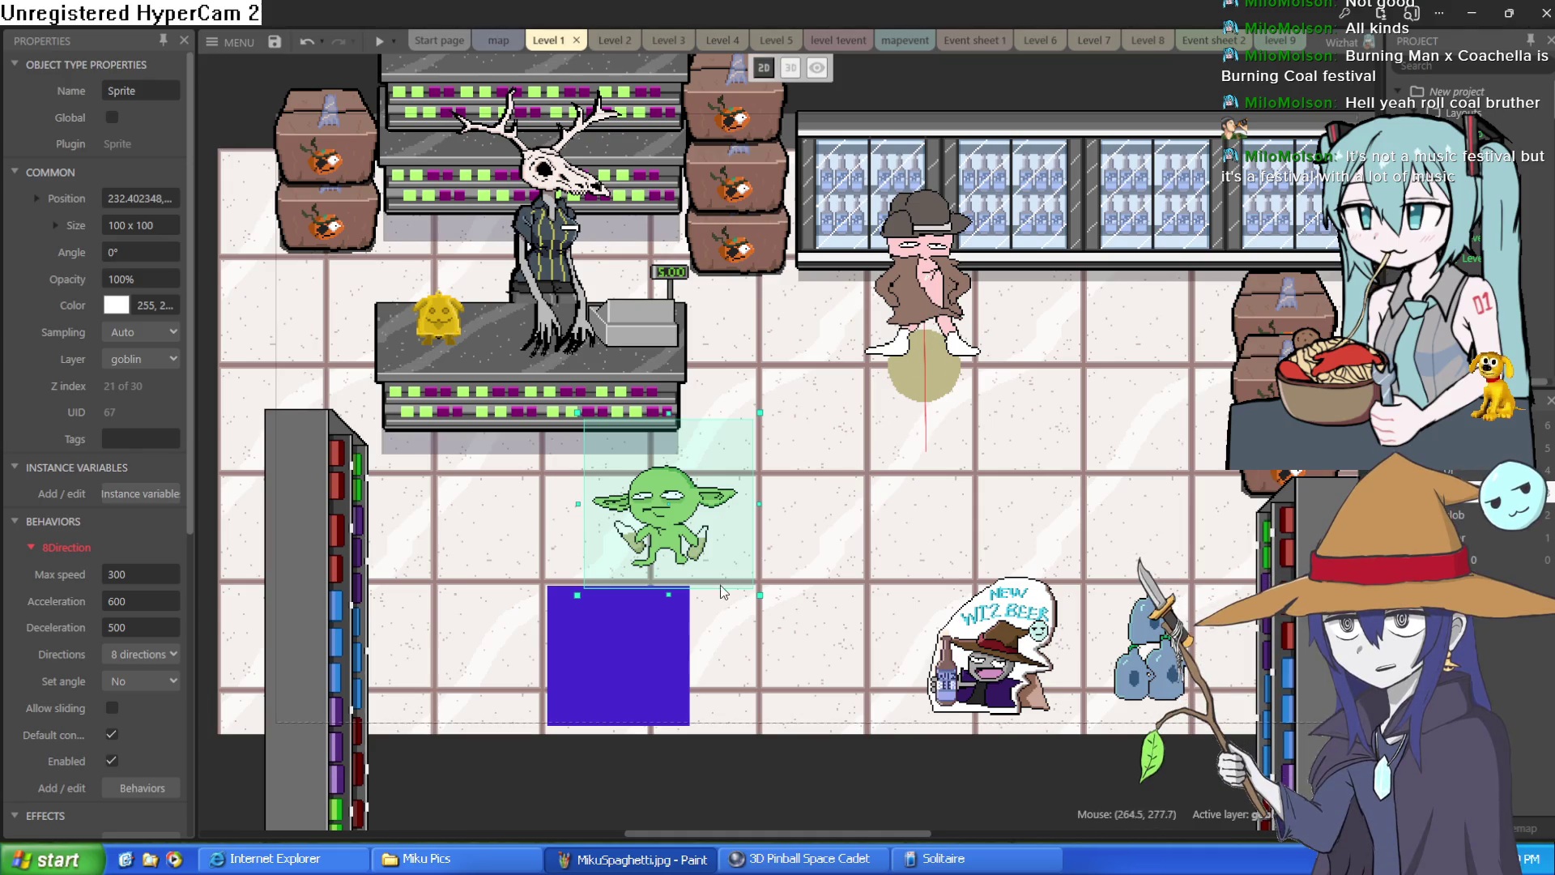
Step: Try the goblin higher in the aisle, nudge the guy sprite, then return the goblin to the blue square
{"action": "mouse_move", "coordinate": [684, 557]}
{"action": "left_mouse_down"}
{"action": "mouse_move", "coordinate": [822, 486]}
{"action": "mouse_move", "coordinate": [803, 454]}
{"action": "left_mouse_up"}
{"action": "mouse_move", "coordinate": [972, 314]}
{"action": "left_mouse_down"}
{"action": "mouse_move", "coordinate": [1087, 314]}
{"action": "mouse_move", "coordinate": [948, 314]}
{"action": "mouse_move", "coordinate": [721, 374]}
{"action": "mouse_move", "coordinate": [1026, 322]}
{"action": "mouse_move", "coordinate": [1154, 265]}
{"action": "mouse_move", "coordinate": [960, 345]}
{"action": "mouse_move", "coordinate": [940, 312]}
{"action": "left_mouse_up"}
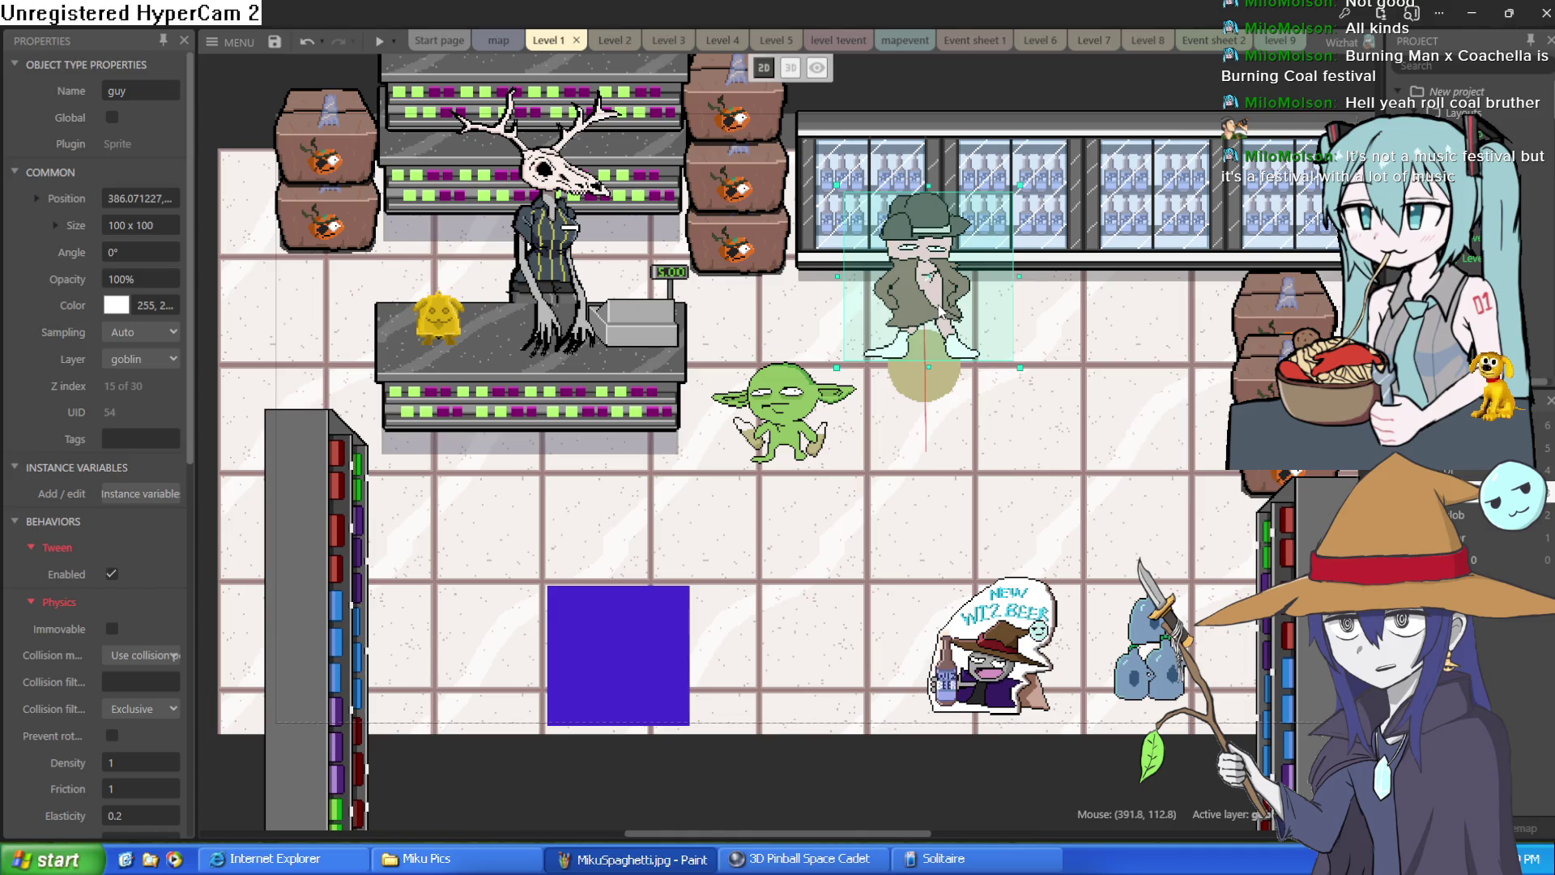
{"action": "mouse_move", "coordinate": [781, 433]}
{"action": "left_mouse_down"}
{"action": "mouse_move", "coordinate": [779, 405]}
{"action": "mouse_move", "coordinate": [767, 419]}
{"action": "left_mouse_up"}
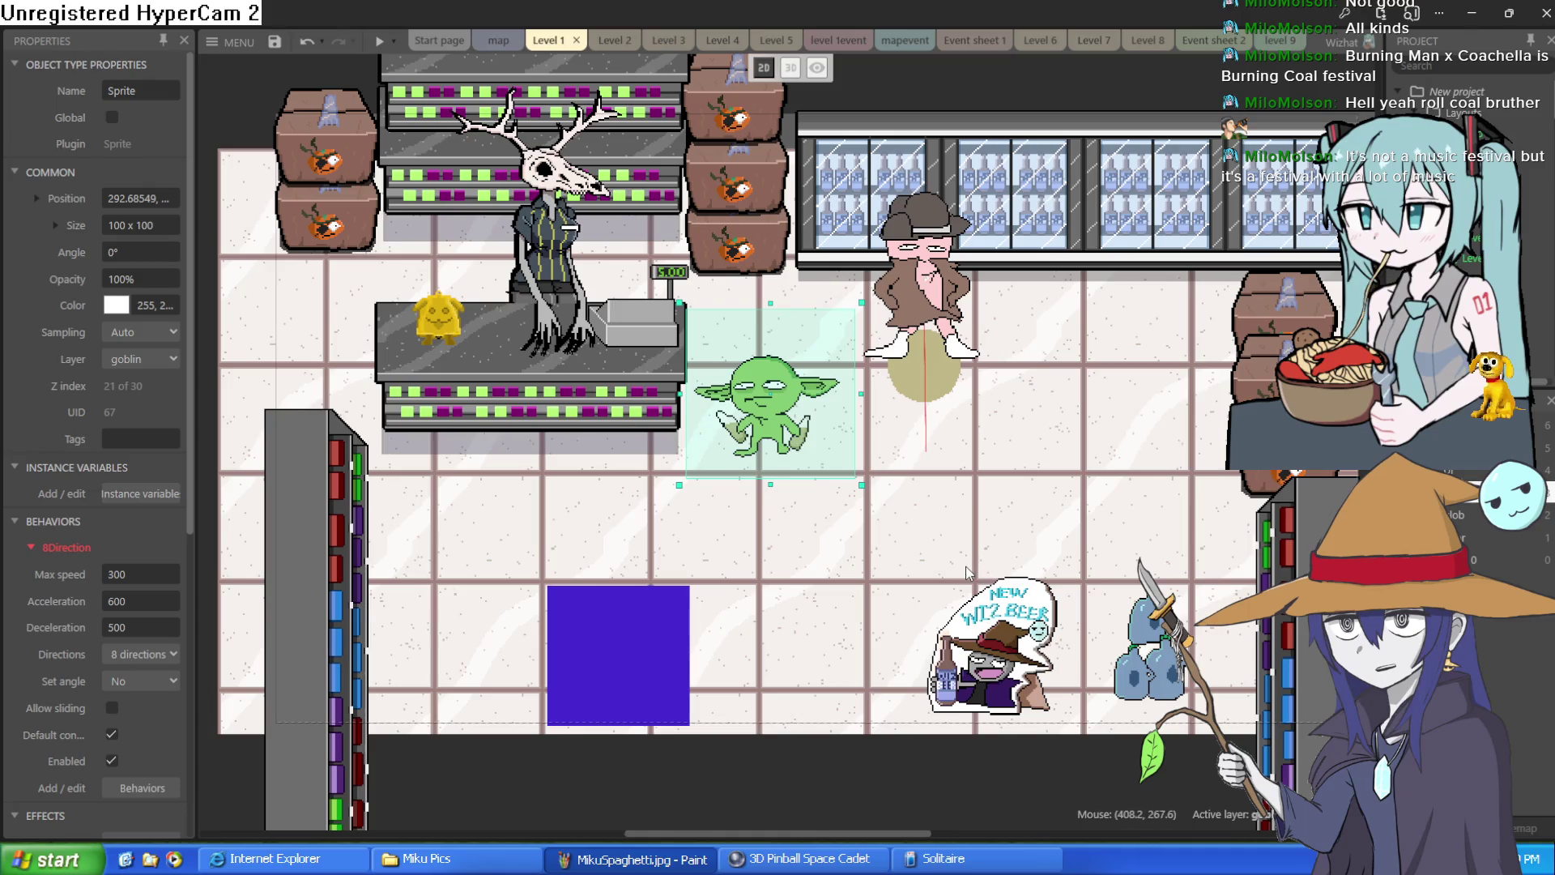
{"action": "mouse_move", "coordinate": [740, 414]}
{"action": "left_mouse_down"}
{"action": "mouse_move", "coordinate": [740, 453]}
{"action": "mouse_move", "coordinate": [571, 603]}
{"action": "mouse_move", "coordinate": [579, 673]}
{"action": "mouse_move", "coordinate": [607, 652]}
{"action": "mouse_move", "coordinate": [597, 564]}
{"action": "mouse_move", "coordinate": [609, 660]}
{"action": "left_mouse_up"}
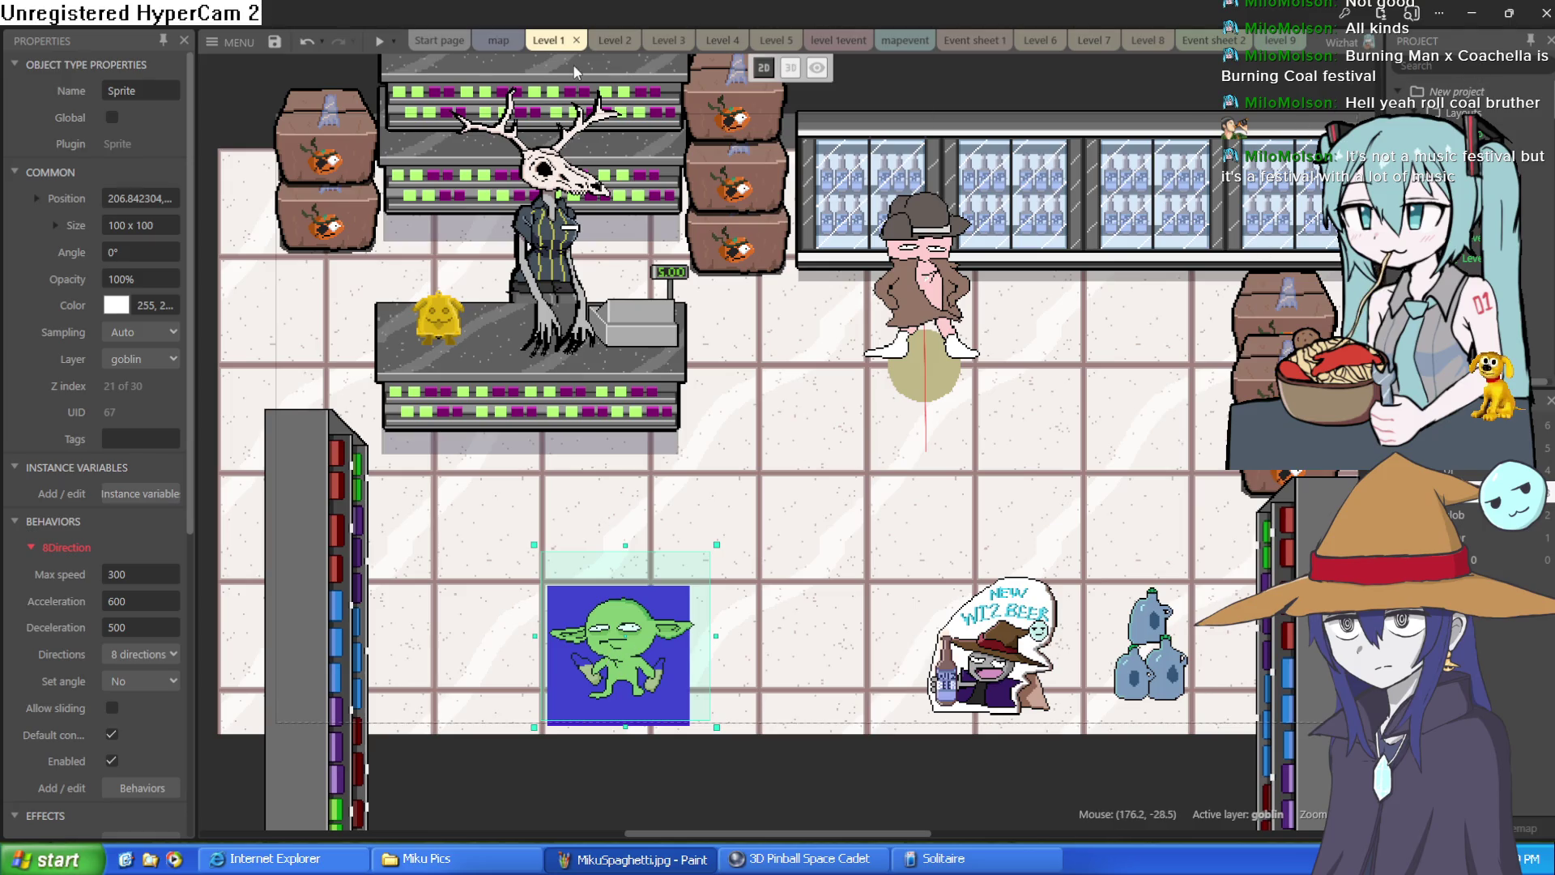
Step: Switch the layout to 3D perspective and orbit along the wall, undoing a trial goblin move
{"action": "left_click", "coordinate": [790, 68]}
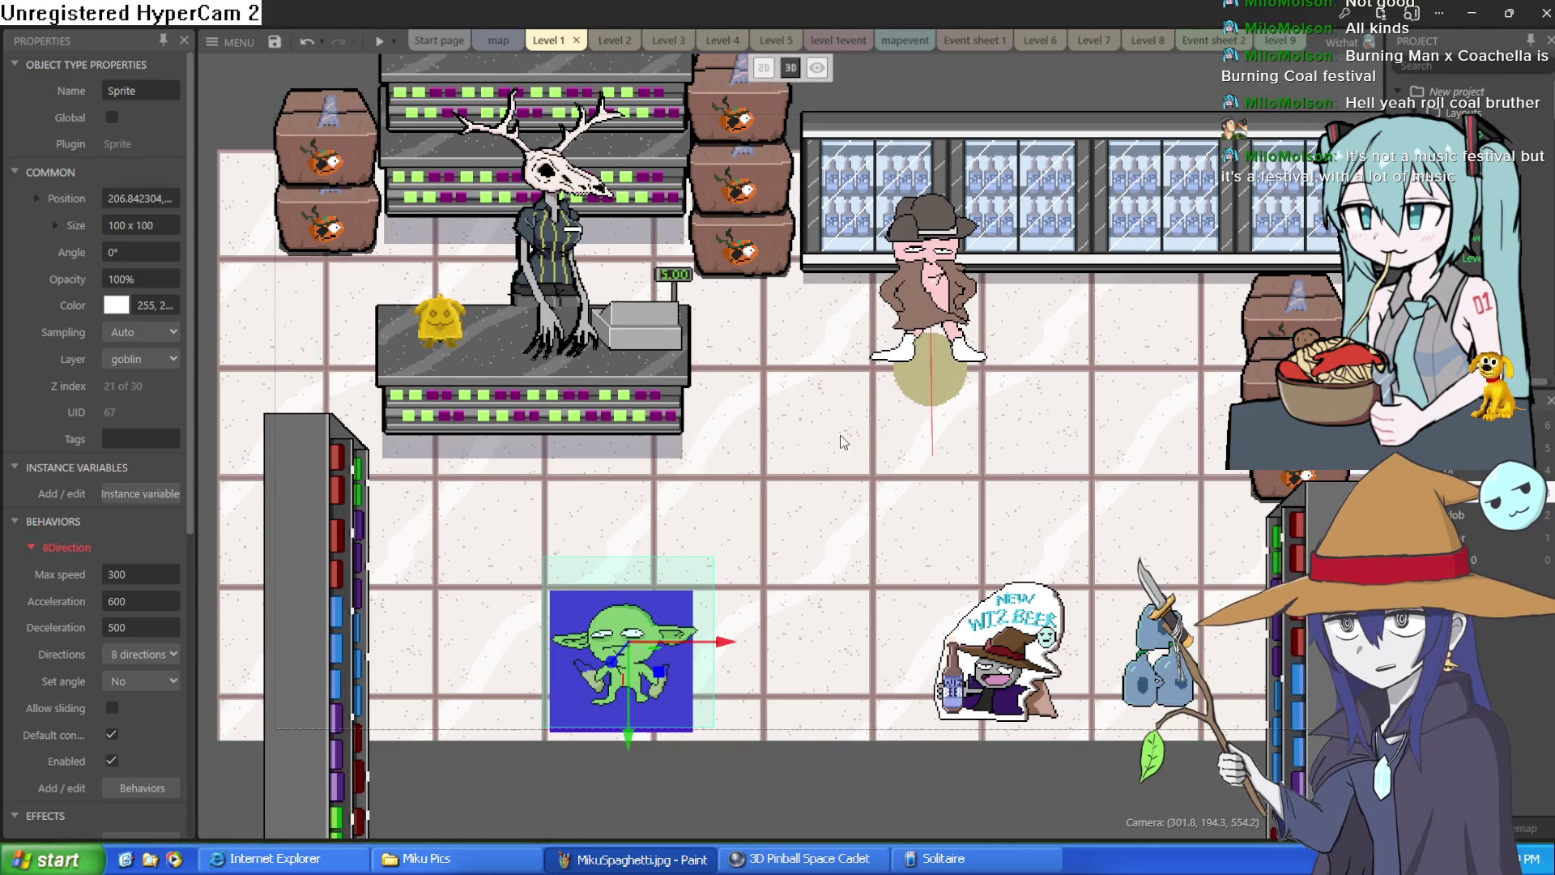
{"action": "scroll", "coordinate": [778, 453], "scroll_direction": "up", "scroll_amount": 5}
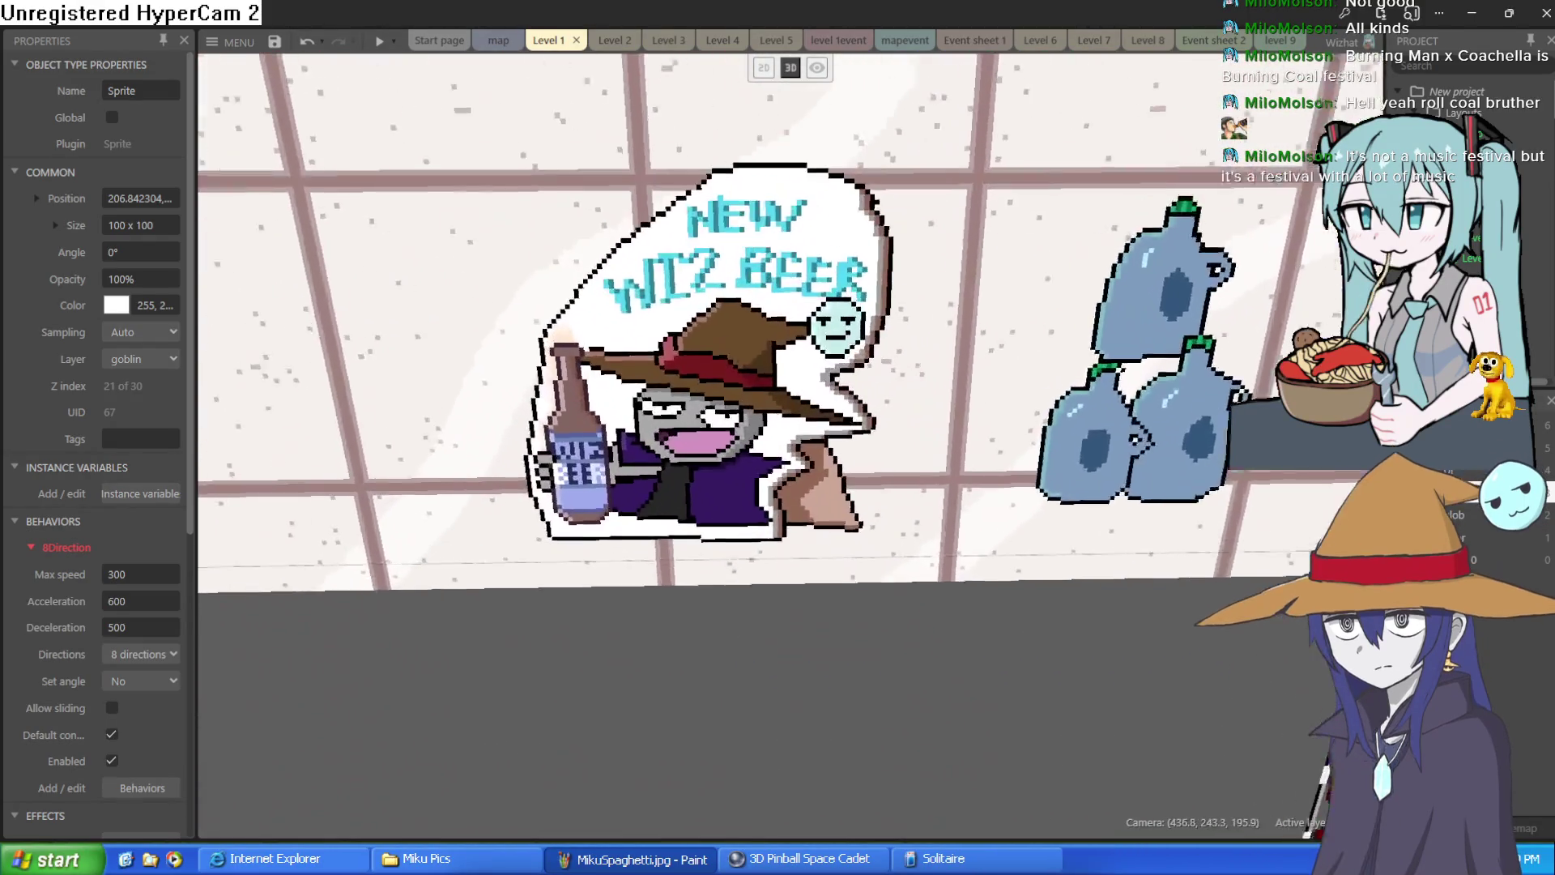
{"action": "scroll", "coordinate": [778, 454], "scroll_direction": "up", "scroll_amount": 3}
{"action": "mouse_move", "coordinate": [778, 454]}
{"action": "left_mouse_down"}
{"action": "mouse_move", "coordinate": [617, 819]}
{"action": "mouse_move", "coordinate": [551, 737]}
{"action": "left_mouse_up"}
{"action": "scroll", "coordinate": [778, 453], "scroll_direction": "down", "scroll_amount": 10}
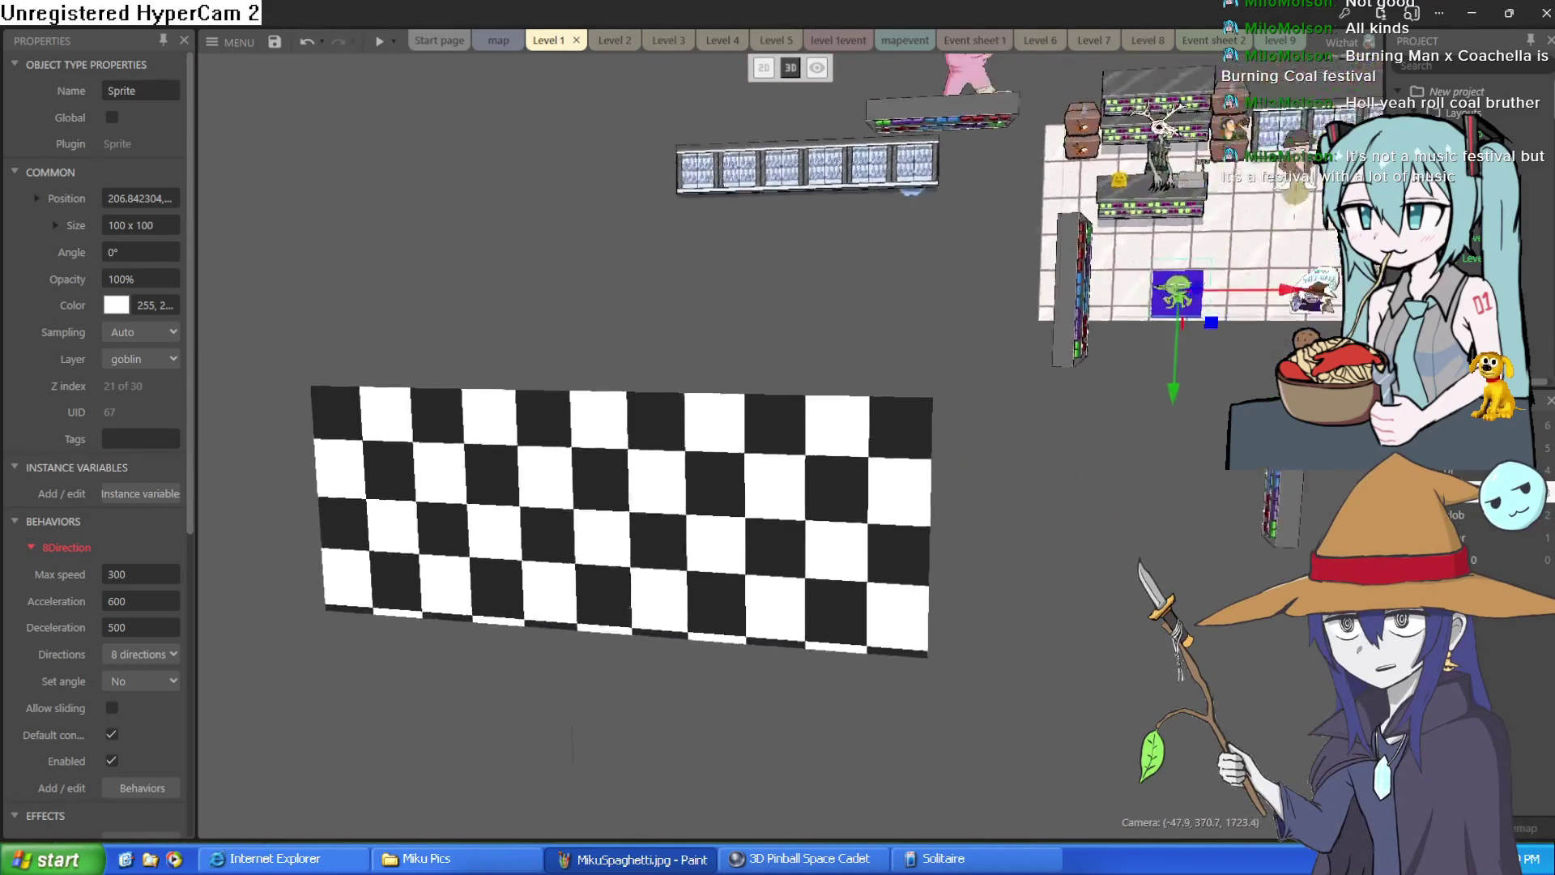
{"action": "scroll", "coordinate": [599, 462], "scroll_direction": "up", "scroll_amount": 5}
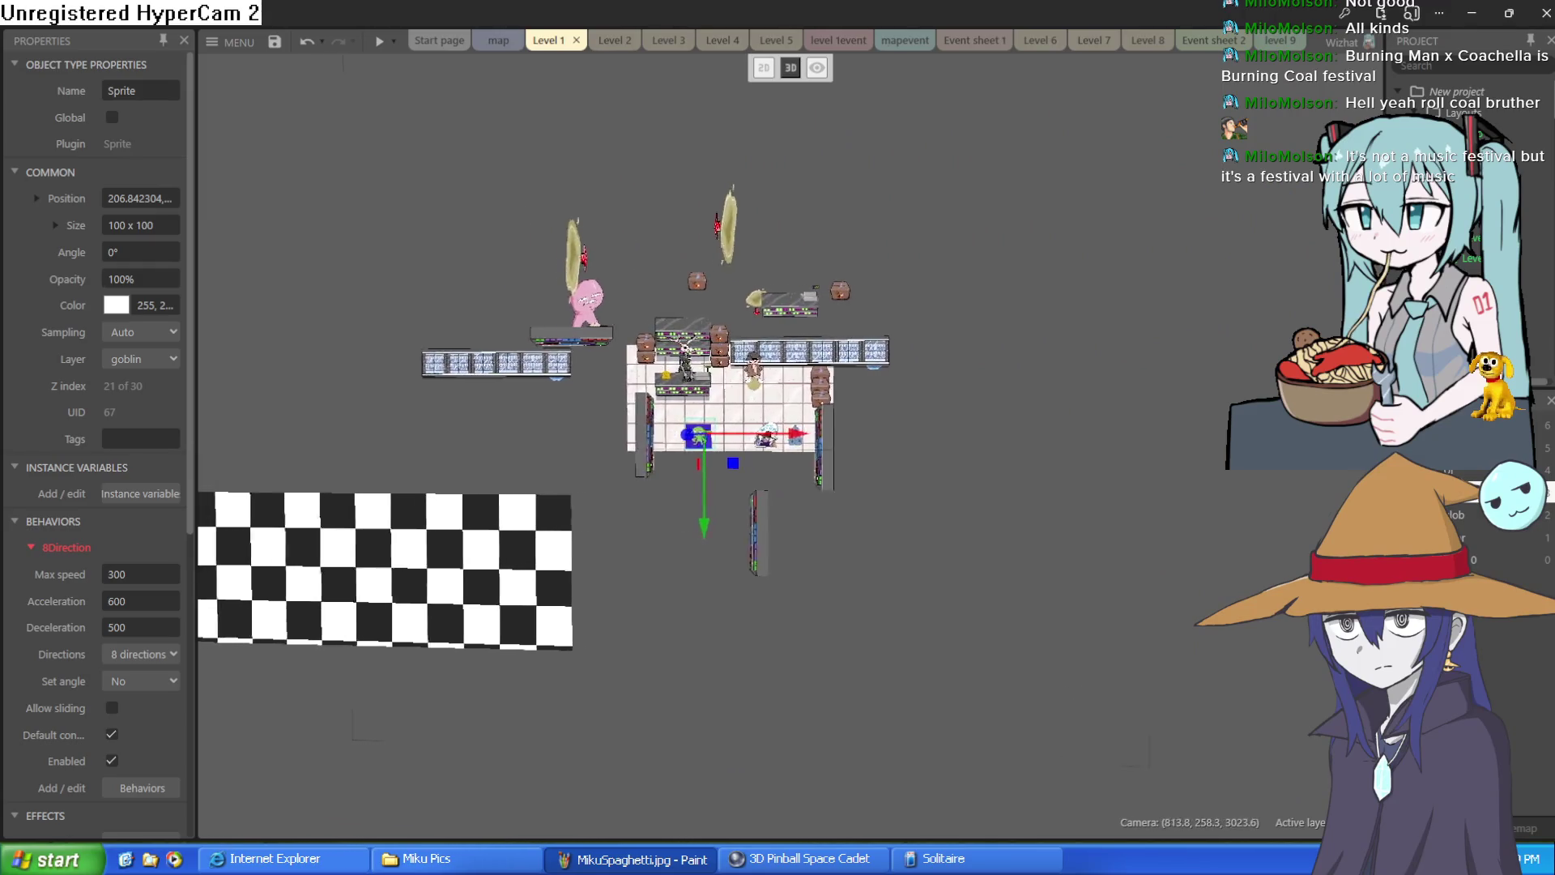
{"action": "scroll", "coordinate": [615, 453], "scroll_direction": "up", "scroll_amount": 4}
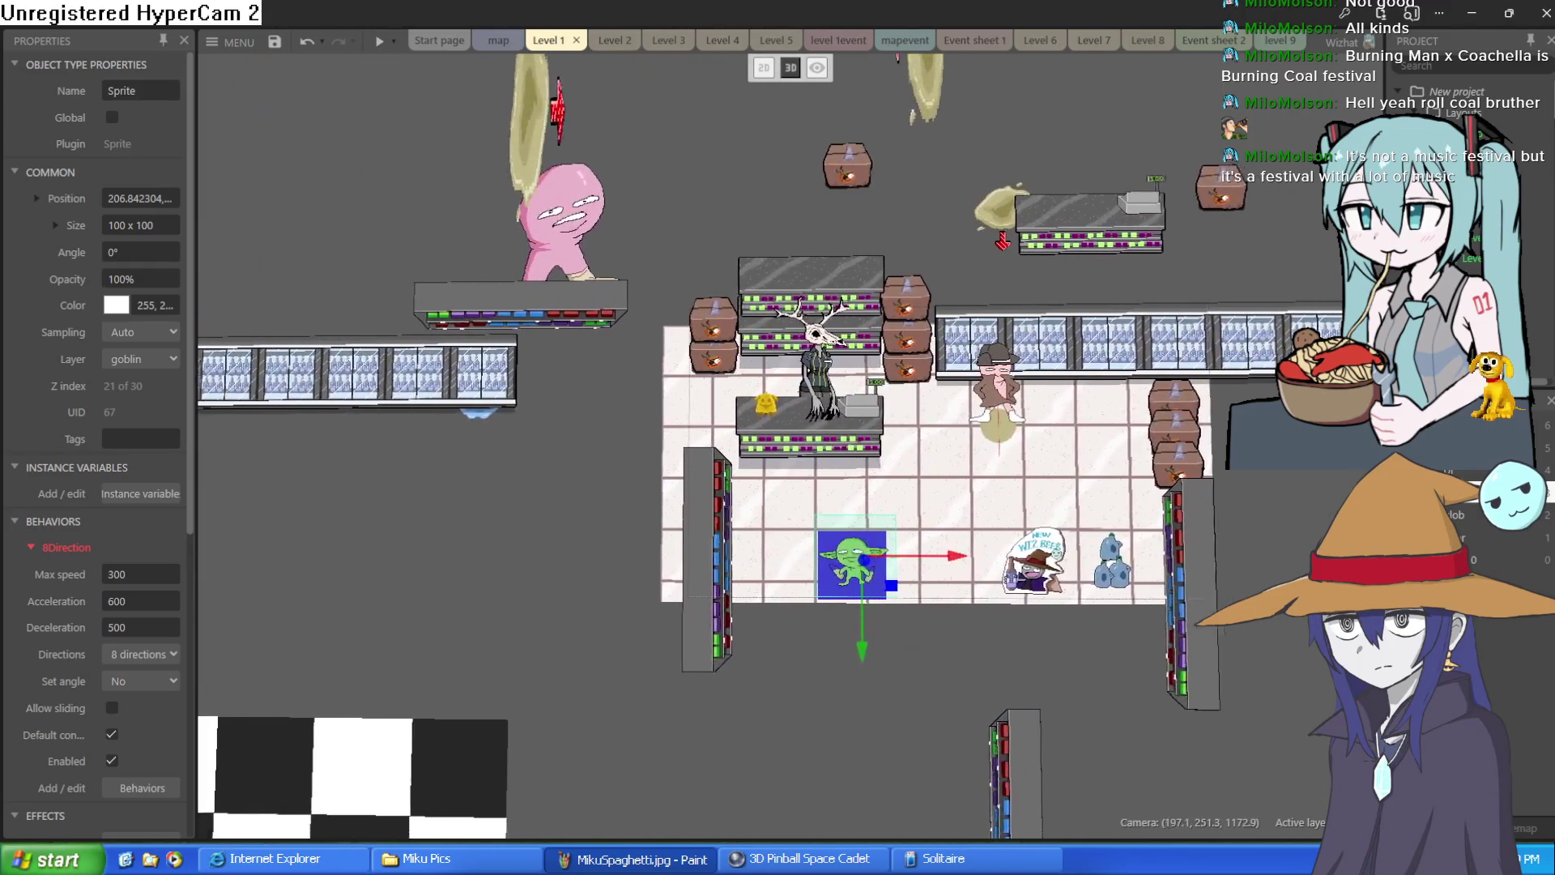
{"action": "scroll", "coordinate": [839, 452], "scroll_direction": "up", "scroll_amount": 4}
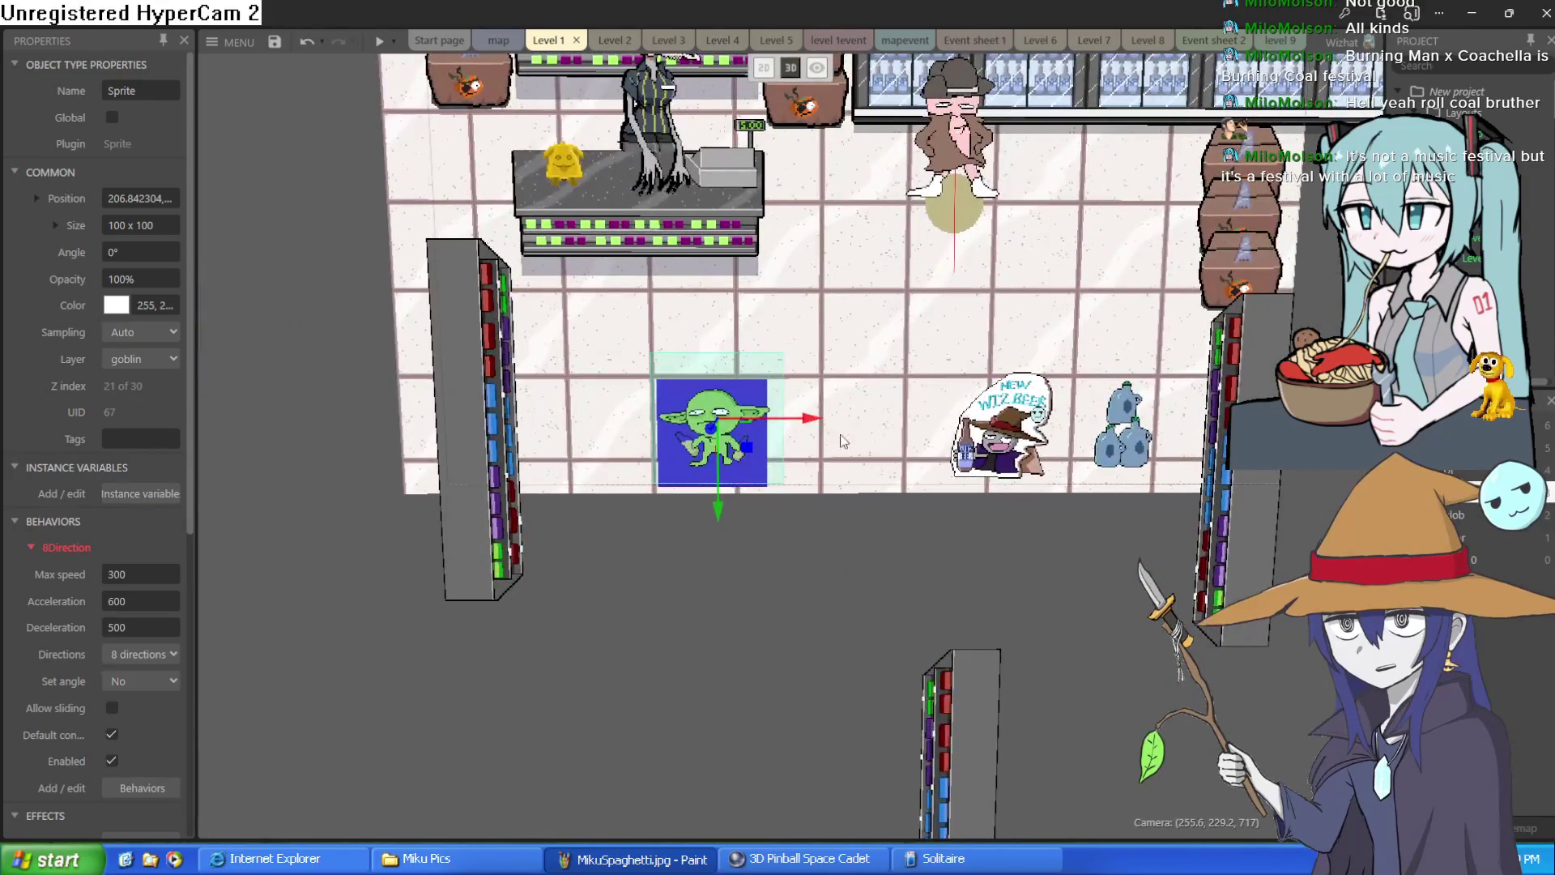
{"action": "mouse_move", "coordinate": [802, 423]}
{"action": "left_mouse_down"}
{"action": "mouse_move", "coordinate": [923, 427]}
{"action": "mouse_move", "coordinate": [577, 436]}
{"action": "mouse_move", "coordinate": [722, 437]}
{"action": "left_mouse_up"}
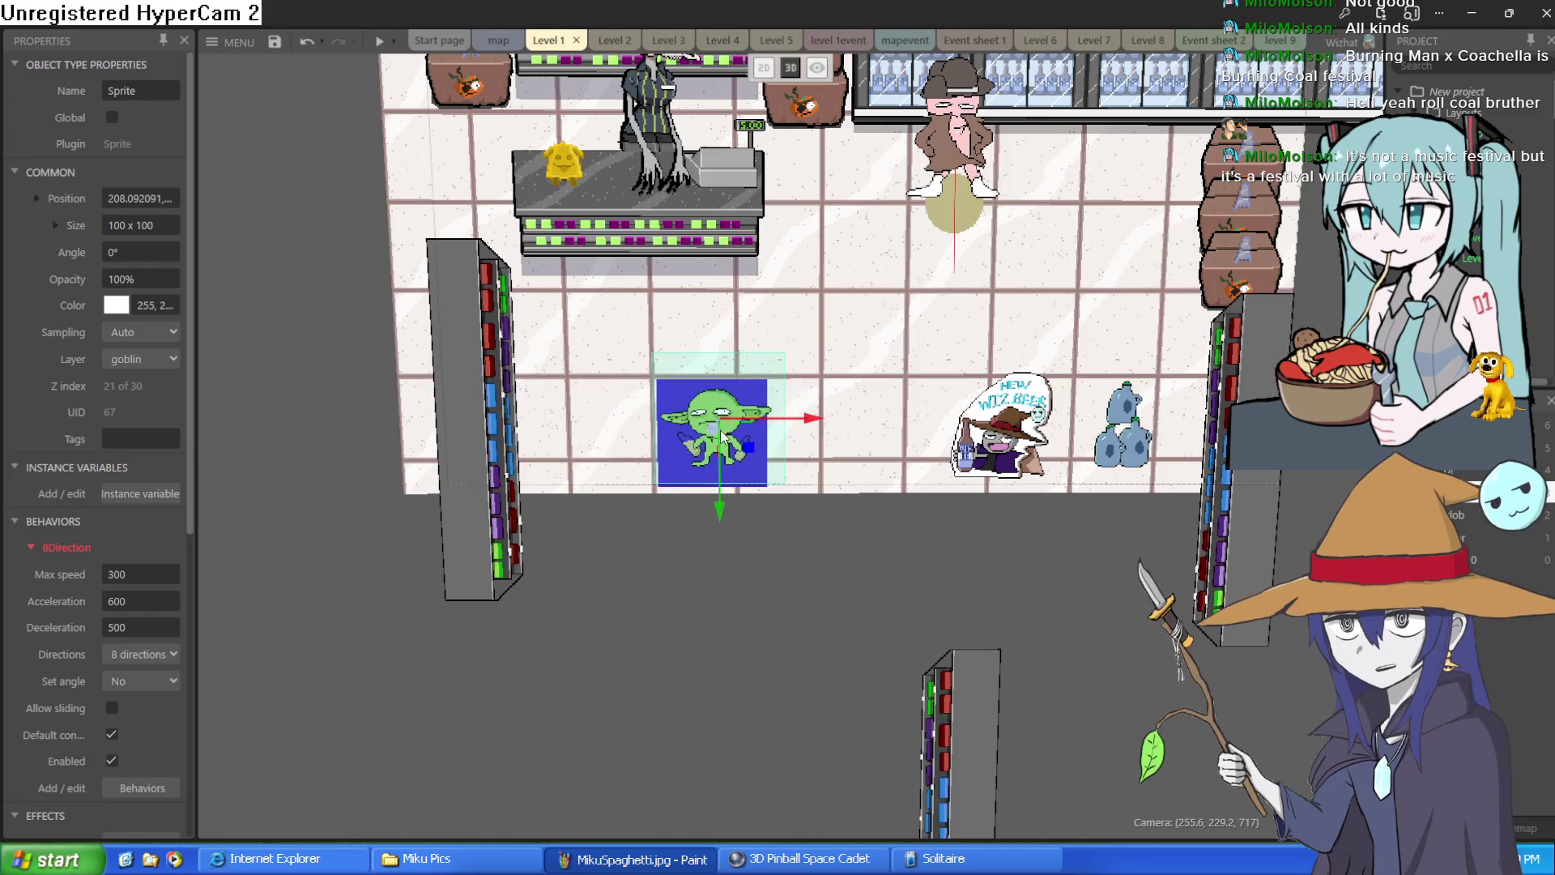
{"action": "key", "text": "ctrl+z"}
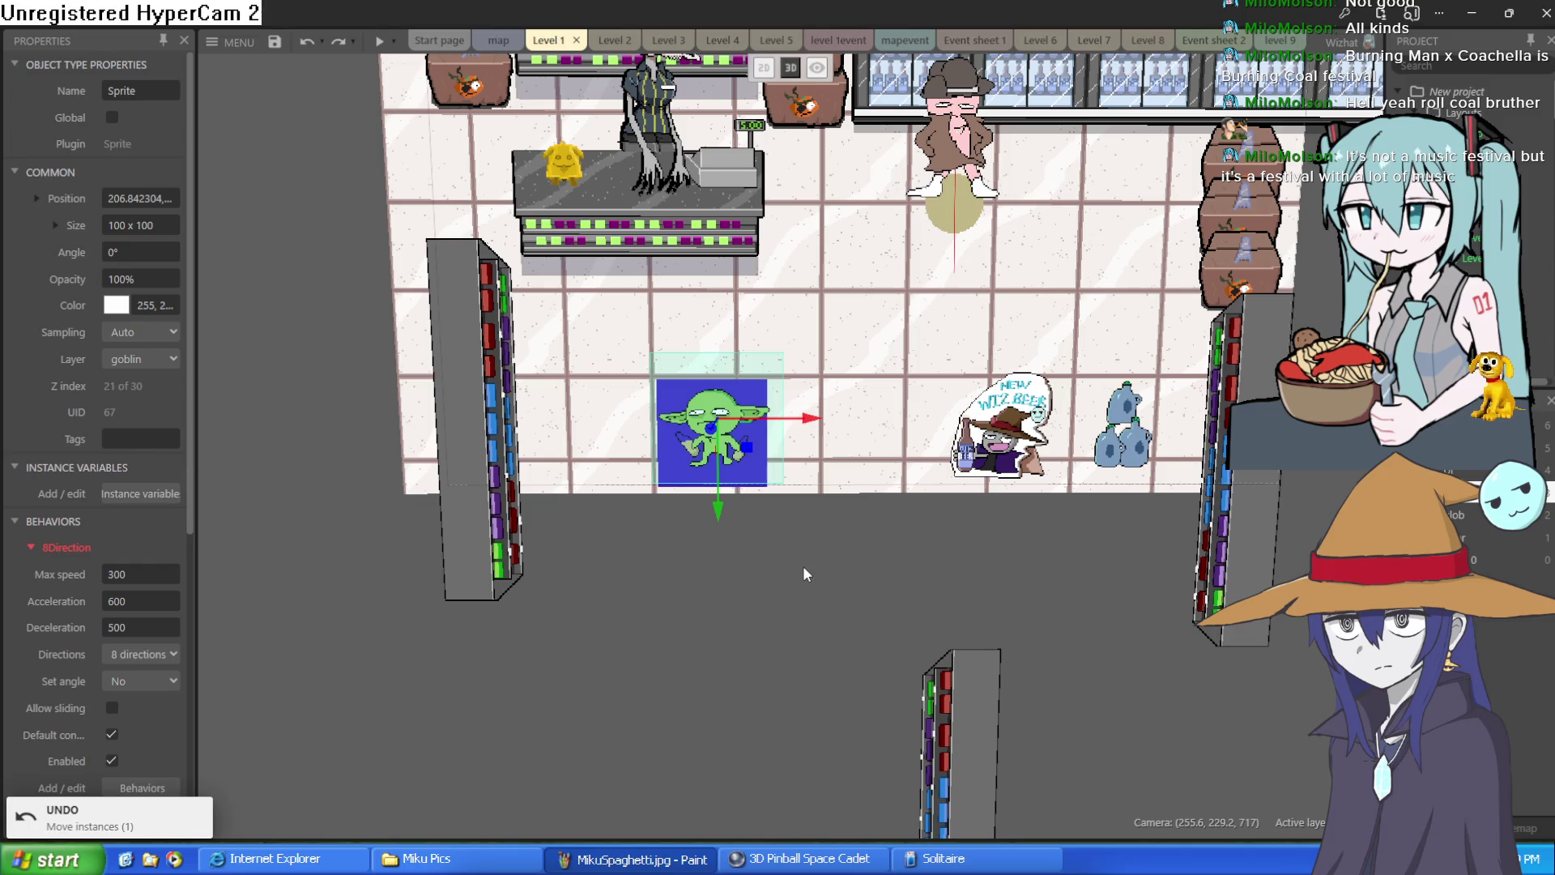
Step: Pull the goblin toward the camera to enlarge it and run a game preview
{"action": "left_click", "coordinate": [804, 573]}
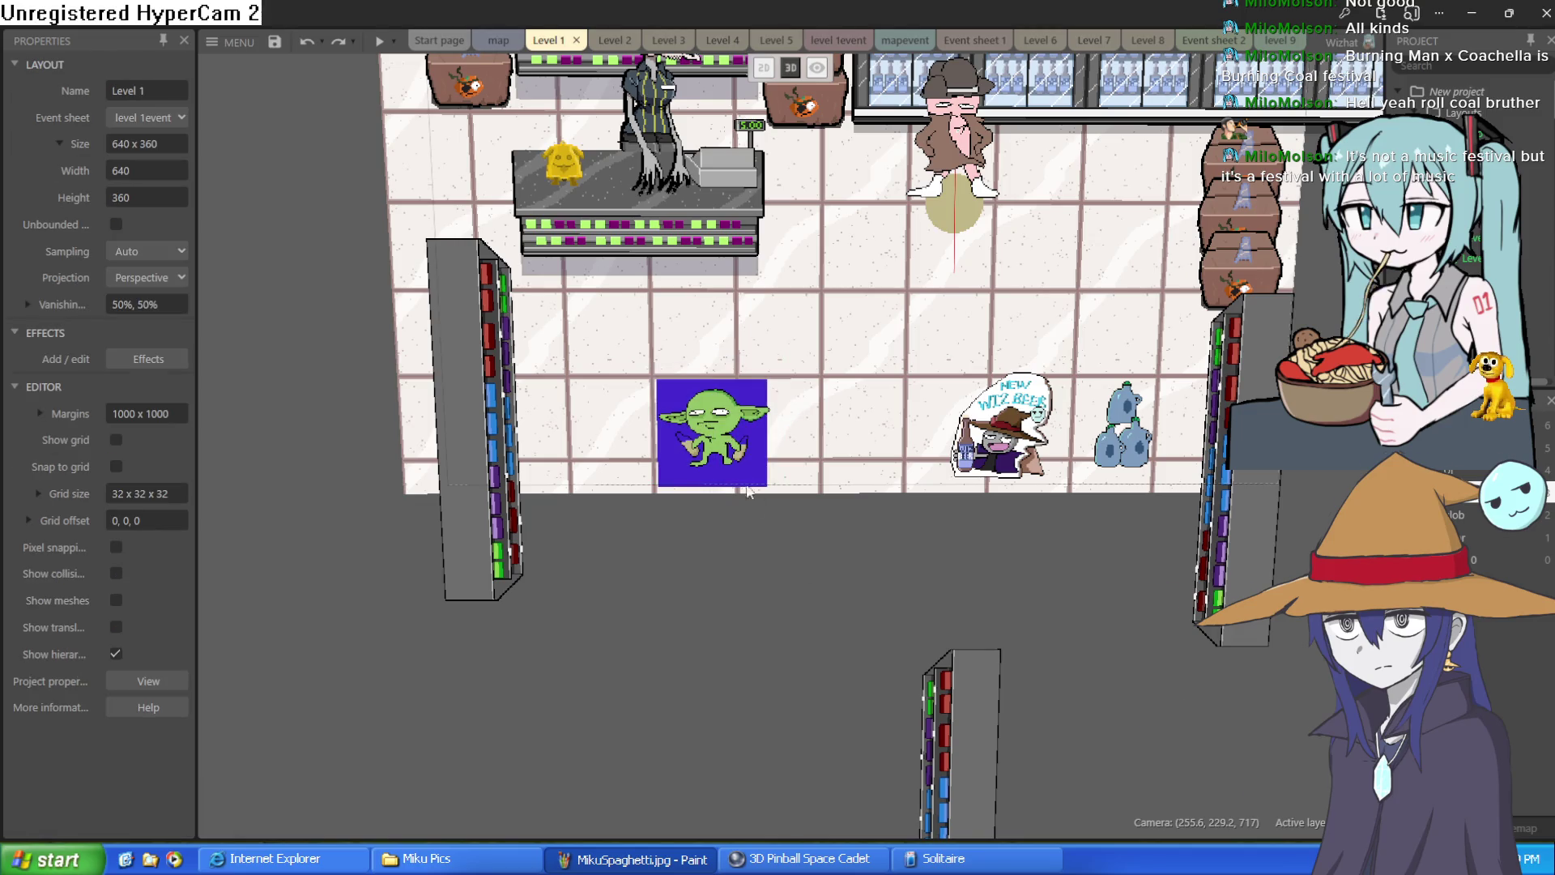
{"action": "left_click", "coordinate": [712, 434]}
{"action": "mouse_move", "coordinate": [717, 432]}
{"action": "left_mouse_down"}
{"action": "mouse_move", "coordinate": [620, 565]}
{"action": "mouse_move", "coordinate": [567, 567]}
{"action": "mouse_move", "coordinate": [530, 672]}
{"action": "mouse_move", "coordinate": [600, 567]}
{"action": "mouse_move", "coordinate": [568, 559]}
{"action": "left_mouse_up"}
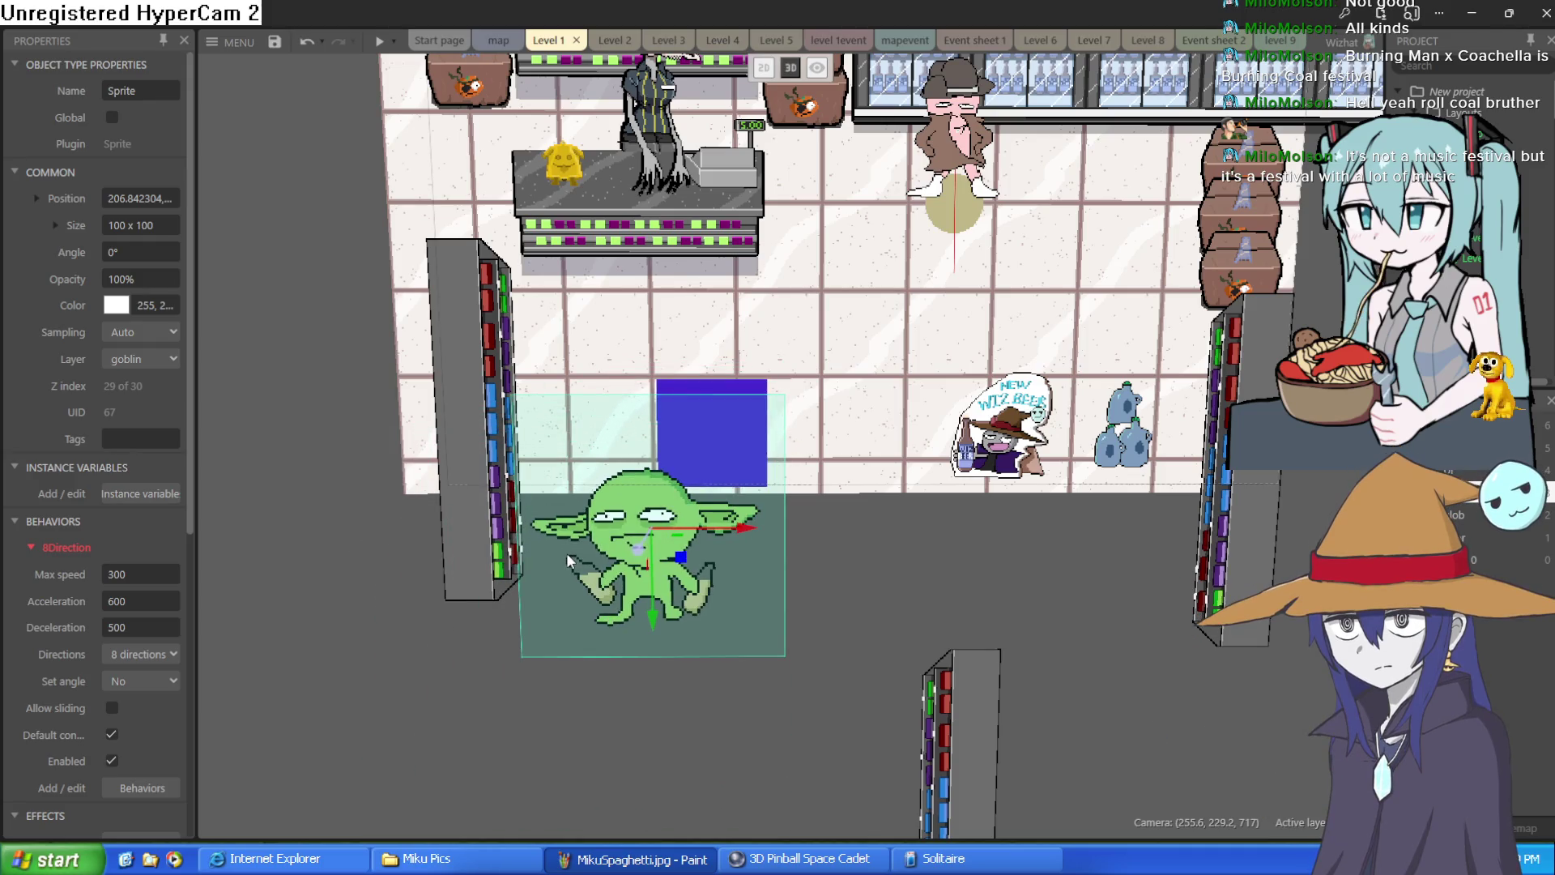
{"action": "left_click", "coordinate": [375, 41]}
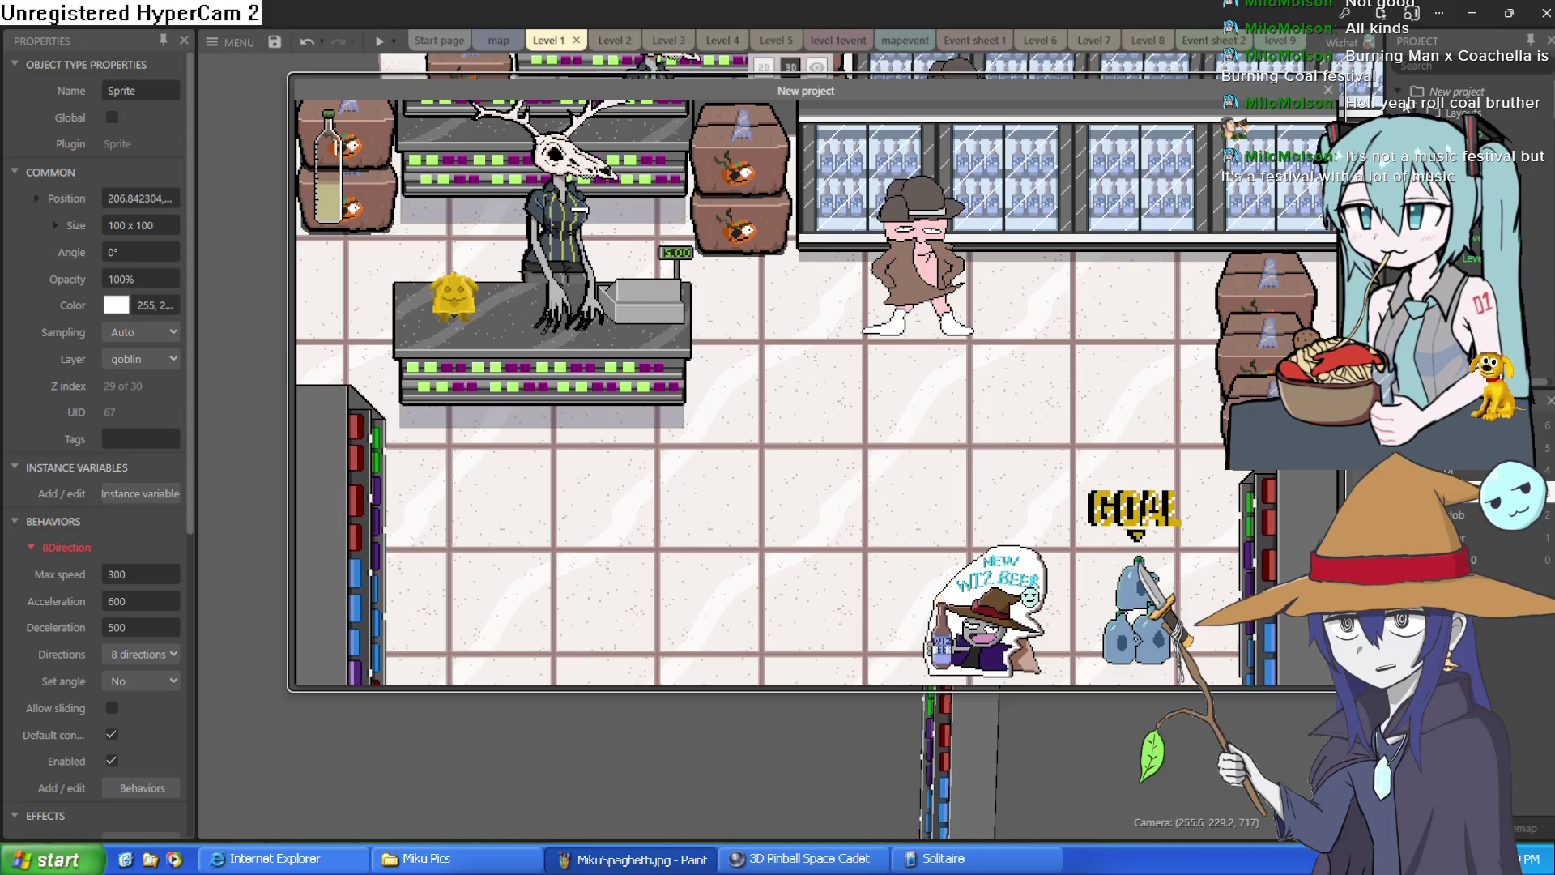
{"action": "key", "text": "alt+F4"}
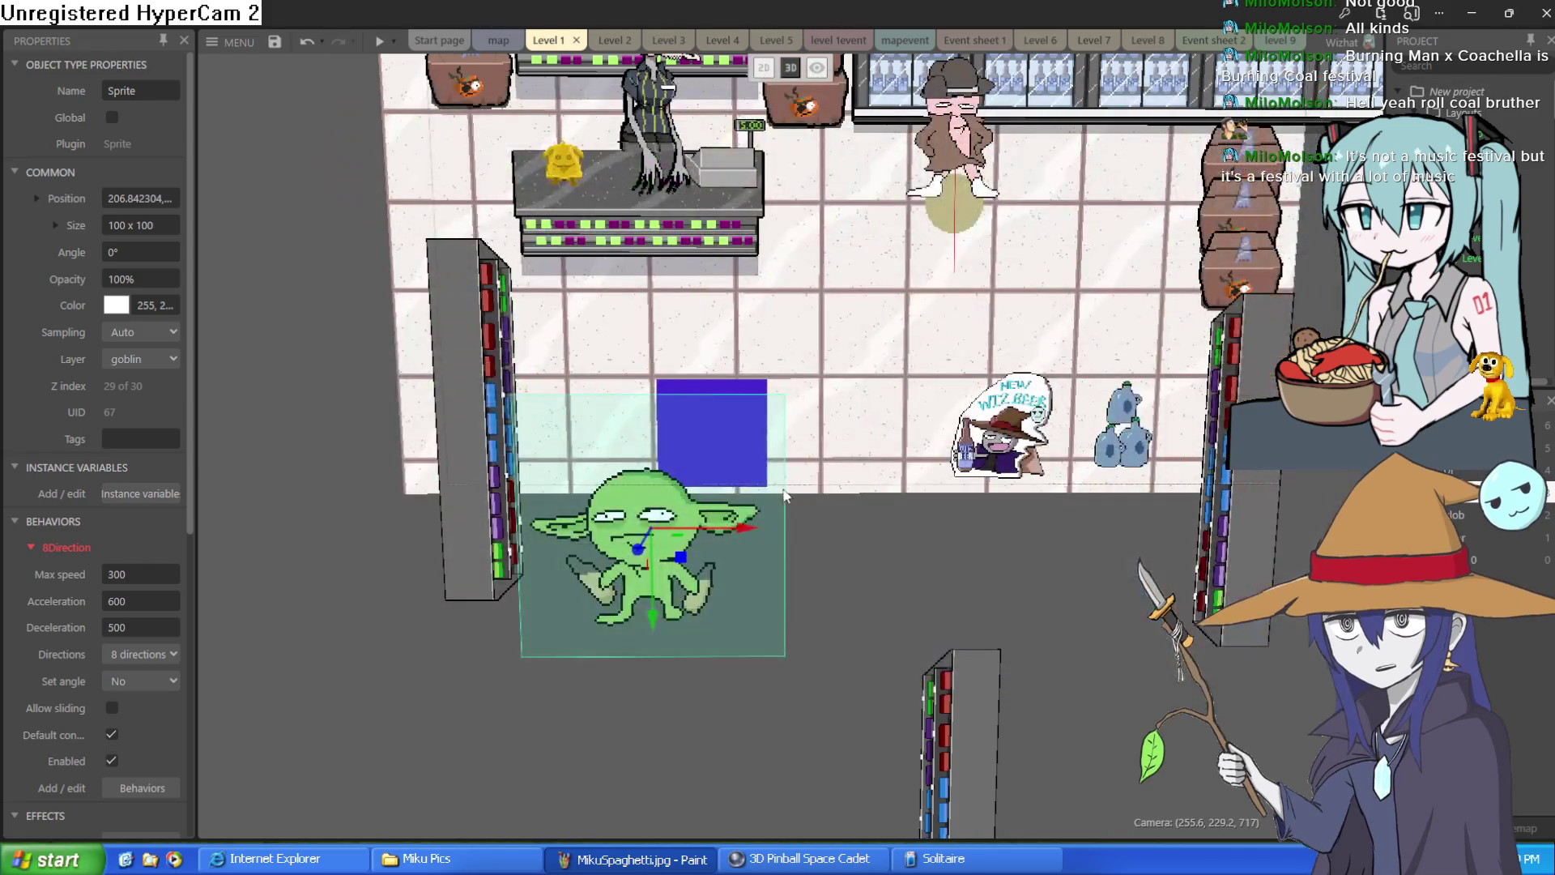
Step: Preview the goblin placed on the counter, then undo the move back to the blue square
{"action": "left_click_drag", "start_coordinate": [661, 561], "coordinate": [695, 332]}
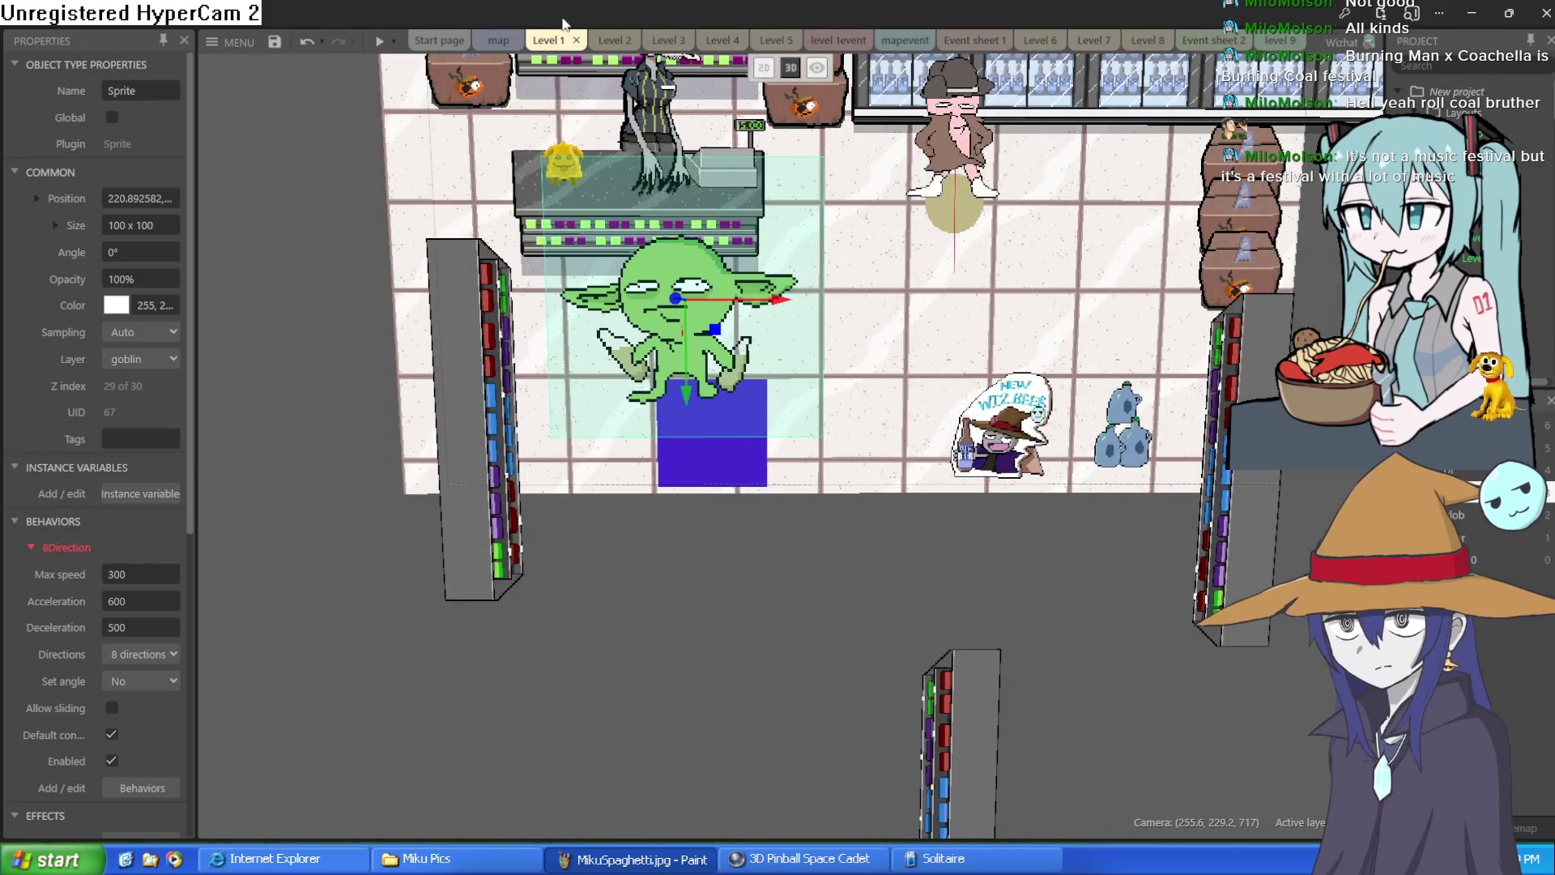
{"action": "left_click", "coordinate": [380, 42]}
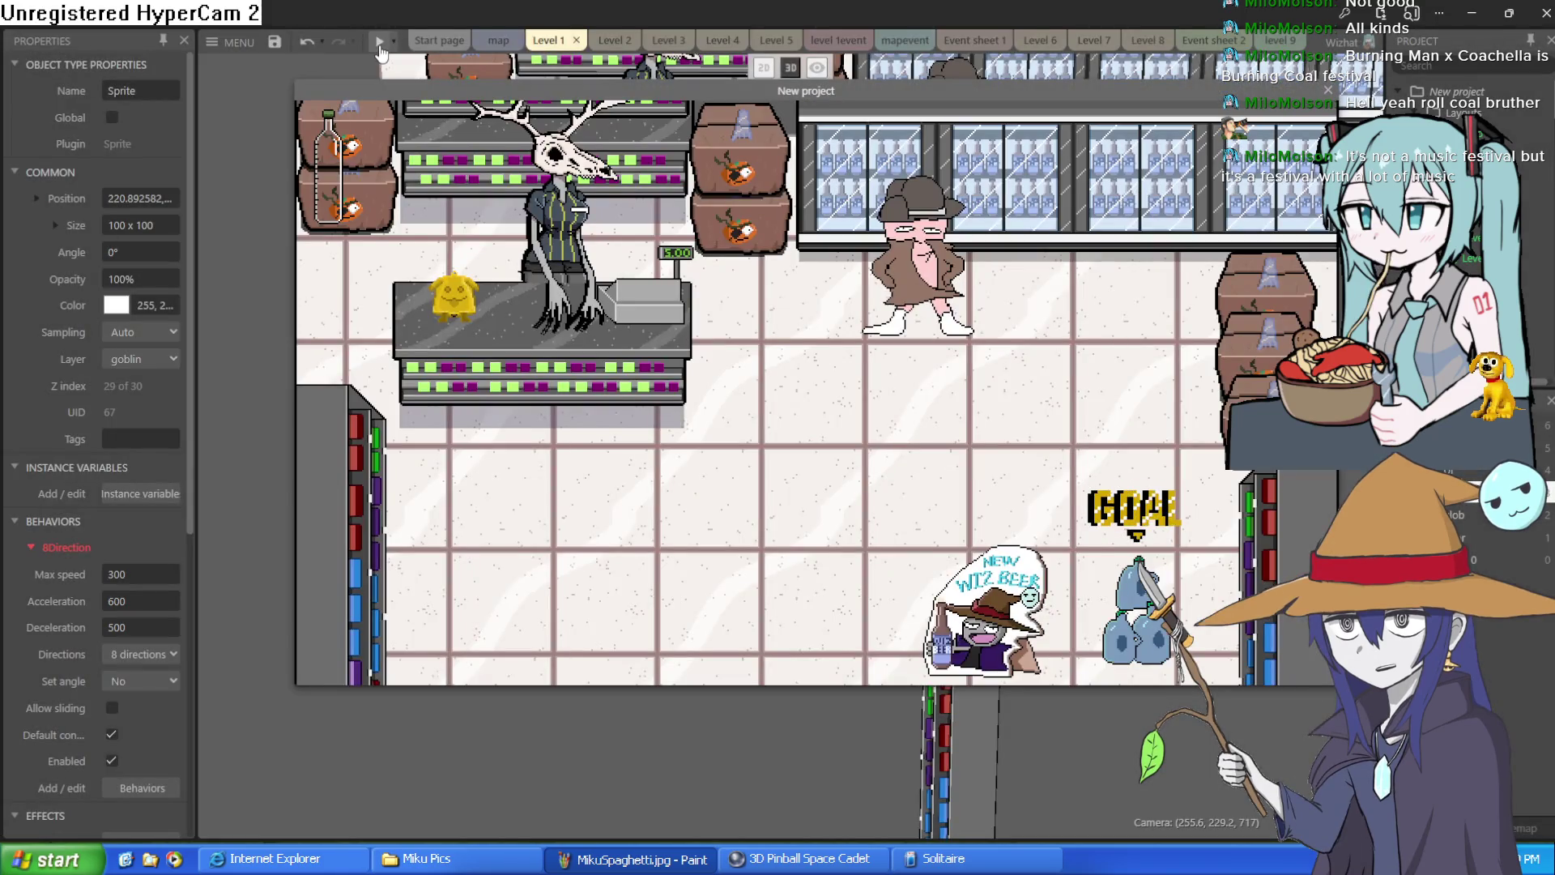
{"action": "left_click", "coordinate": [1329, 90]}
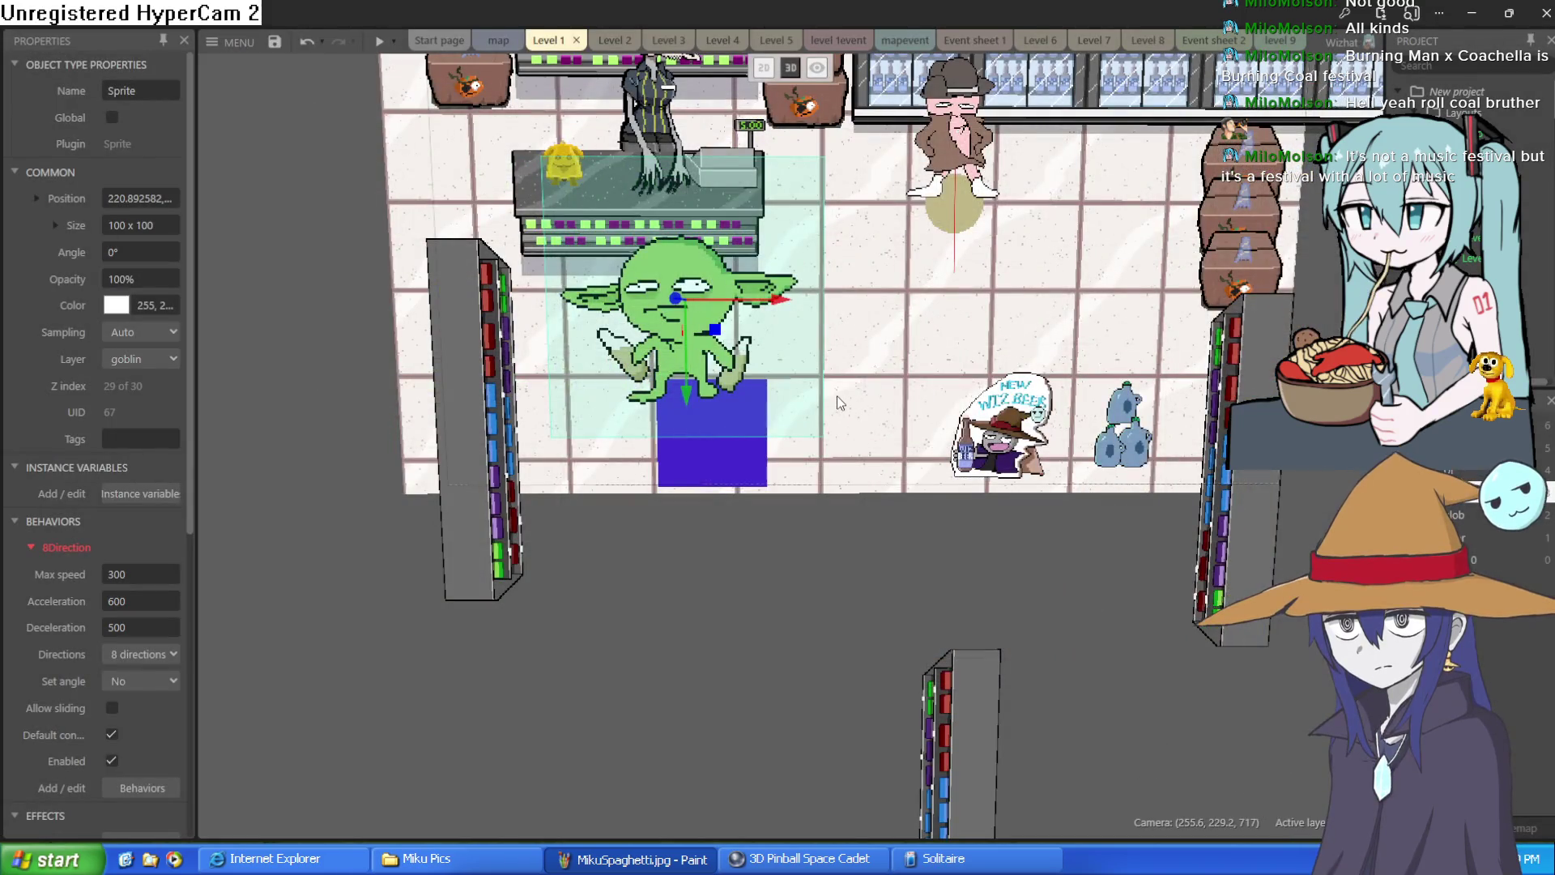
{"action": "key", "text": "ctrl+z"}
{"action": "key", "text": "ctrl+z"}
{"action": "left_click", "coordinate": [805, 571]}
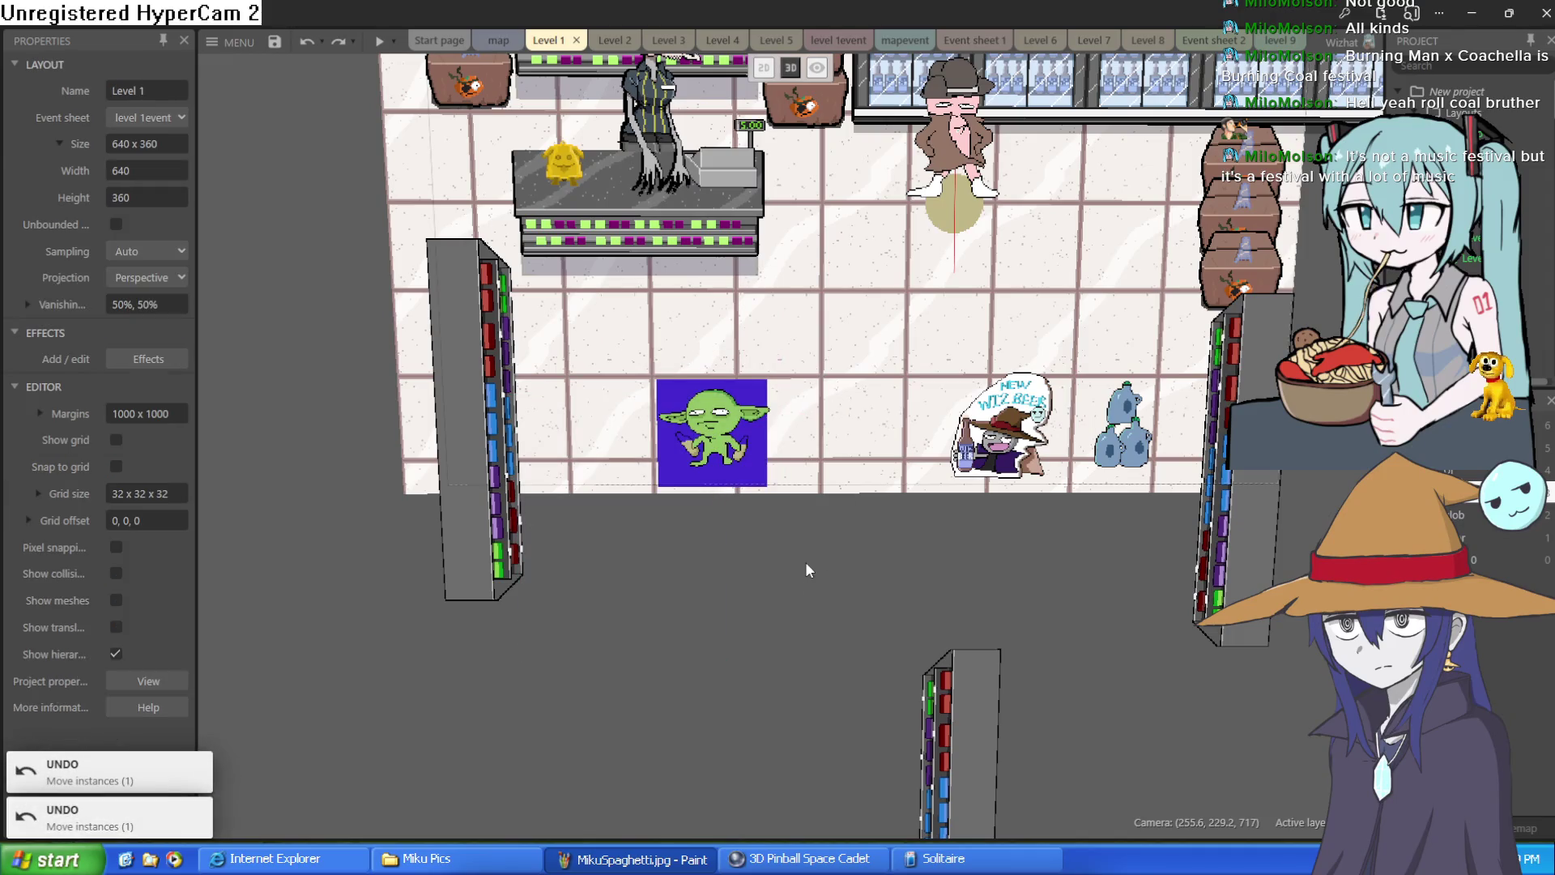
Step: Zoom around the 3D store, return the layout to the flat 2D view, and minimize Construct 3
{"action": "scroll", "coordinate": [805, 572], "scroll_direction": "down", "scroll_amount": 5}
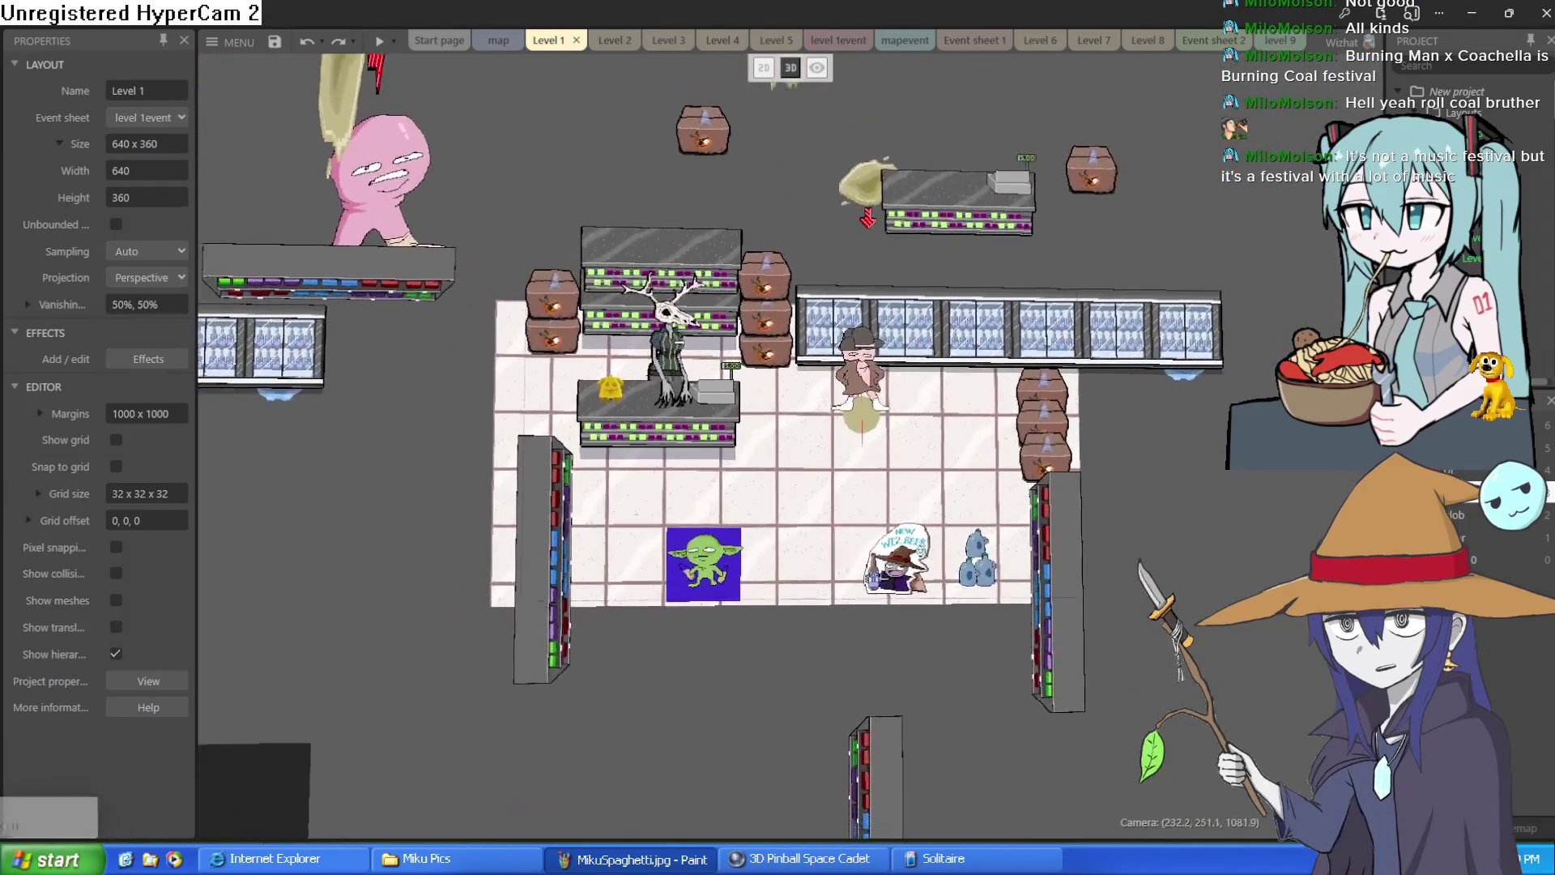
{"action": "scroll", "coordinate": [847, 422], "scroll_direction": "up", "scroll_amount": 6}
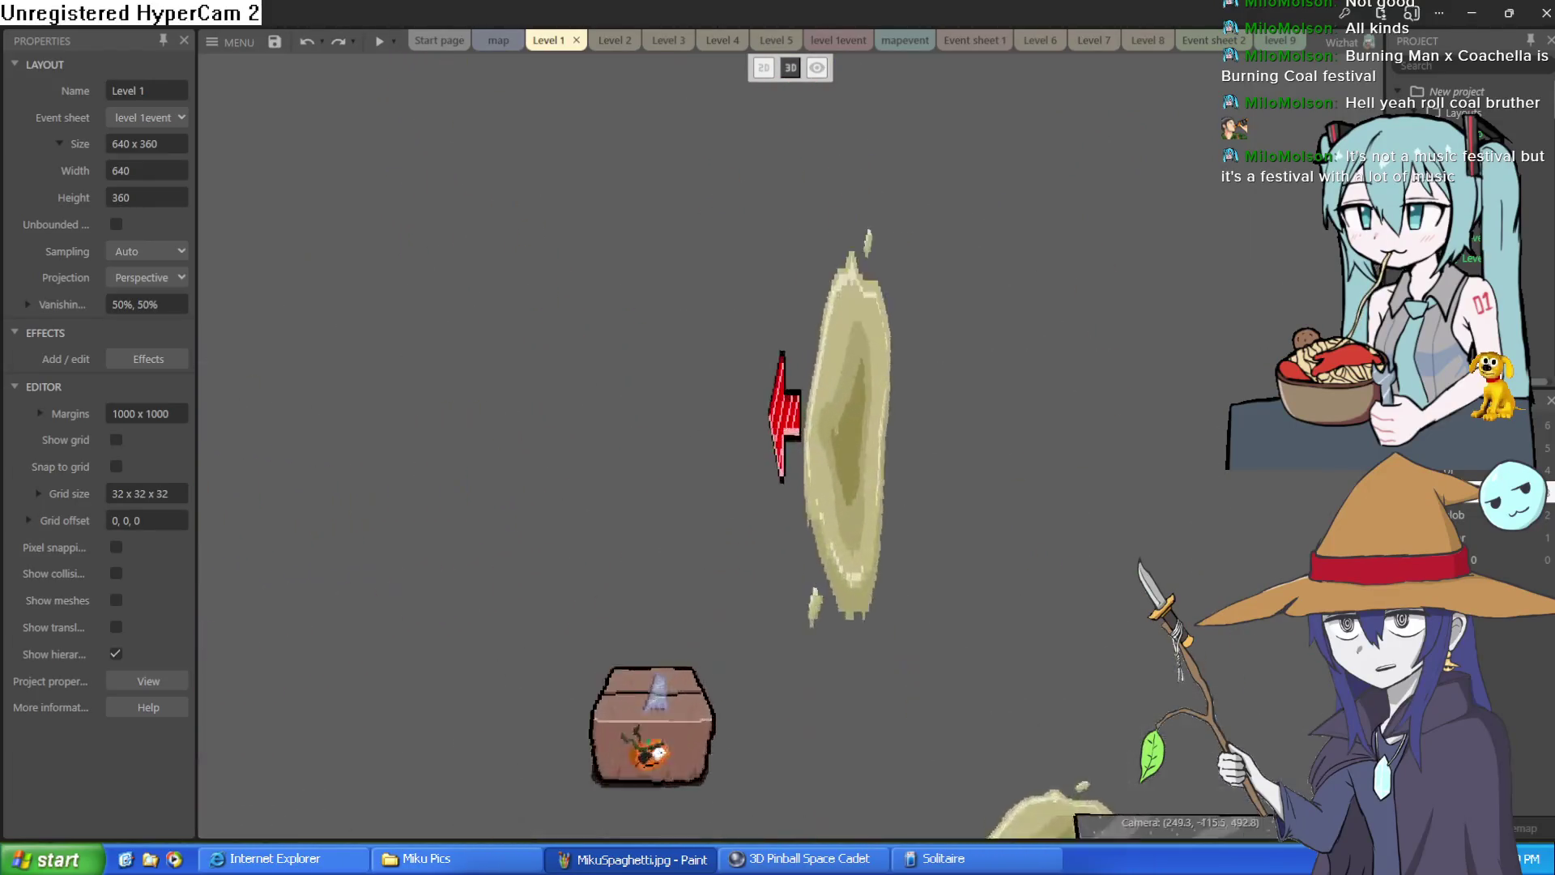
{"action": "scroll", "coordinate": [847, 421], "scroll_direction": "up", "scroll_amount": 3}
{"action": "scroll", "coordinate": [847, 421], "scroll_direction": "down", "scroll_amount": 8}
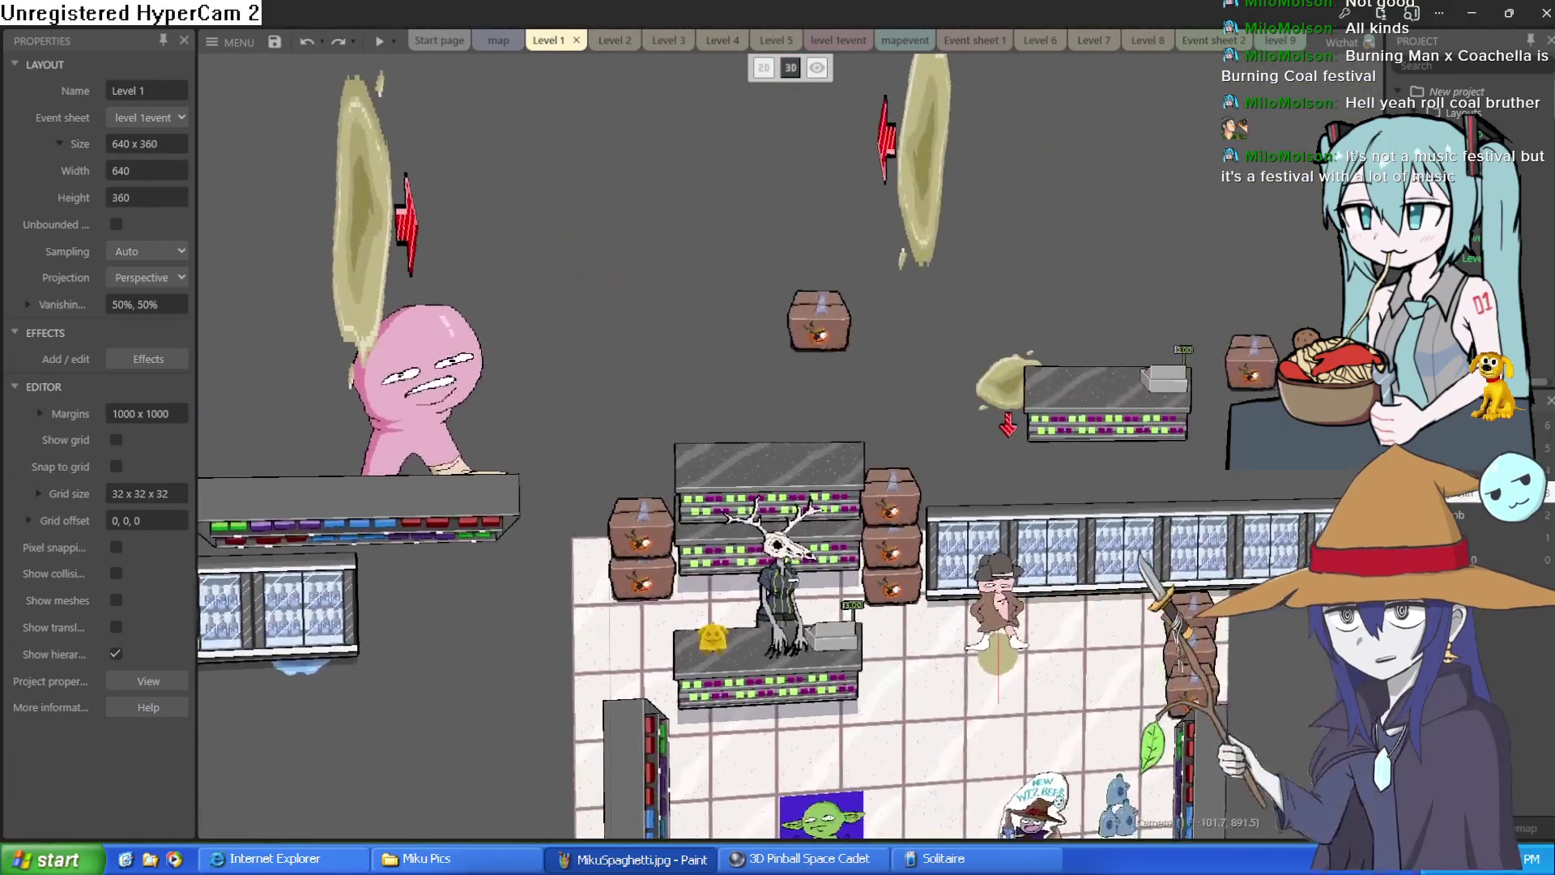
{"action": "scroll", "coordinate": [848, 261], "scroll_direction": "up", "scroll_amount": 4}
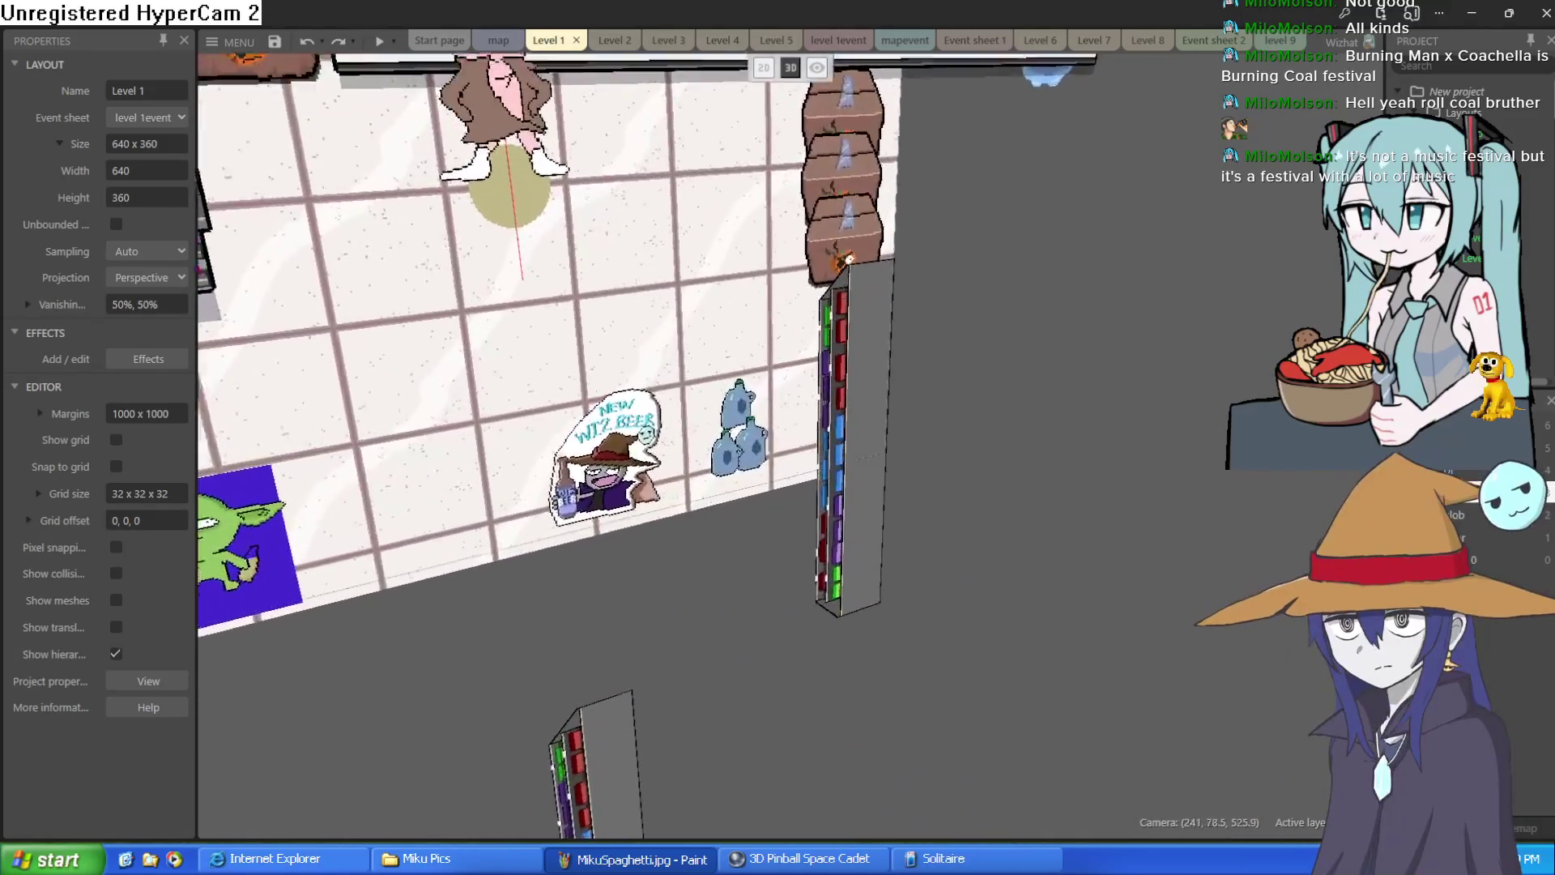
{"action": "scroll", "coordinate": [848, 261], "scroll_direction": "up", "scroll_amount": 3}
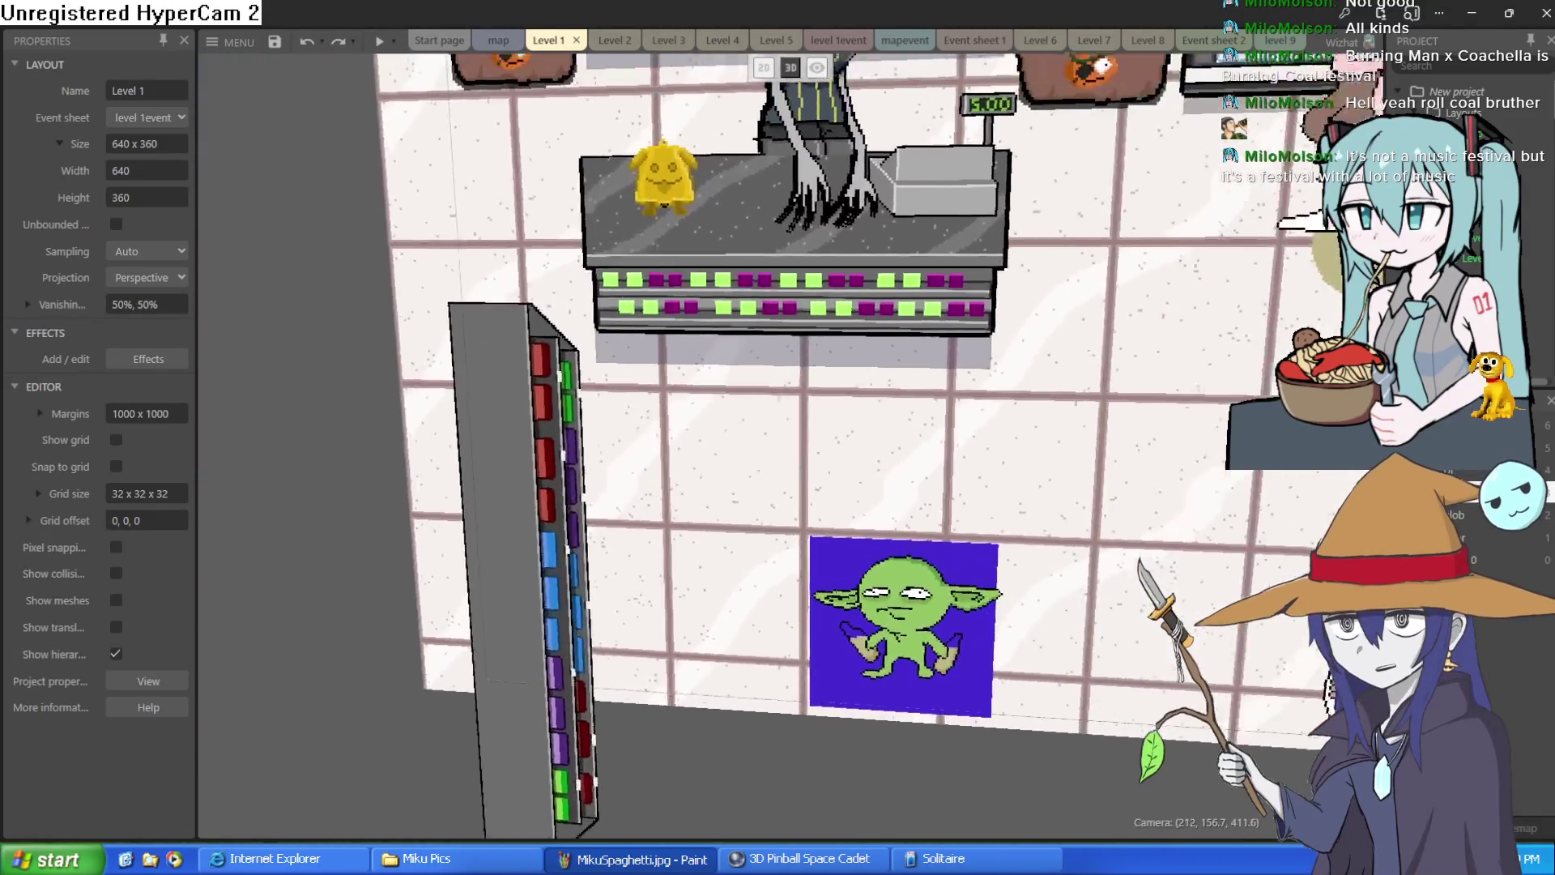
{"action": "scroll", "coordinate": [848, 261], "scroll_direction": "down", "scroll_amount": 8}
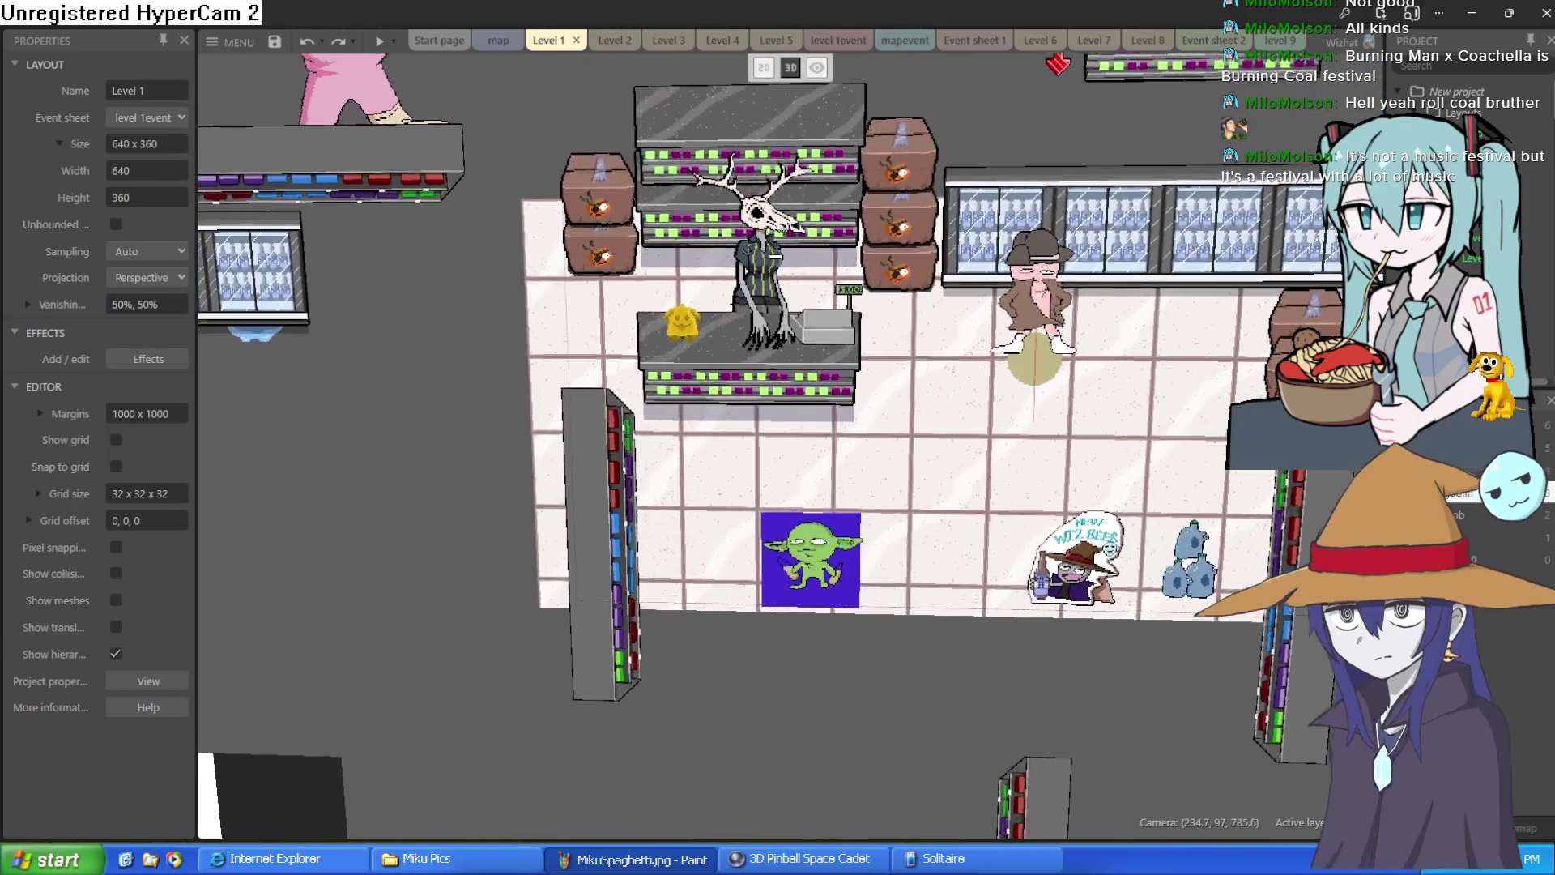
{"action": "scroll", "coordinate": [812, 561], "scroll_direction": "up", "scroll_amount": 1}
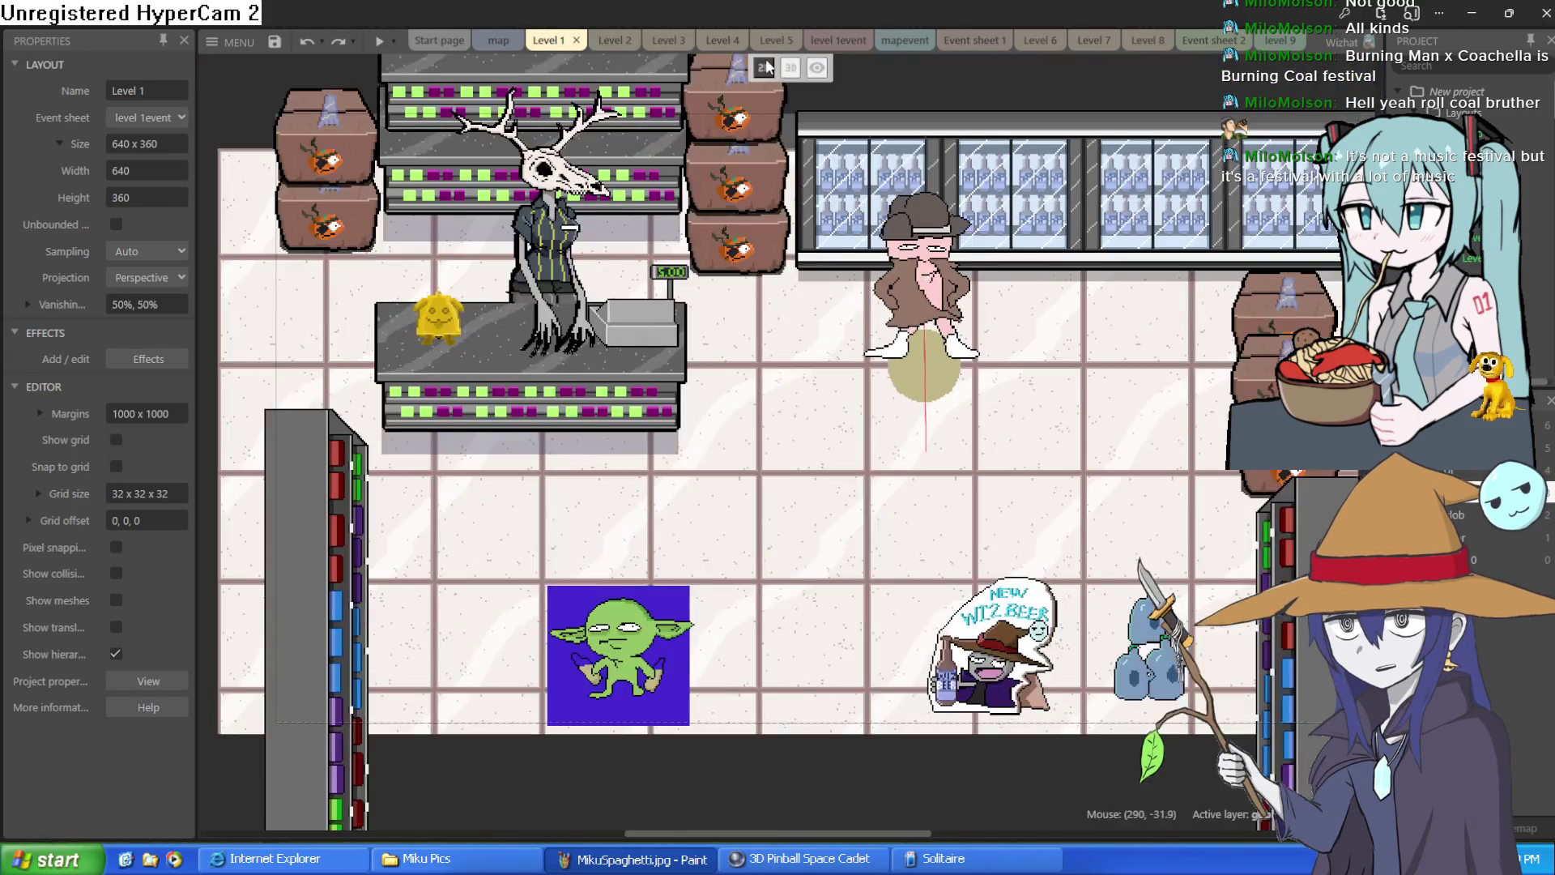
{"action": "left_click", "coordinate": [764, 68]}
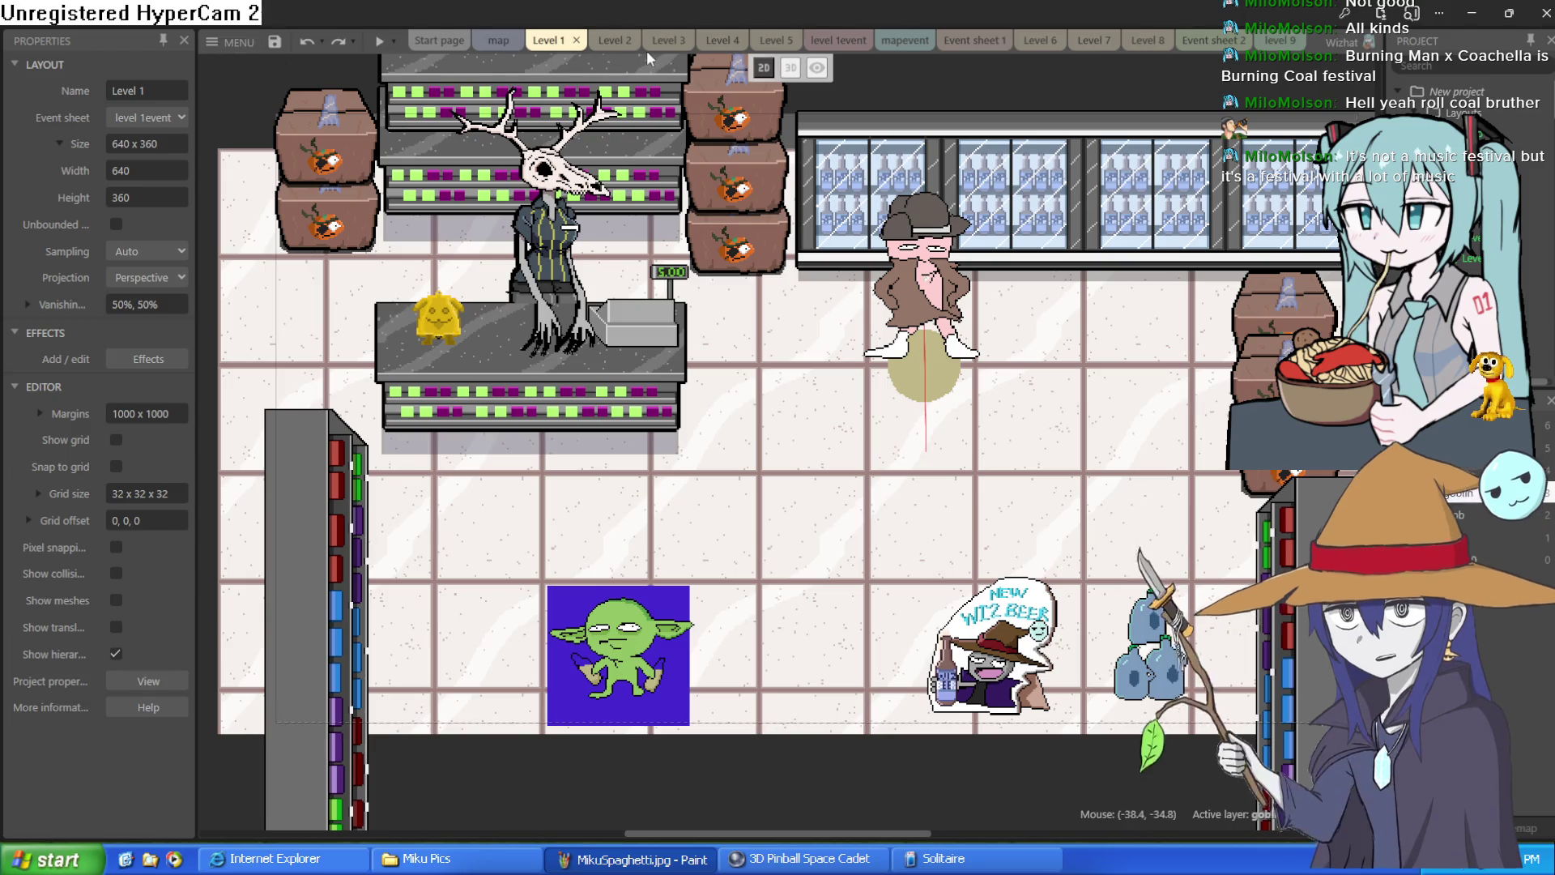
{"action": "left_click", "coordinate": [1471, 13]}
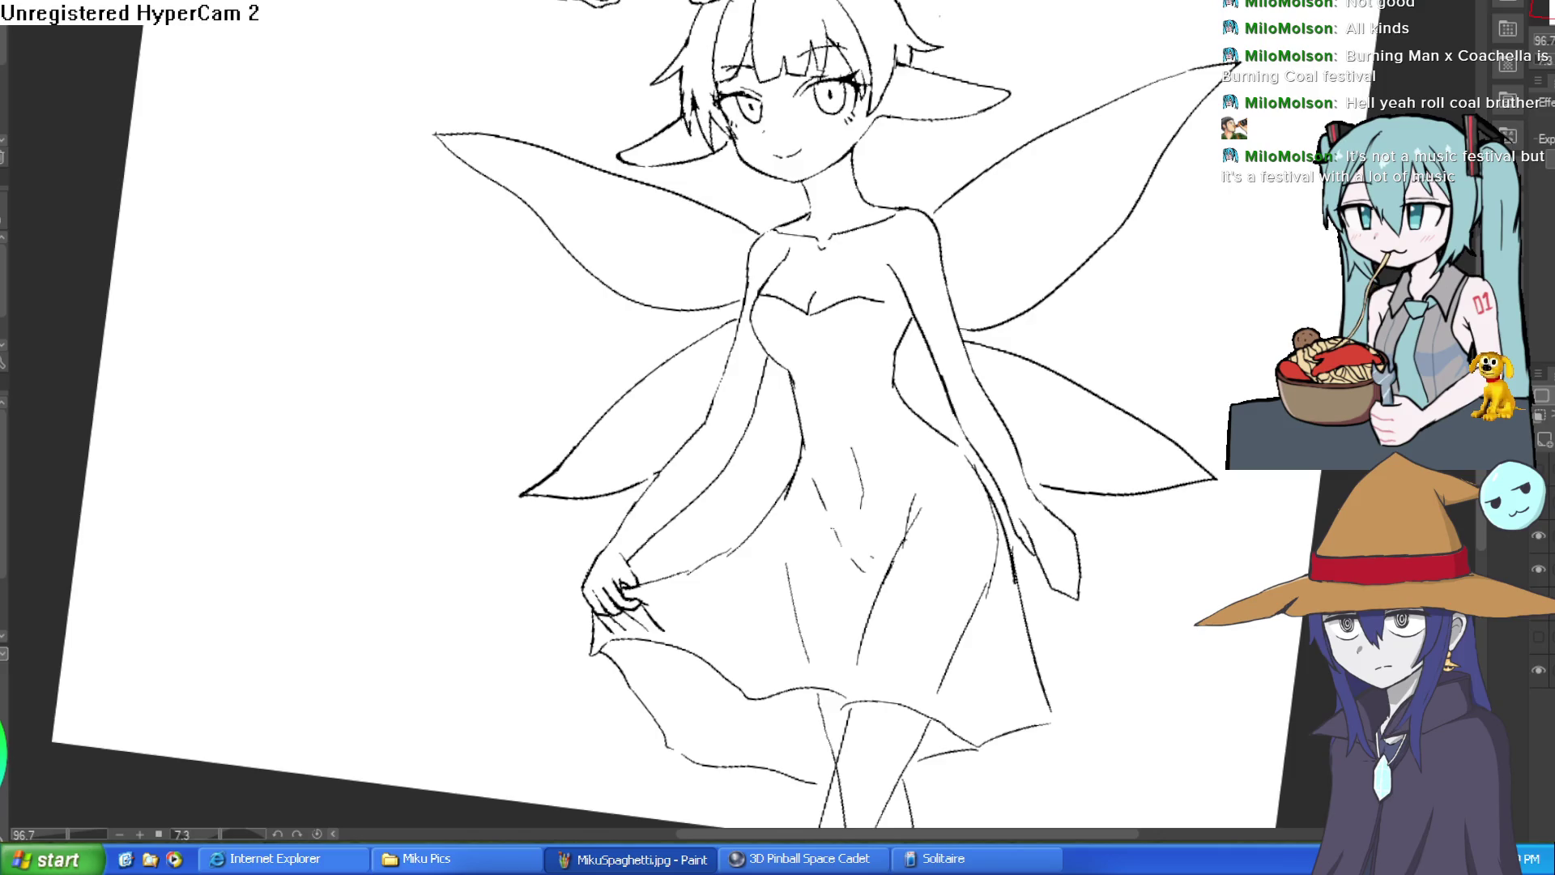
Step: Undo the stray short pen stroke on the fairy line drawing
{"action": "key", "text": "ctrl+z"}
{"action": "scroll", "coordinate": [1227, 227], "scroll_direction": "up", "scroll_amount": 3}
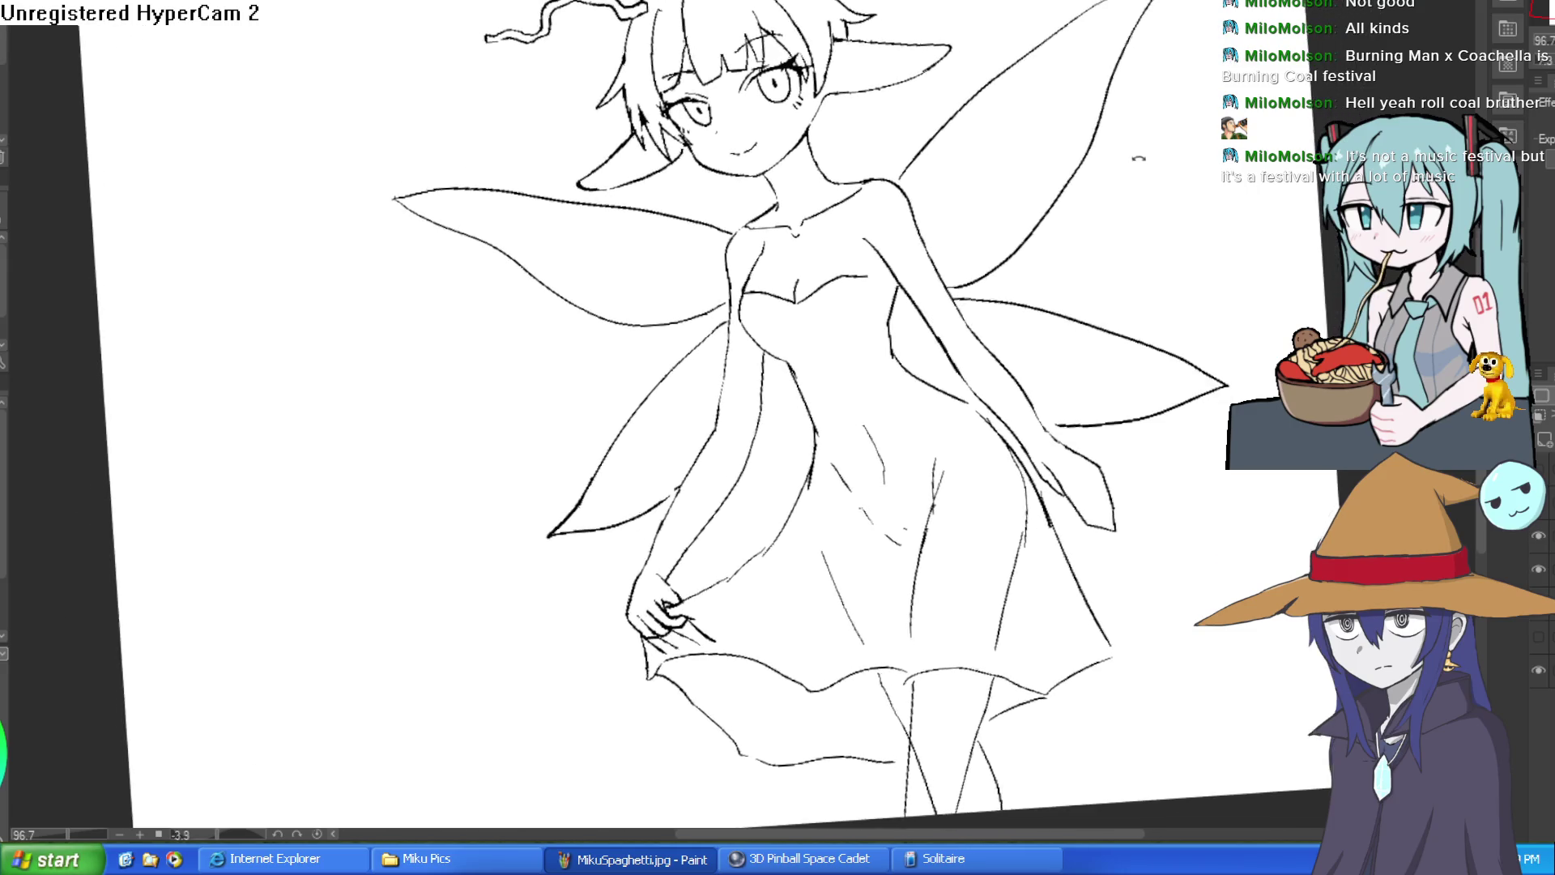
Step: Add a short pen line beside the fairy's torso, then tilt and rotate the canvas view
{"action": "scroll", "coordinate": [921, 313], "scroll_direction": "up", "scroll_amount": 4}
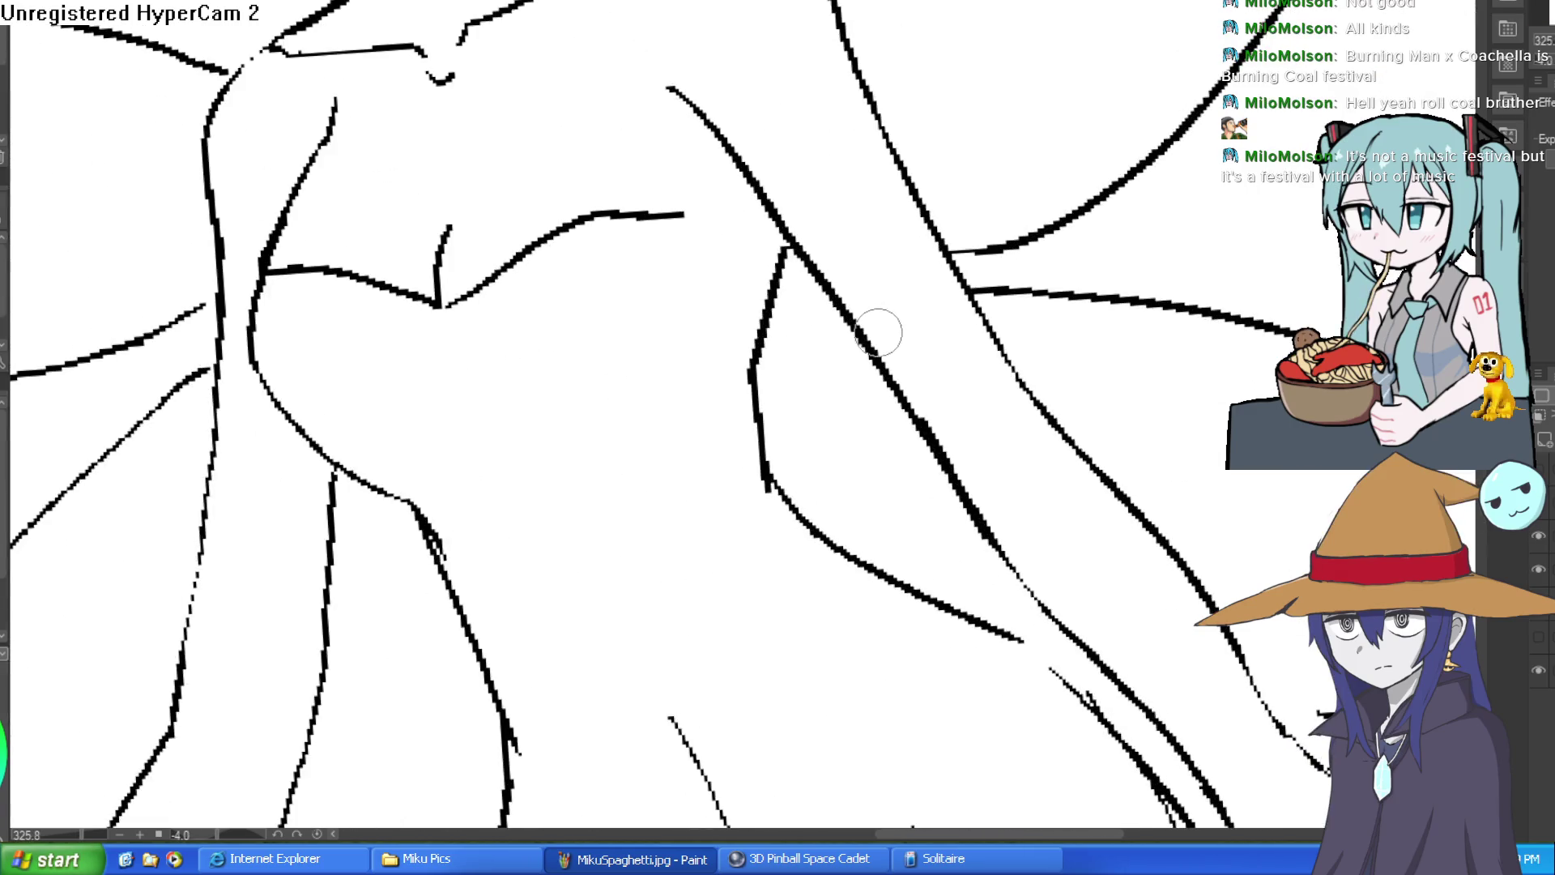
{"action": "left_click_drag", "start_coordinate": [857, 336], "coordinate": [759, 393]}
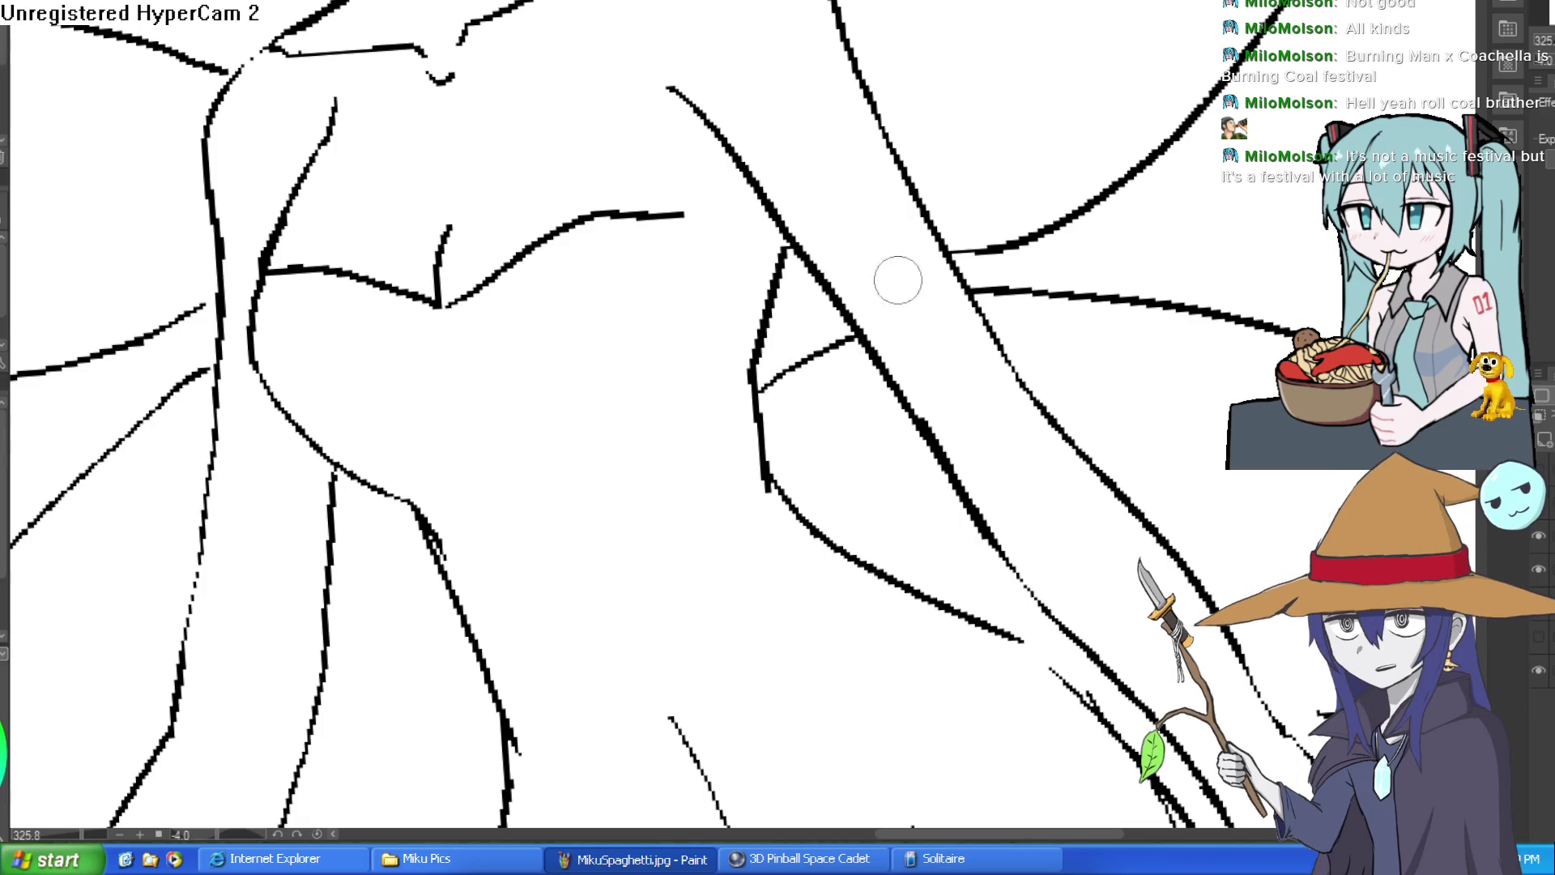
{"action": "left_click_drag", "start_coordinate": [1307, 217], "coordinate": [973, 240]}
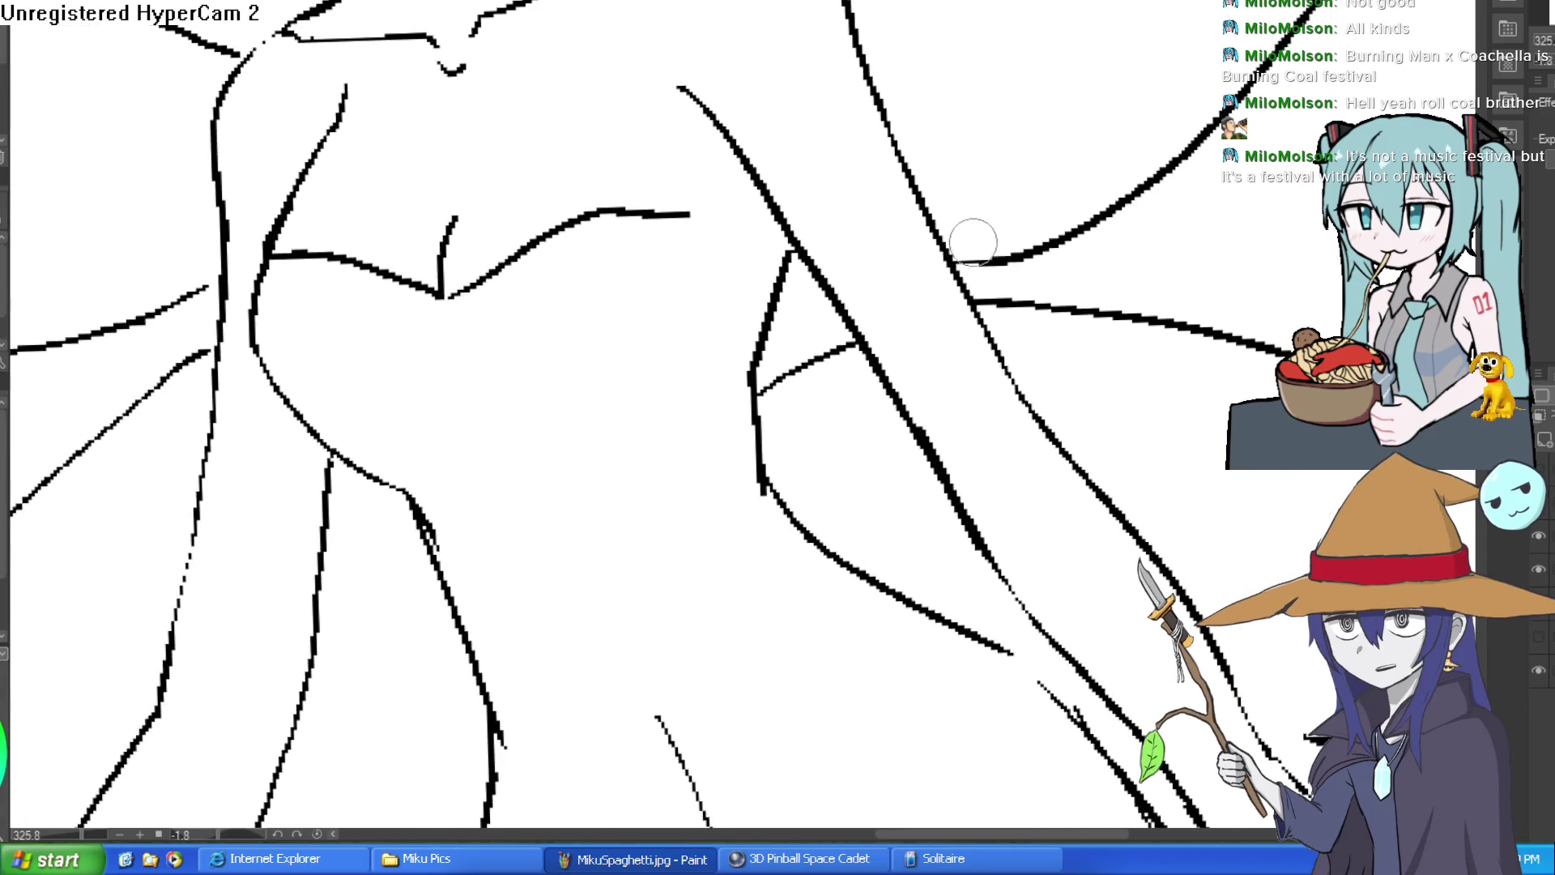
{"action": "left_click_drag", "start_coordinate": [1083, 232], "coordinate": [1059, 295]}
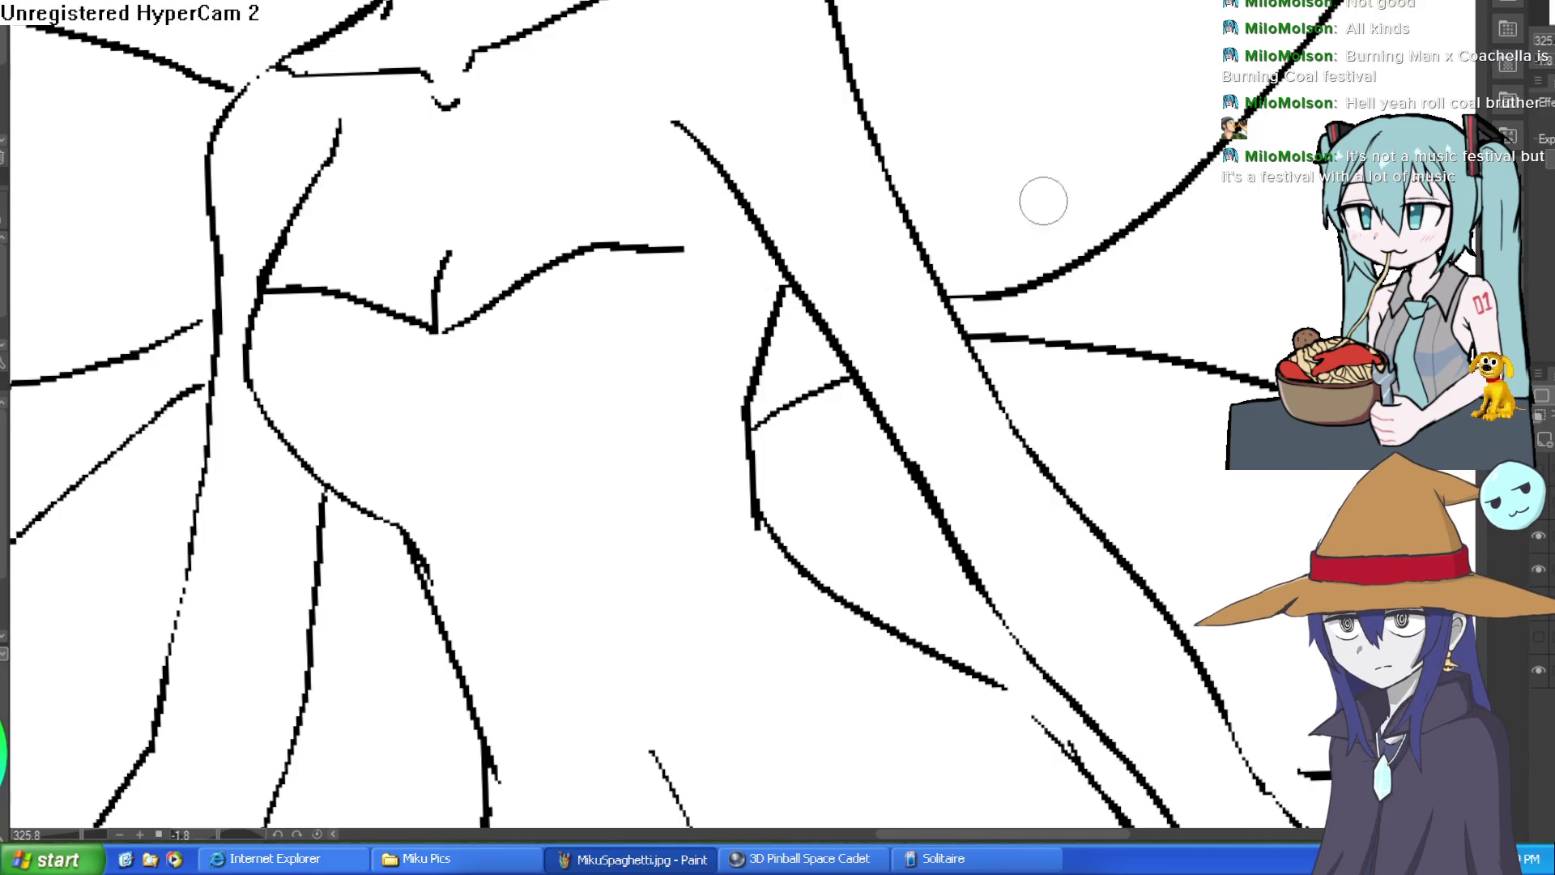
{"action": "left_click_drag", "start_coordinate": [1031, 201], "coordinate": [891, 502]}
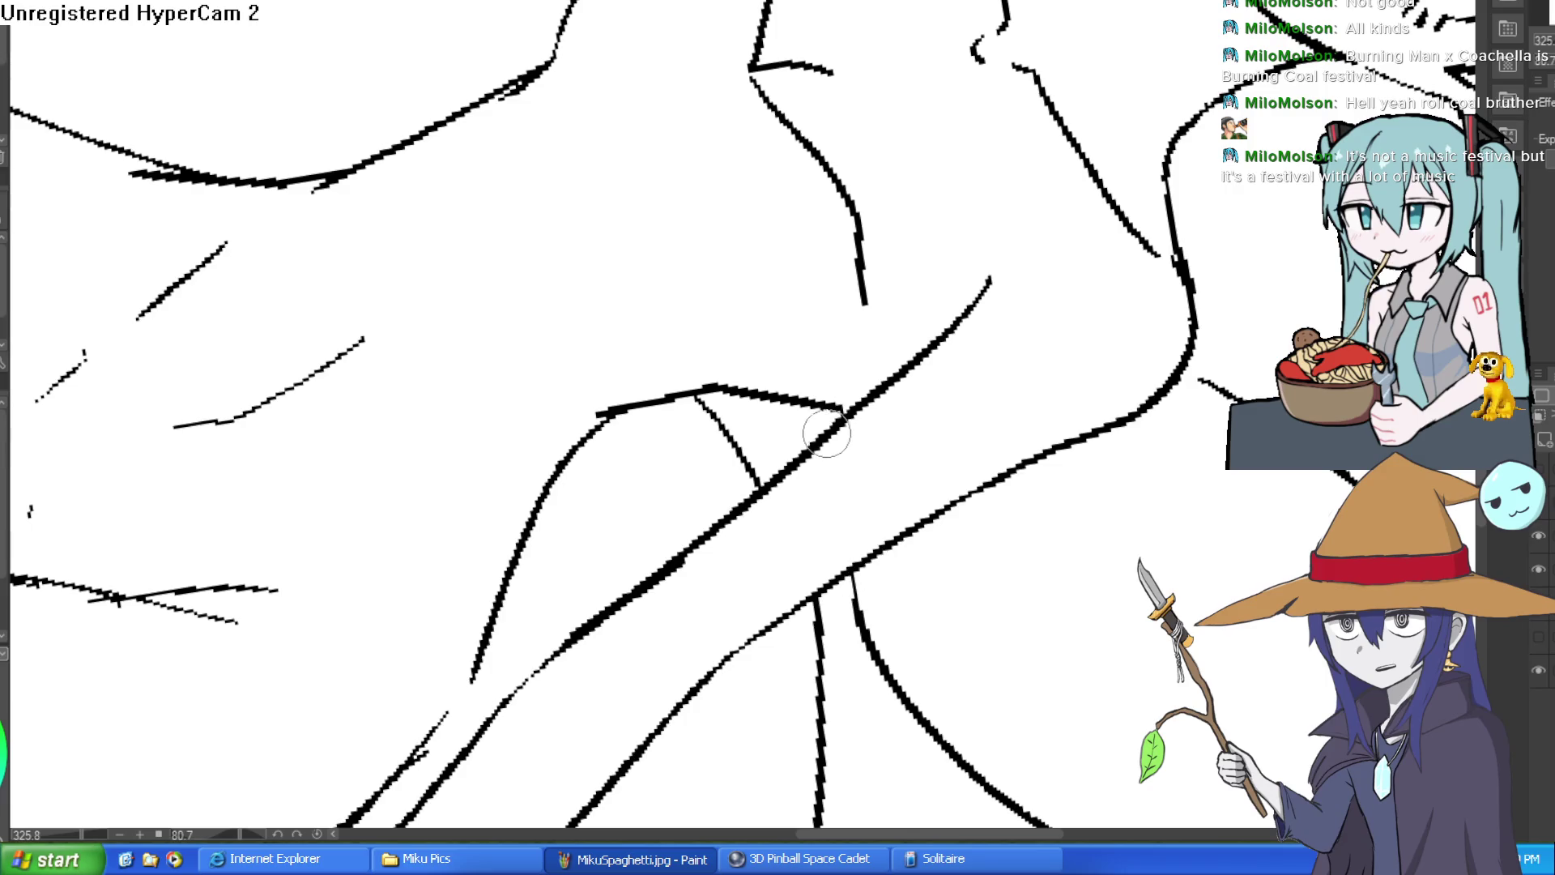
{"action": "mouse_move", "coordinate": [885, 351]}
{"action": "left_mouse_down"}
{"action": "mouse_move", "coordinate": [799, 250]}
{"action": "mouse_move", "coordinate": [822, 243]}
{"action": "left_mouse_up"}
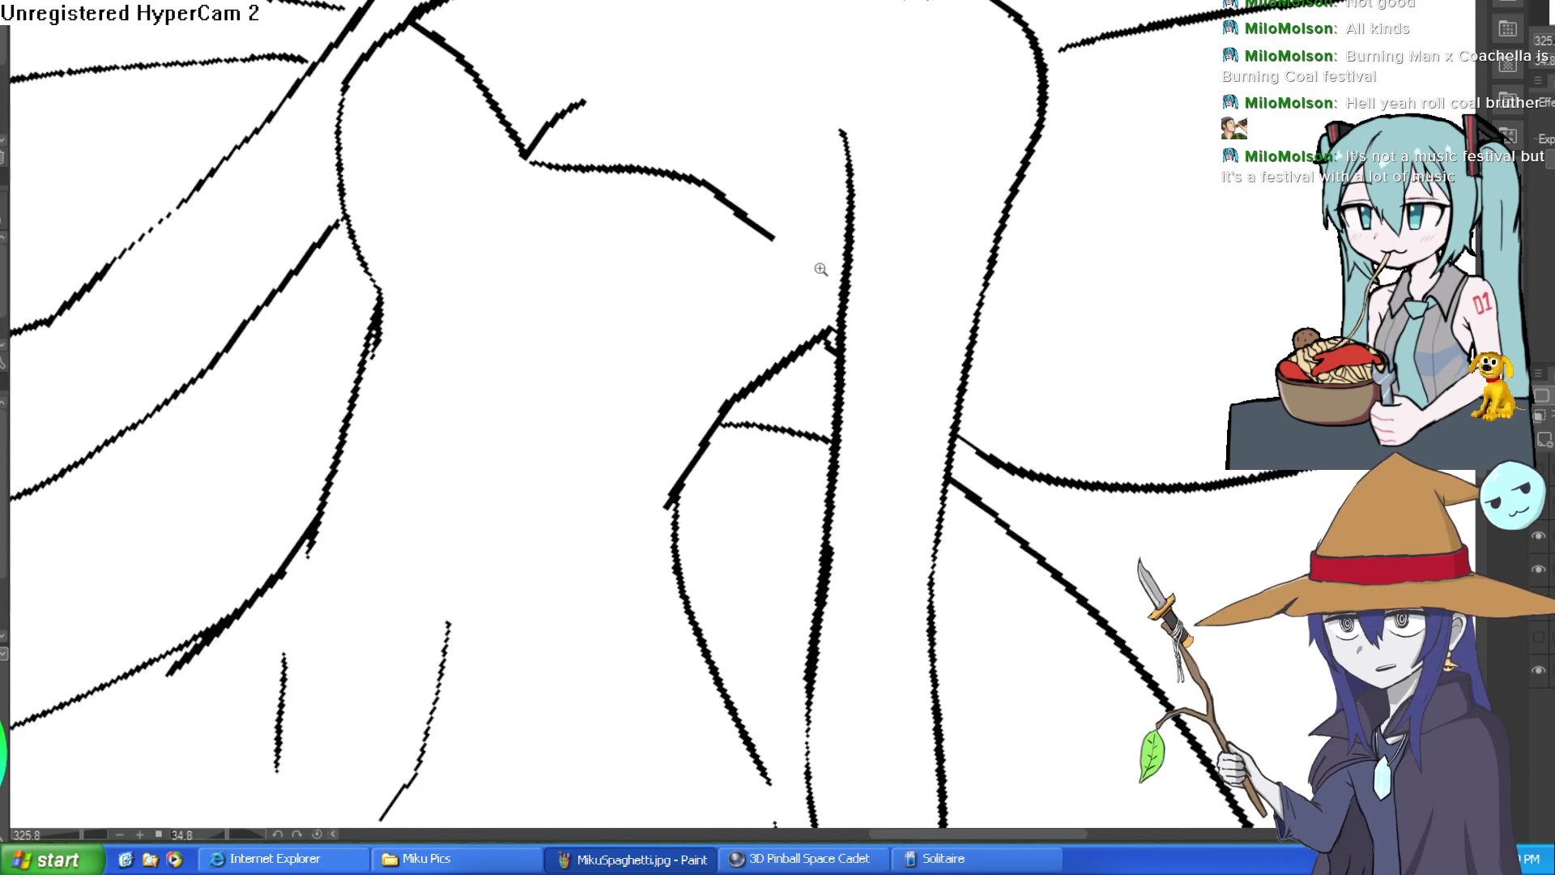
Step: Join the wing curve to the body line at the torso-wing junction
{"action": "scroll", "coordinate": [820, 267], "scroll_direction": "down", "scroll_amount": 5}
{"action": "key", "text": "Delete"}
{"action": "key", "text": "Delete"}
{"action": "key", "text": "Delete"}
{"action": "scroll", "coordinate": [828, 271], "scroll_direction": "up", "scroll_amount": 3}
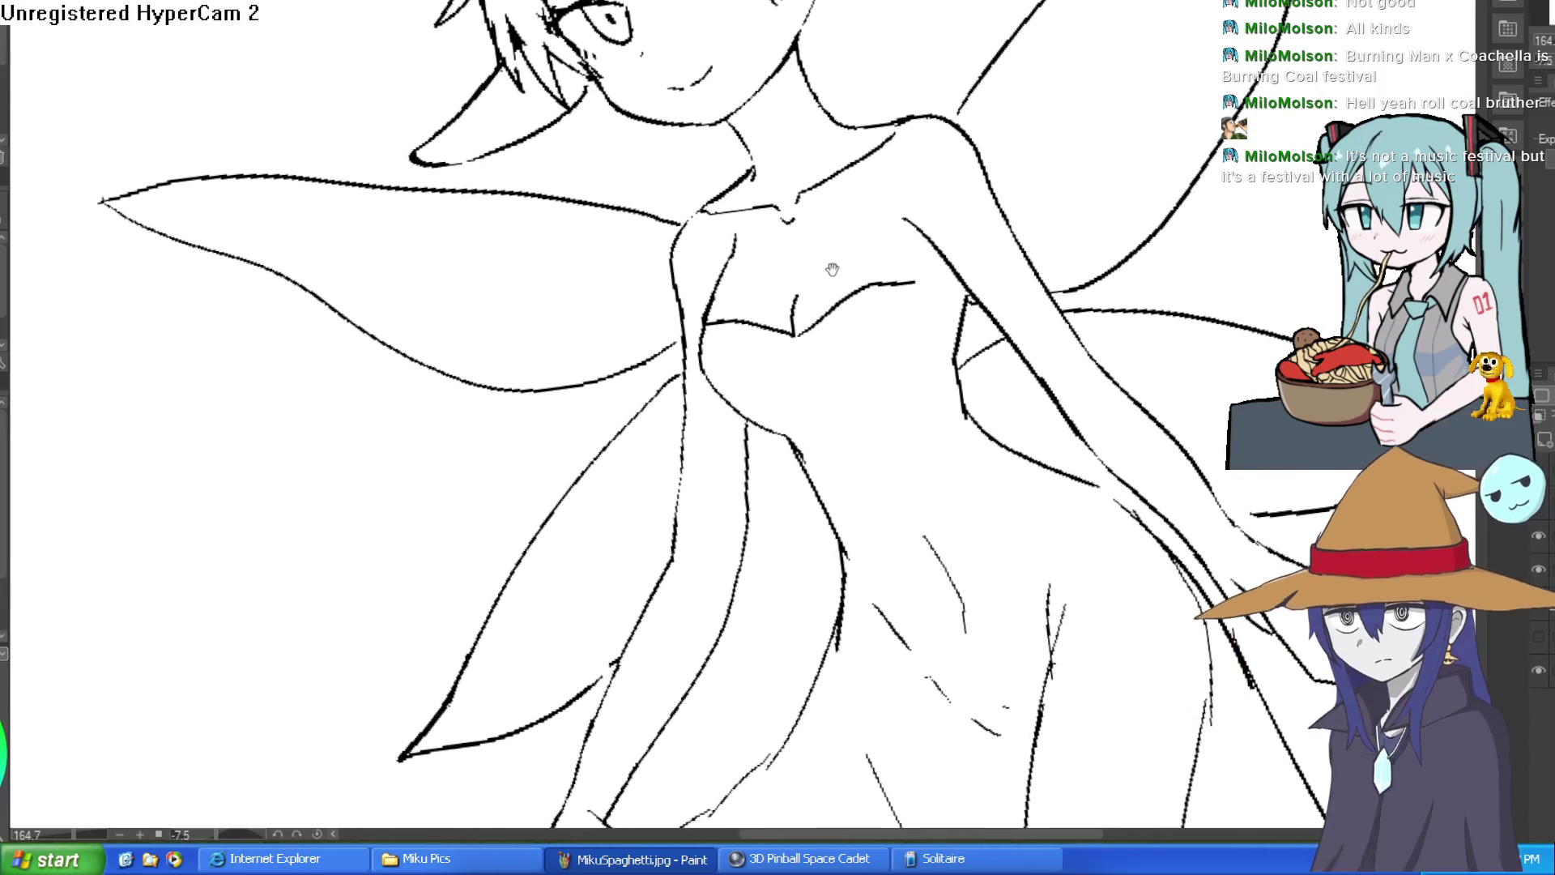
{"action": "left_click_drag", "start_coordinate": [818, 285], "coordinate": [988, 204]}
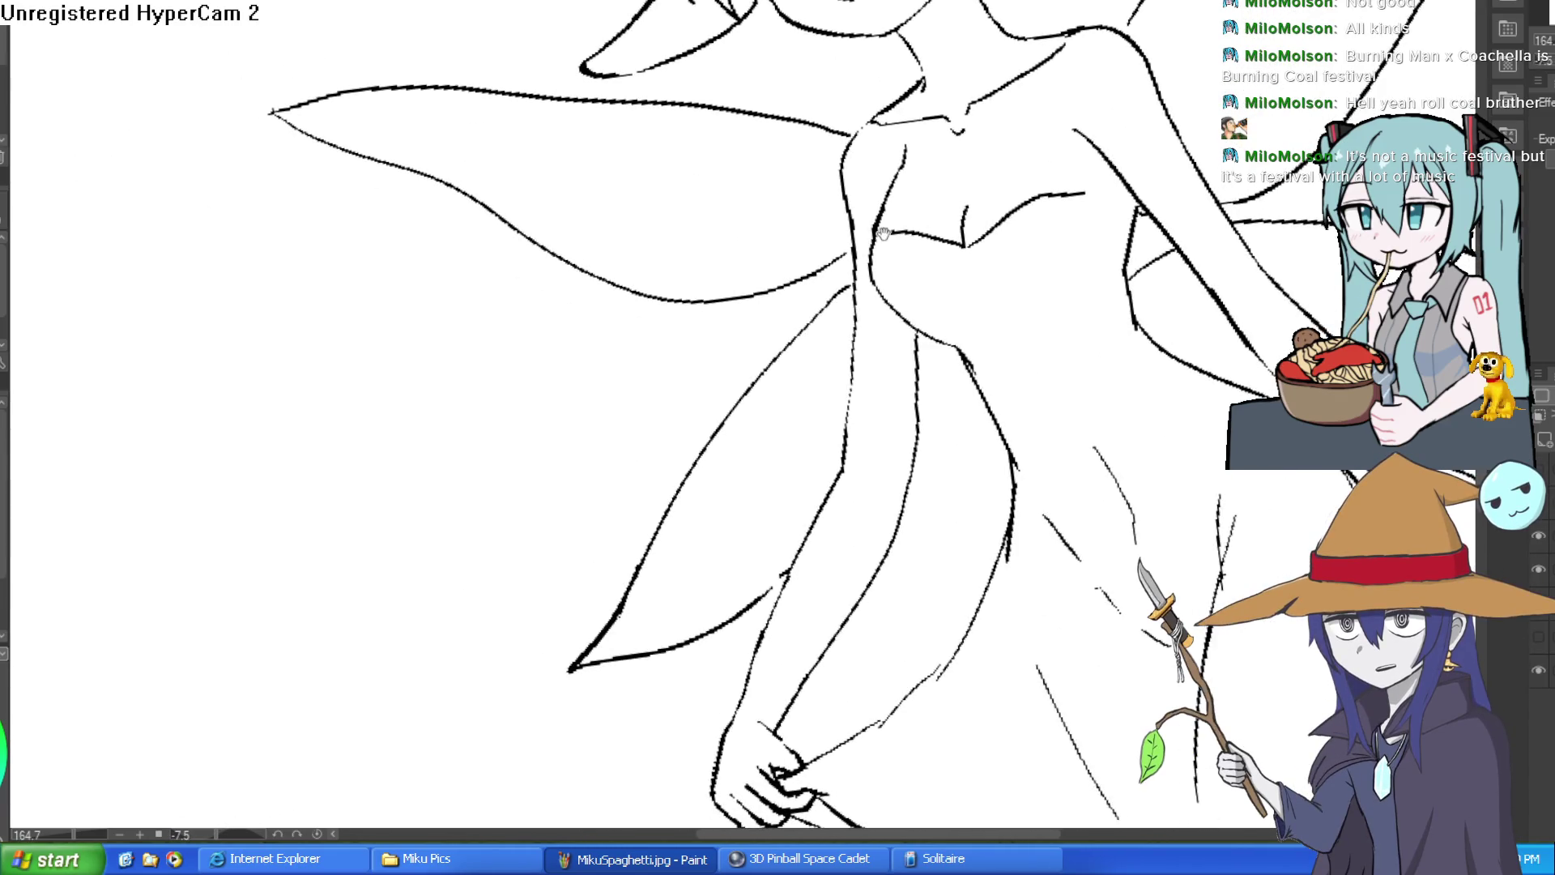
{"action": "scroll", "coordinate": [883, 230], "scroll_direction": "up", "scroll_amount": 4}
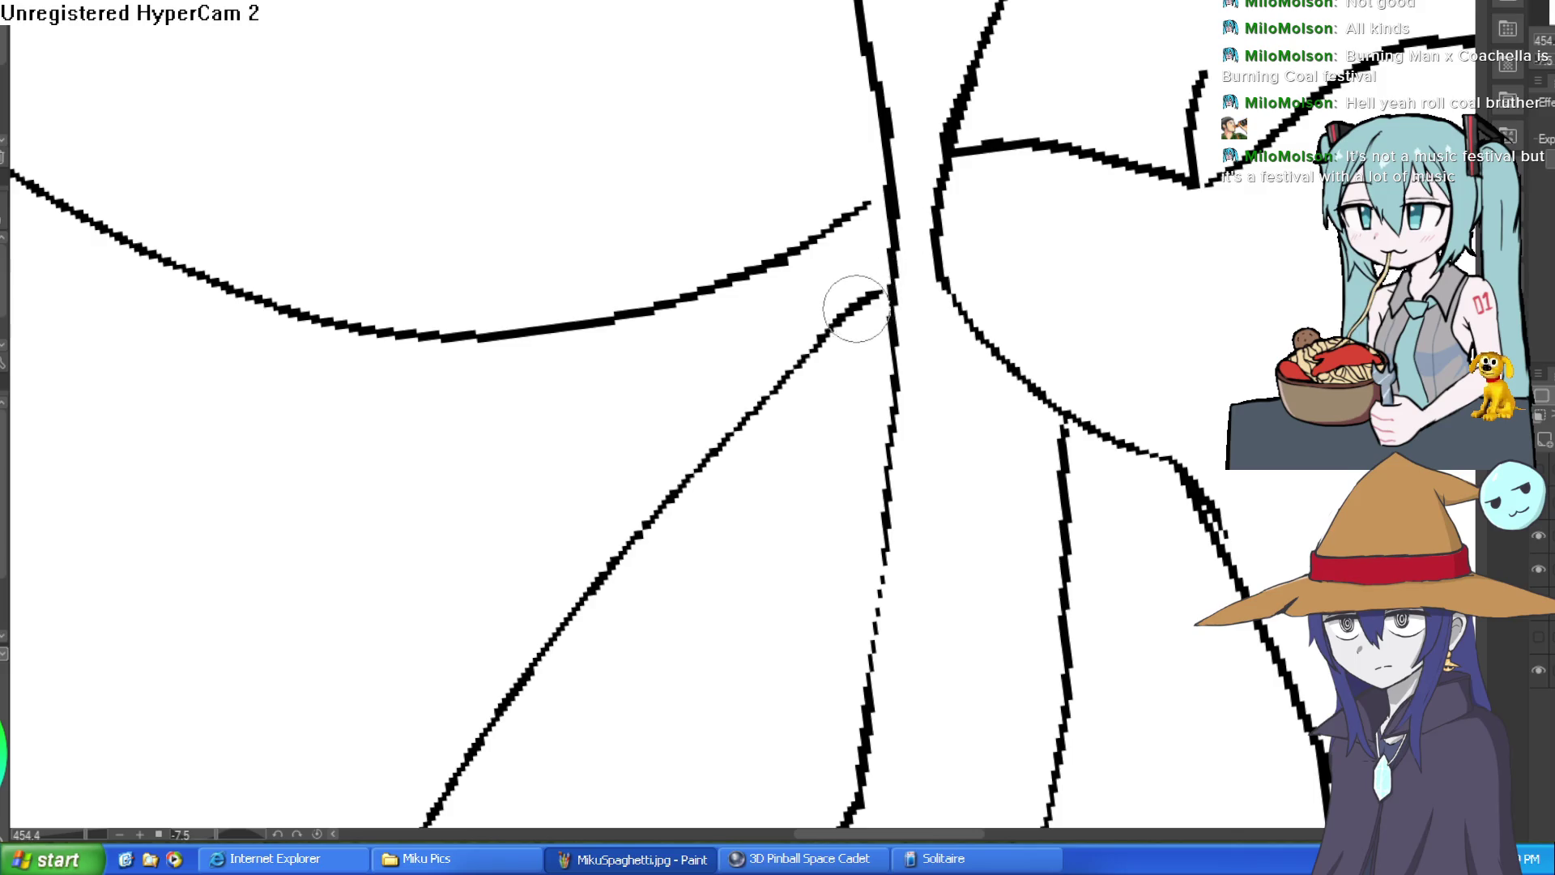
{"action": "mouse_move", "coordinate": [875, 231]}
{"action": "left_mouse_down"}
{"action": "mouse_move", "coordinate": [858, 312]}
{"action": "mouse_move", "coordinate": [868, 268]}
{"action": "left_mouse_up"}
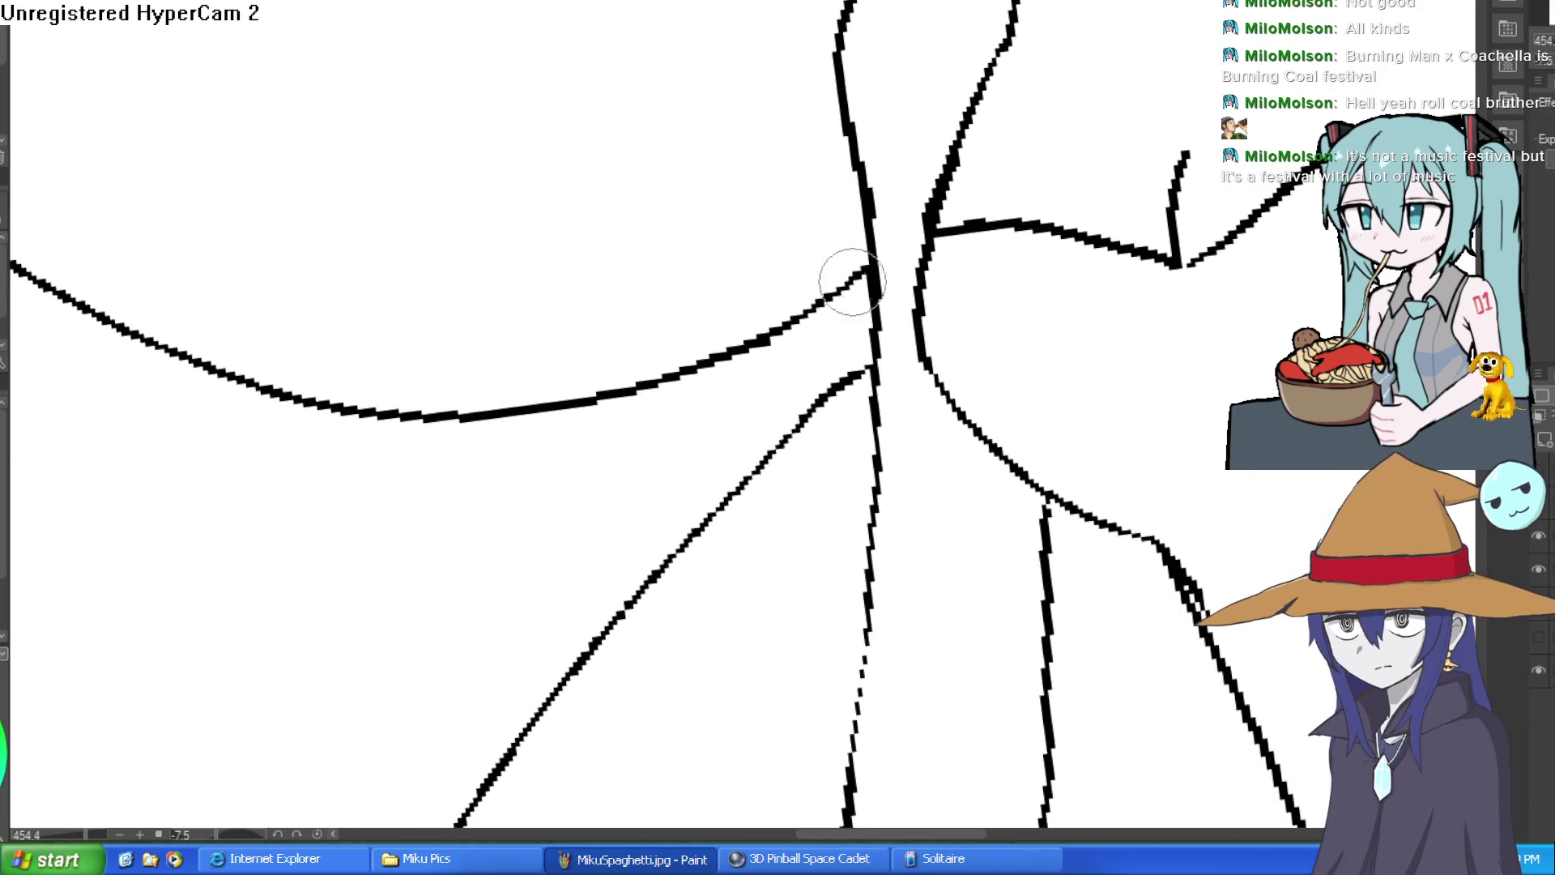
Step: Try a line along the side of the torso, then undo it with Ctrl+Z
{"action": "scroll", "coordinate": [989, 291], "scroll_direction": "down", "scroll_amount": 3}
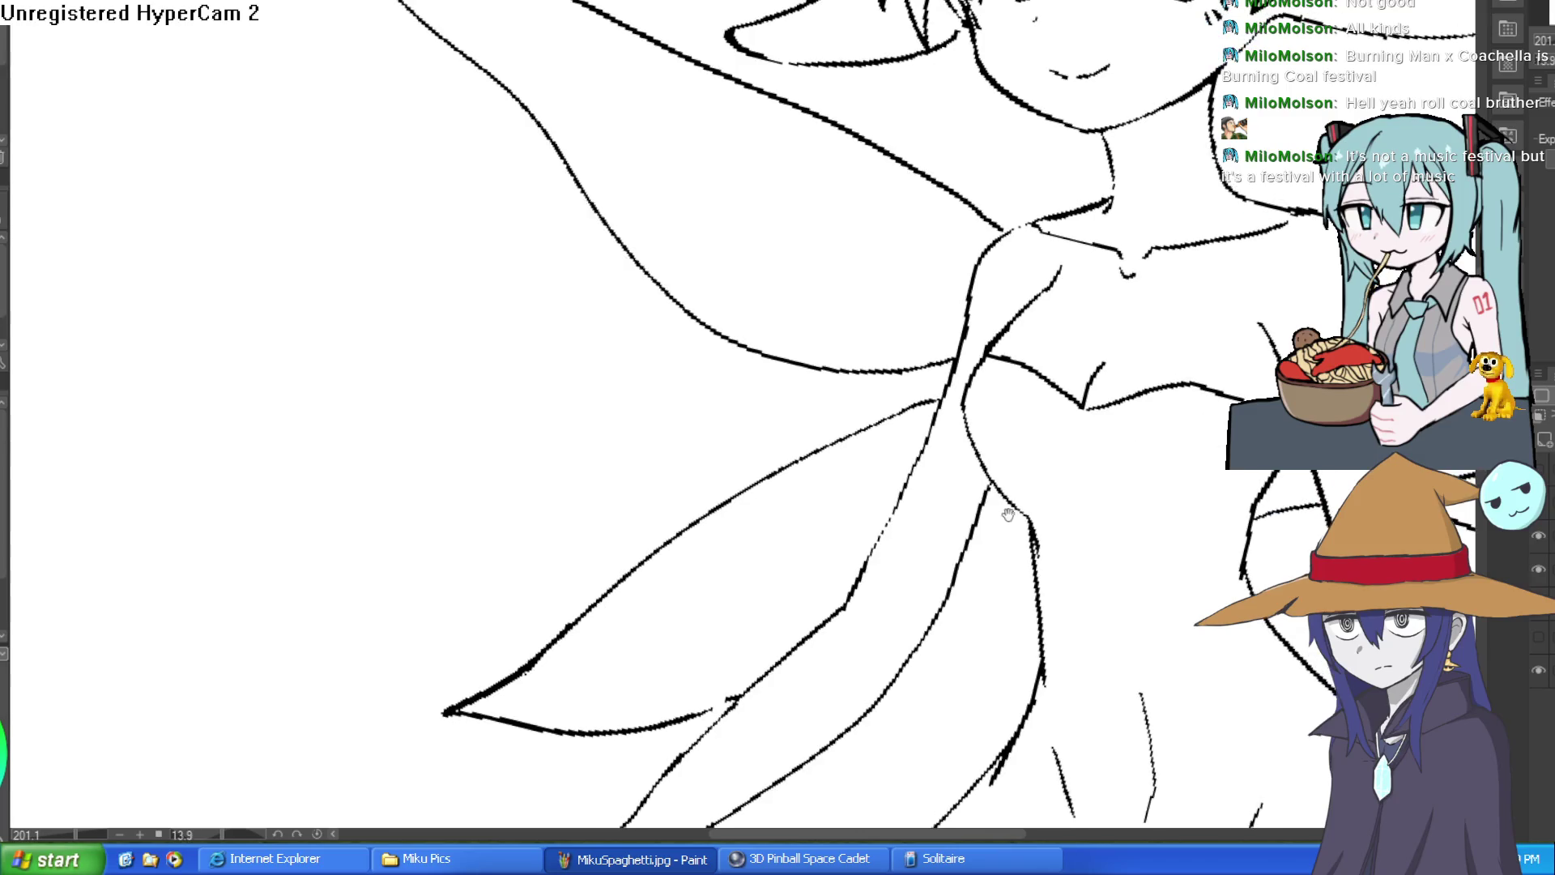
{"action": "left_click_drag", "start_coordinate": [1019, 506], "coordinate": [977, 447]}
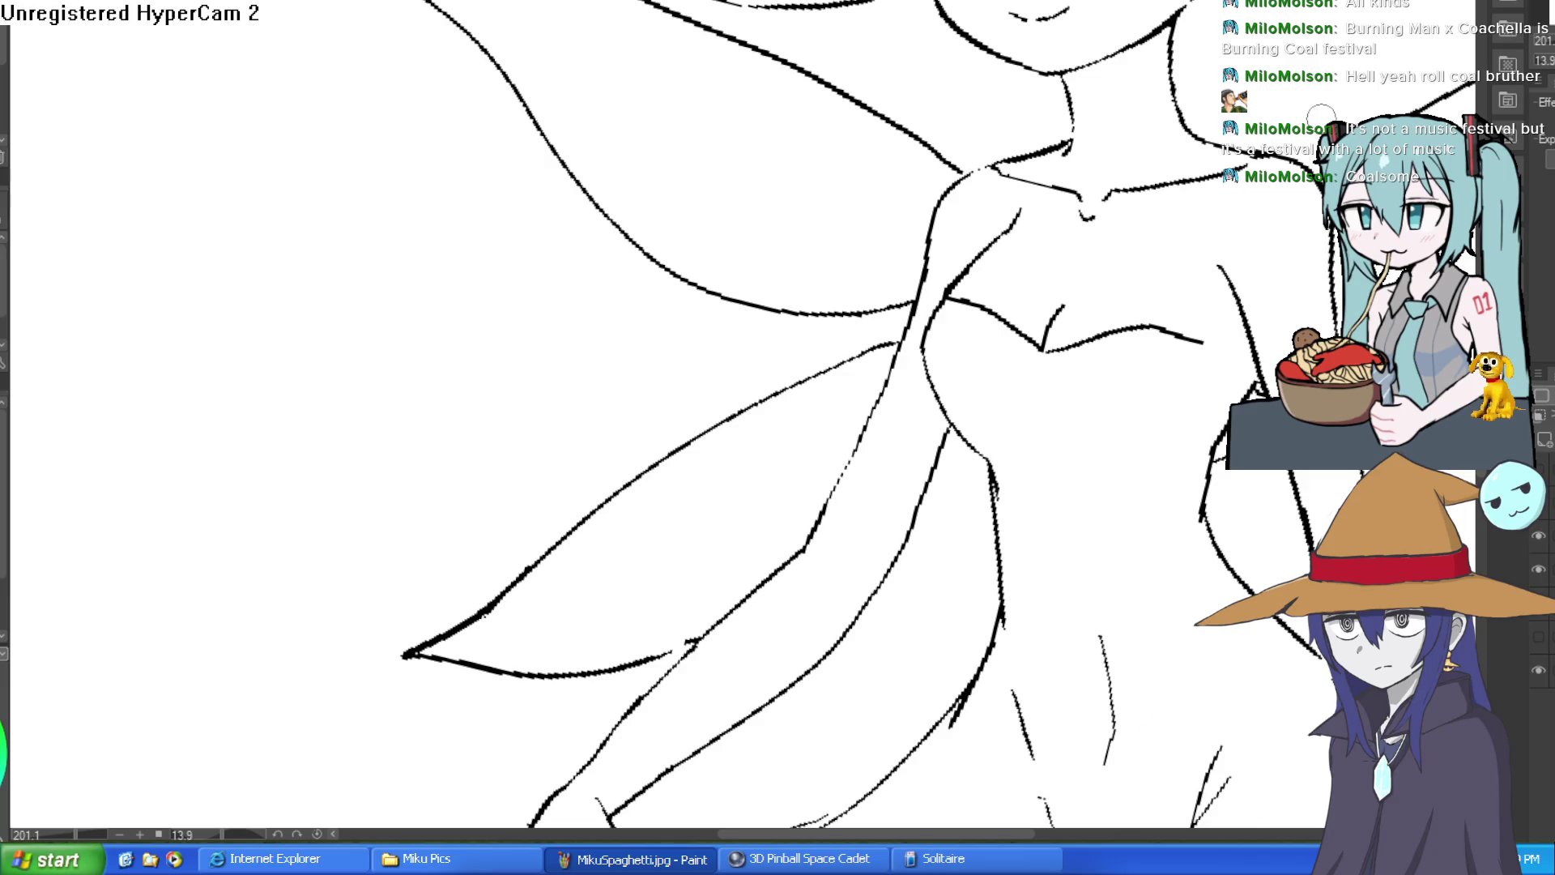
{"action": "left_click_drag", "start_coordinate": [819, 458], "coordinate": [785, 425]}
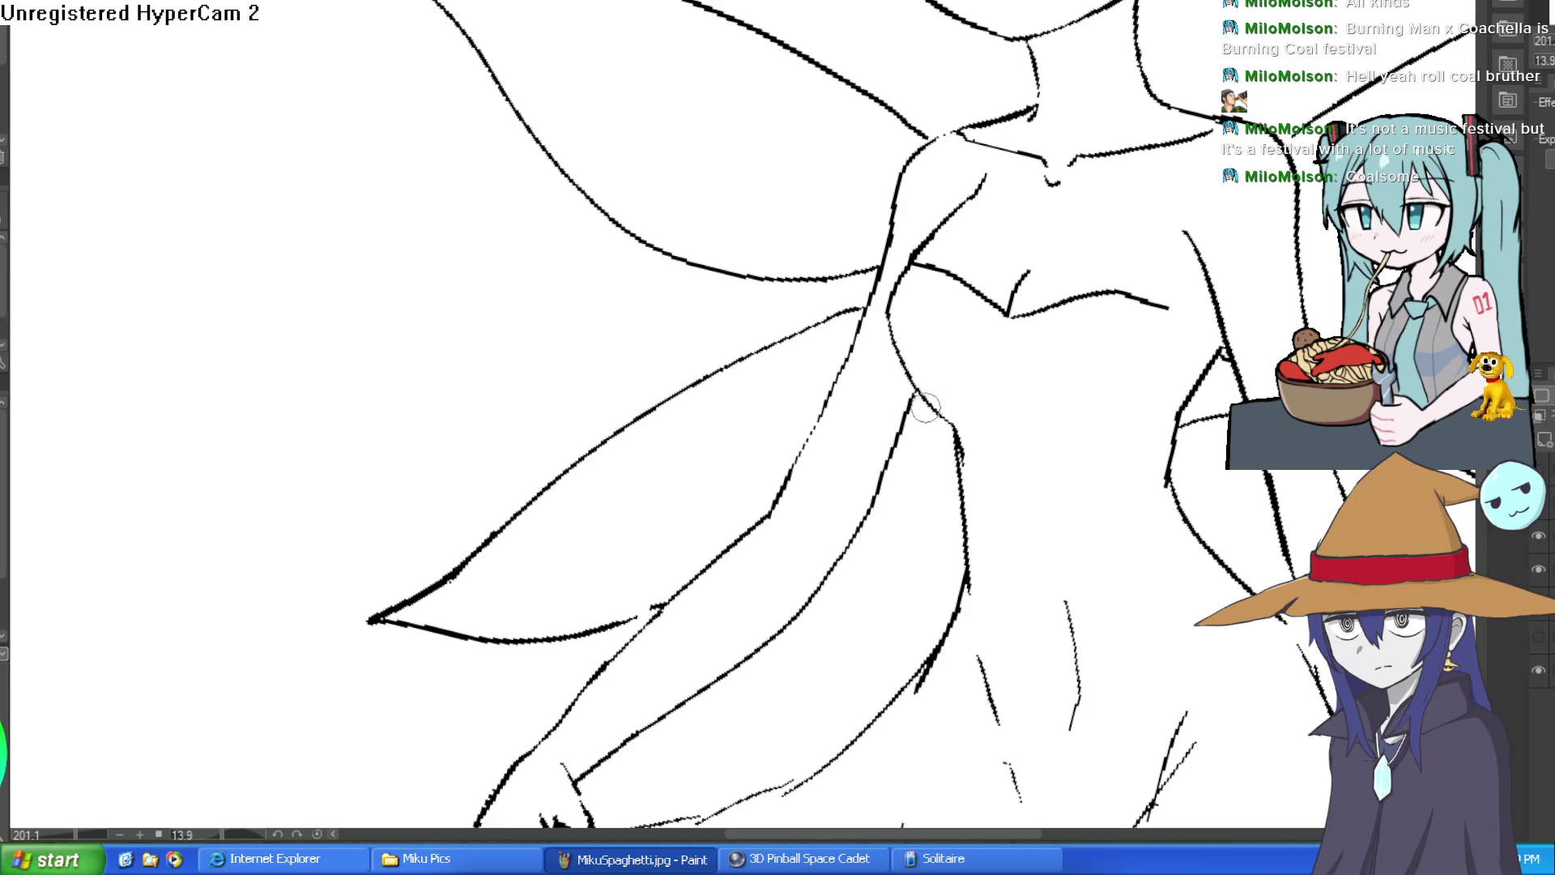
{"action": "left_click_drag", "start_coordinate": [924, 412], "coordinate": [888, 472]}
{"action": "key", "text": "ctrl+z"}
{"action": "key", "text": "ctrl+z"}
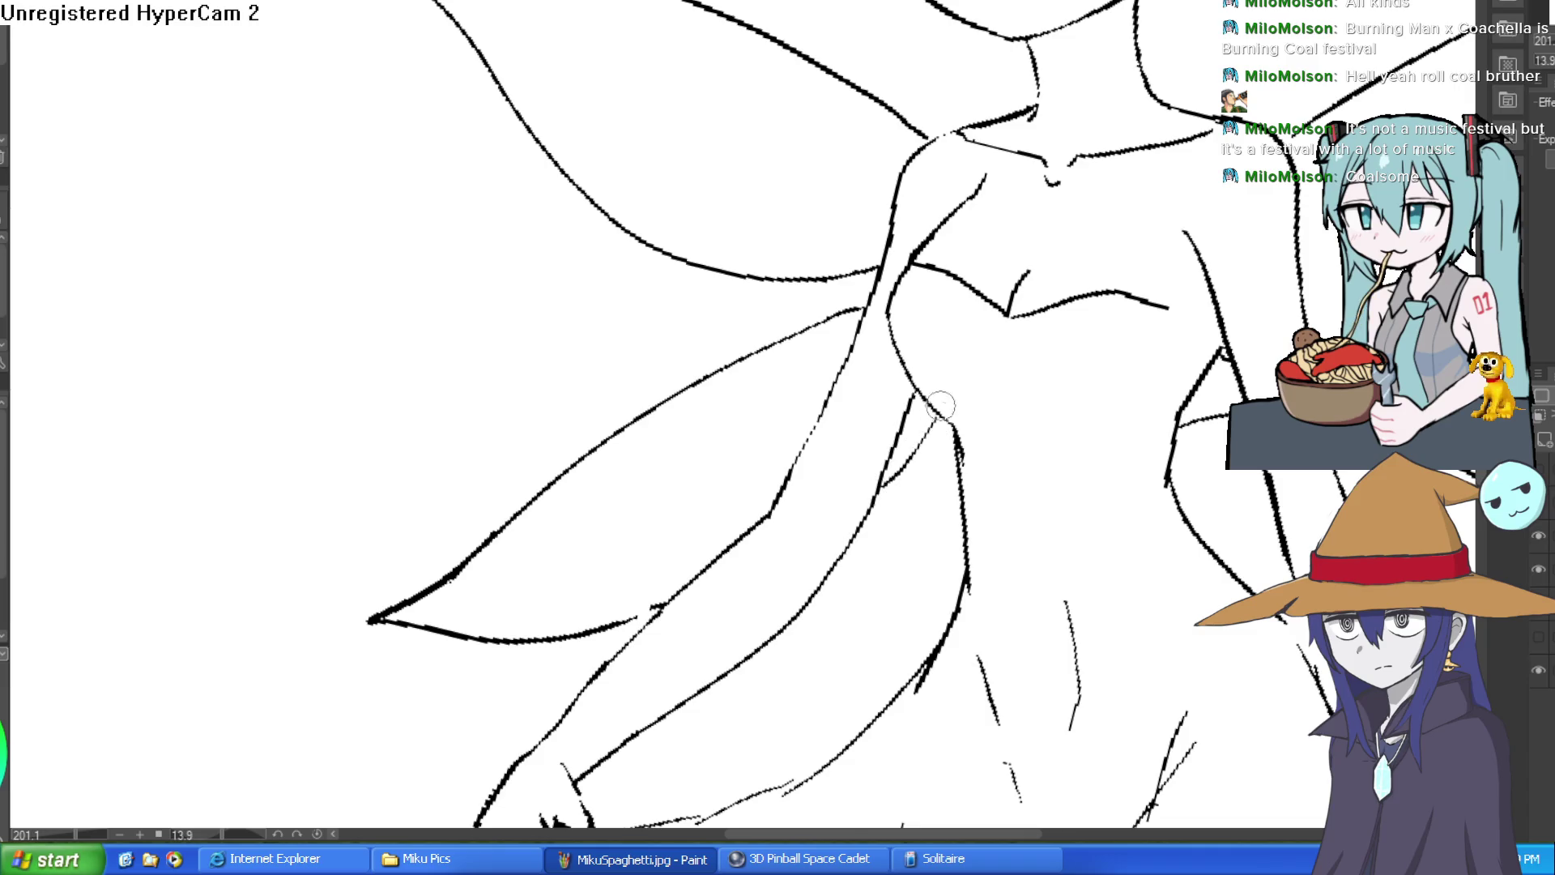
{"action": "scroll", "coordinate": [1202, 344], "scroll_direction": "down", "scroll_amount": 5}
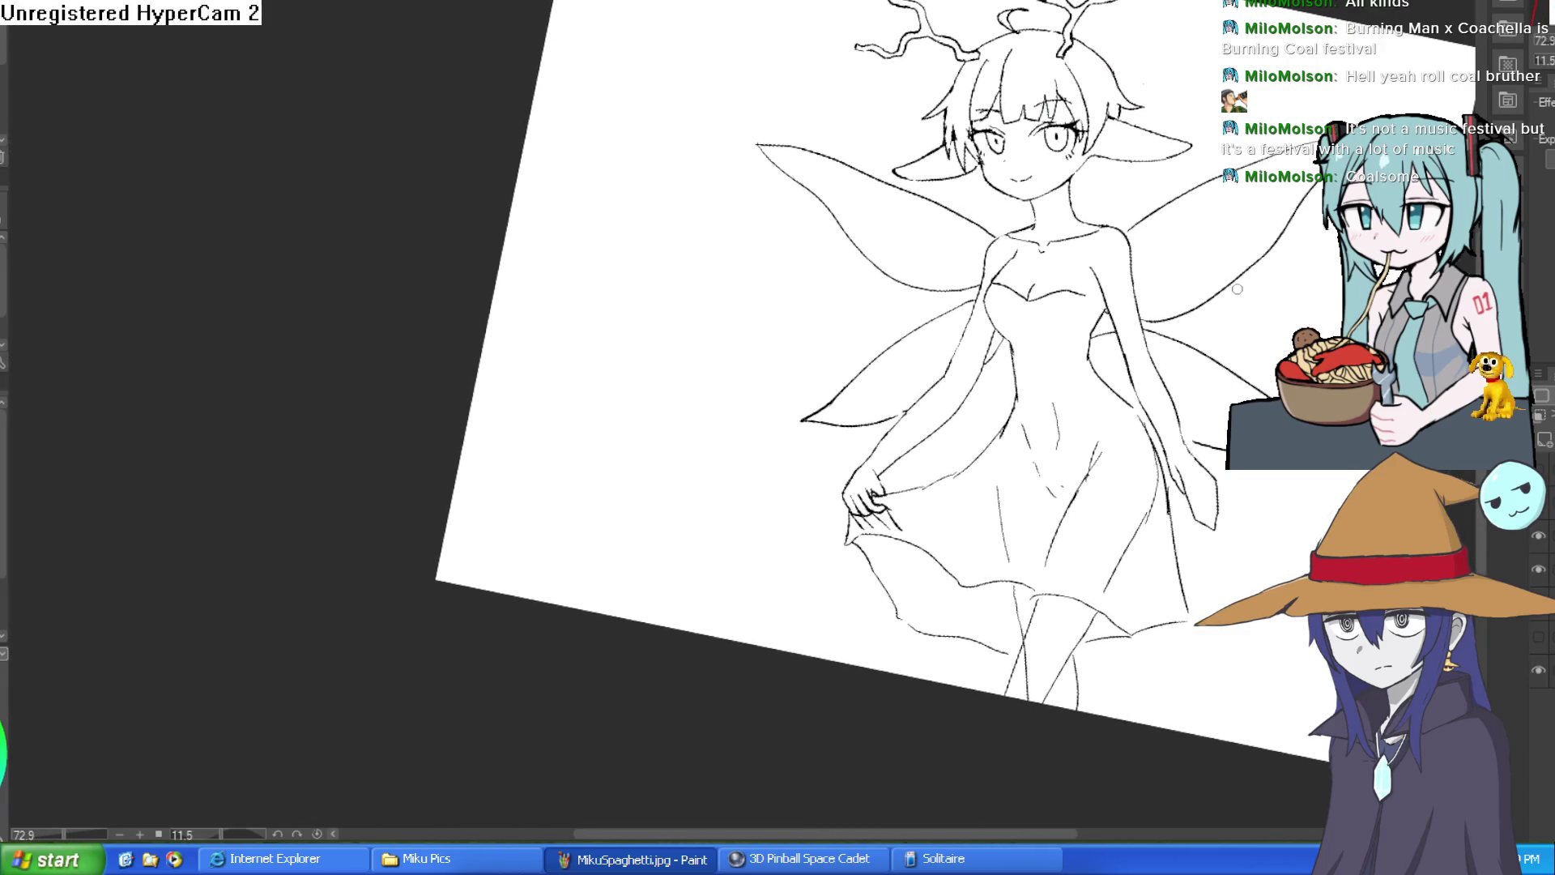
{"action": "left_click_drag", "start_coordinate": [1233, 285], "coordinate": [1222, 252]}
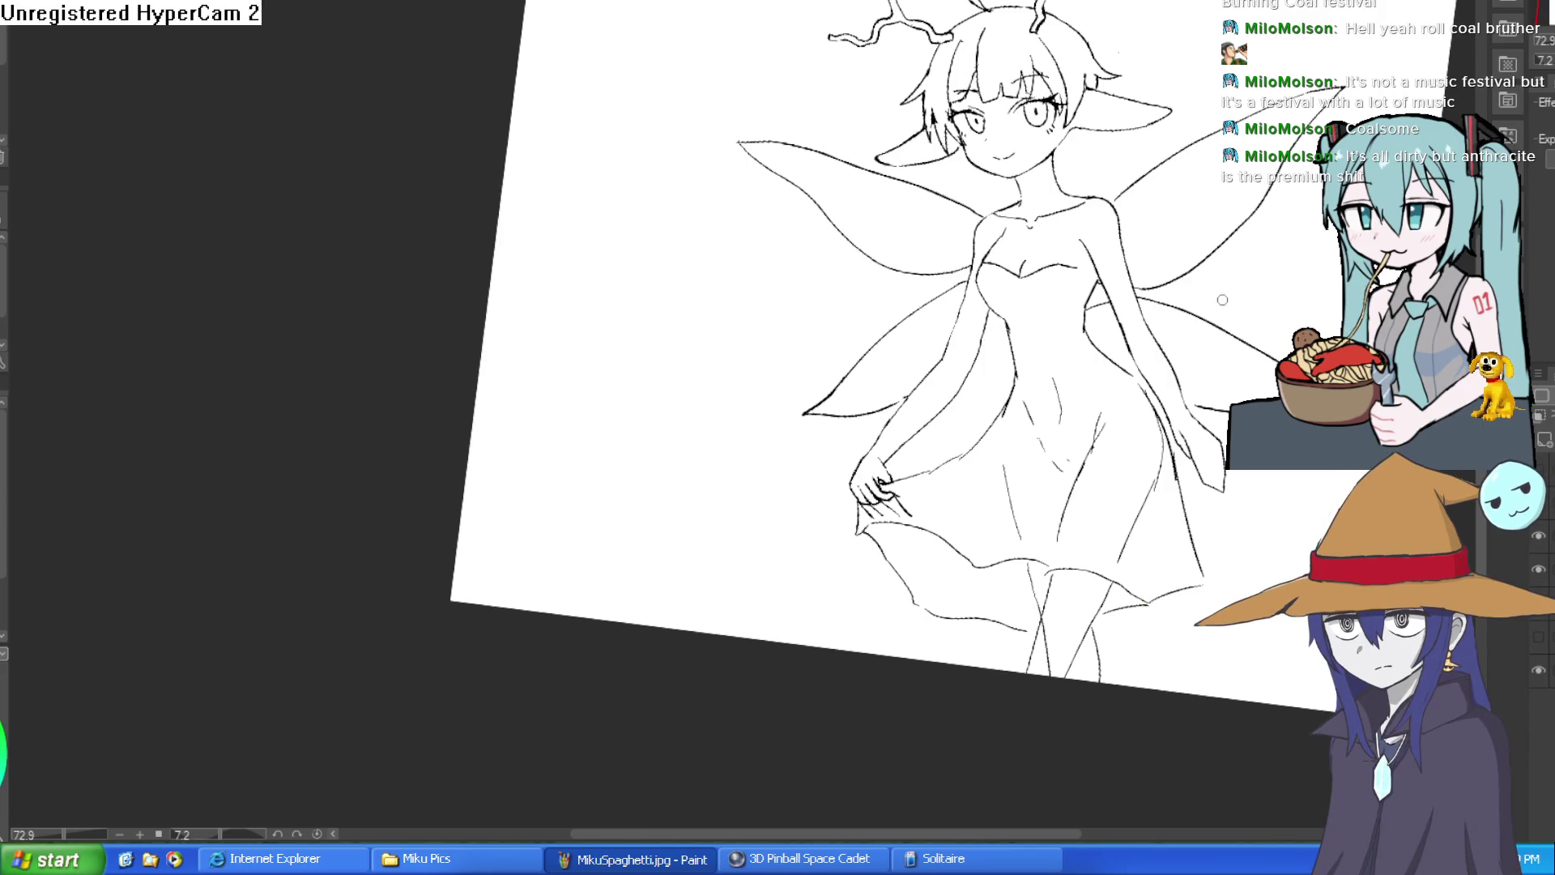
{"action": "scroll", "coordinate": [868, 283], "scroll_direction": "up", "scroll_amount": 5}
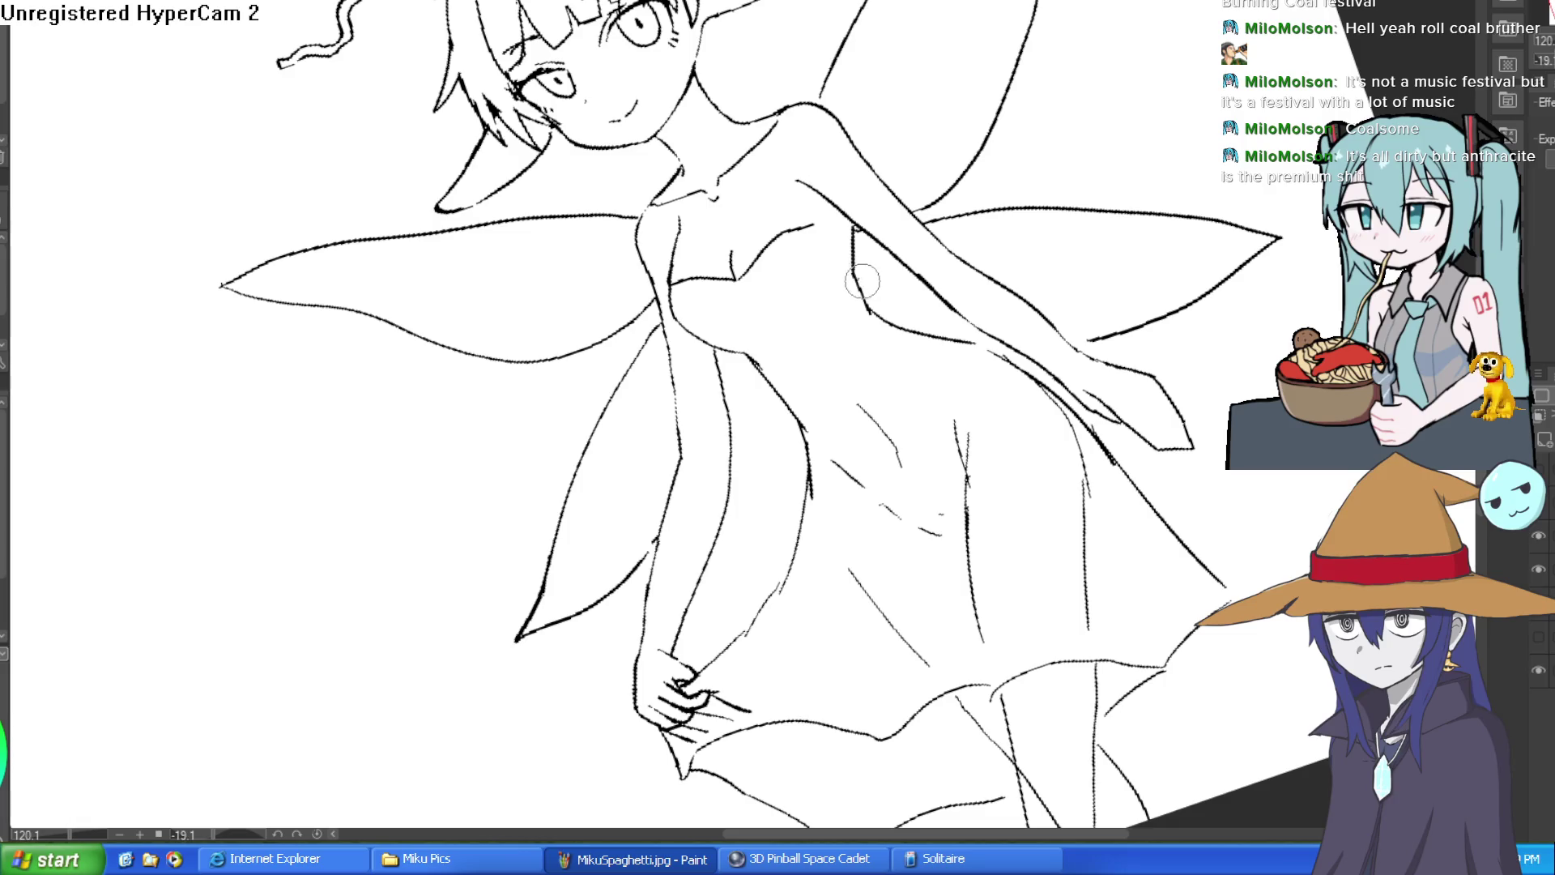
Step: Redraw the upper wing's edge to its tip, then toggle the line art and wing layers to compare
{"action": "left_click_drag", "start_coordinate": [338, 130], "coordinate": [663, 361]}
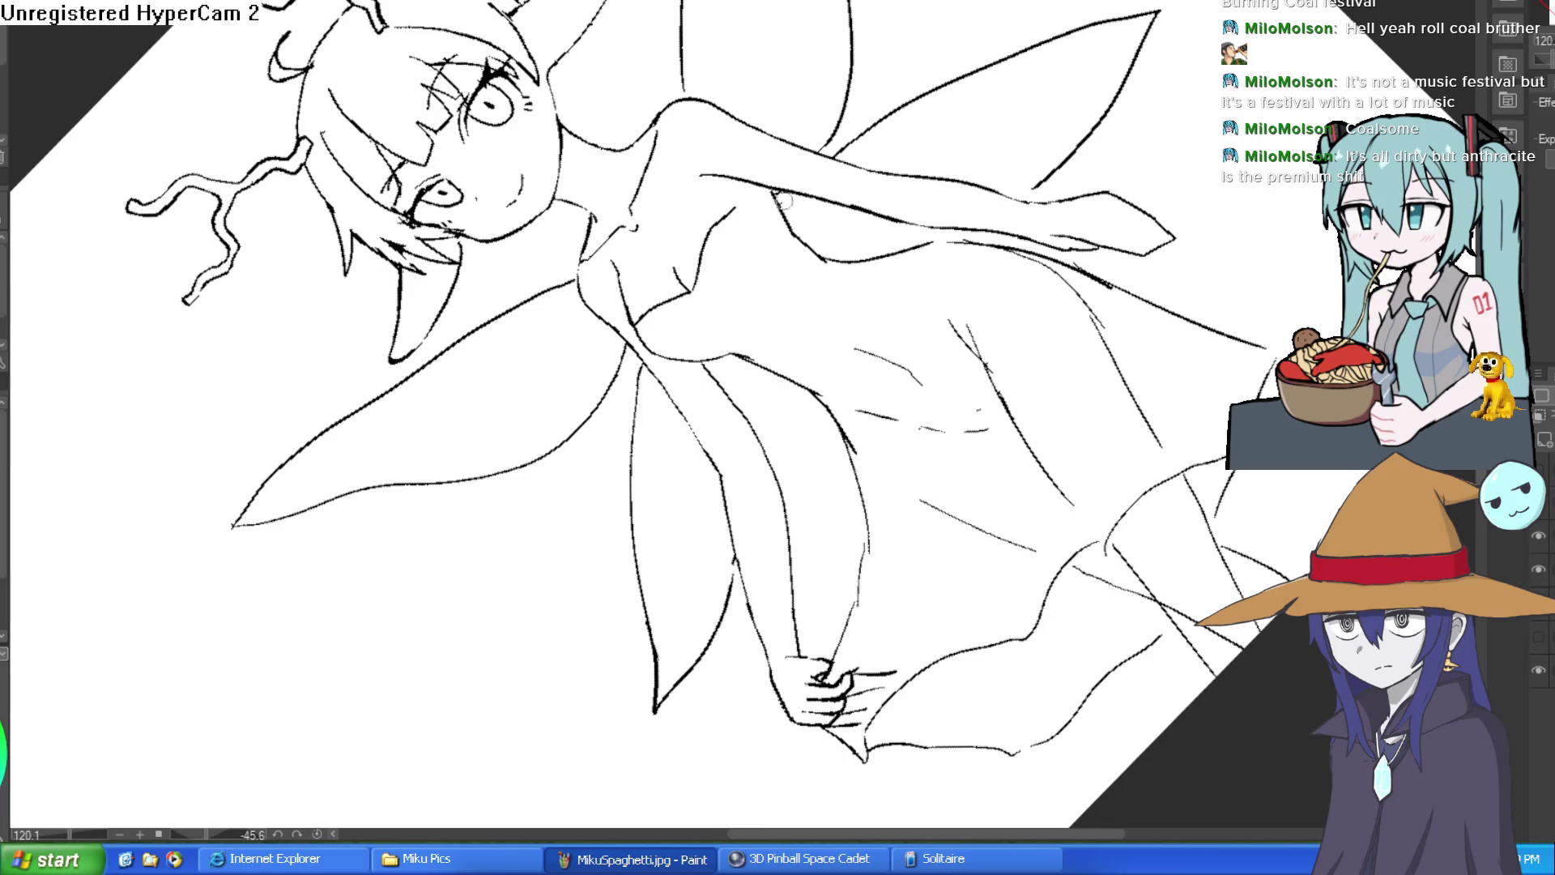
{"action": "mouse_move", "coordinate": [832, 154]}
{"action": "left_mouse_down"}
{"action": "mouse_move", "coordinate": [1085, 24]}
{"action": "mouse_move", "coordinate": [1158, 11]}
{"action": "mouse_move", "coordinate": [1019, 196]}
{"action": "left_mouse_up"}
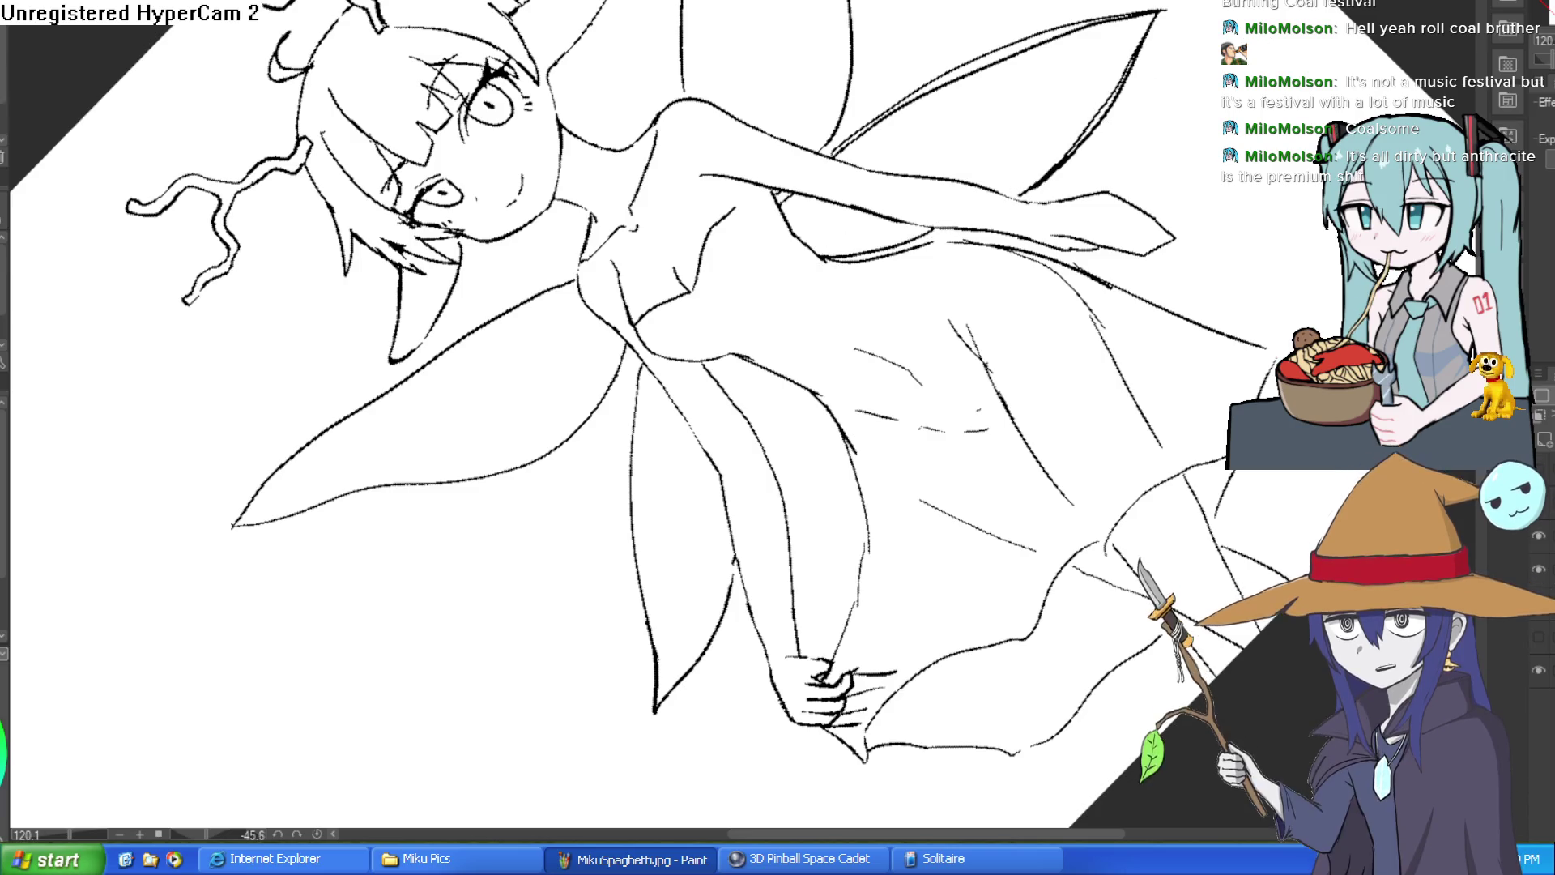
{"action": "left_click", "coordinate": [1539, 617]}
{"action": "left_click", "coordinate": [1539, 617]}
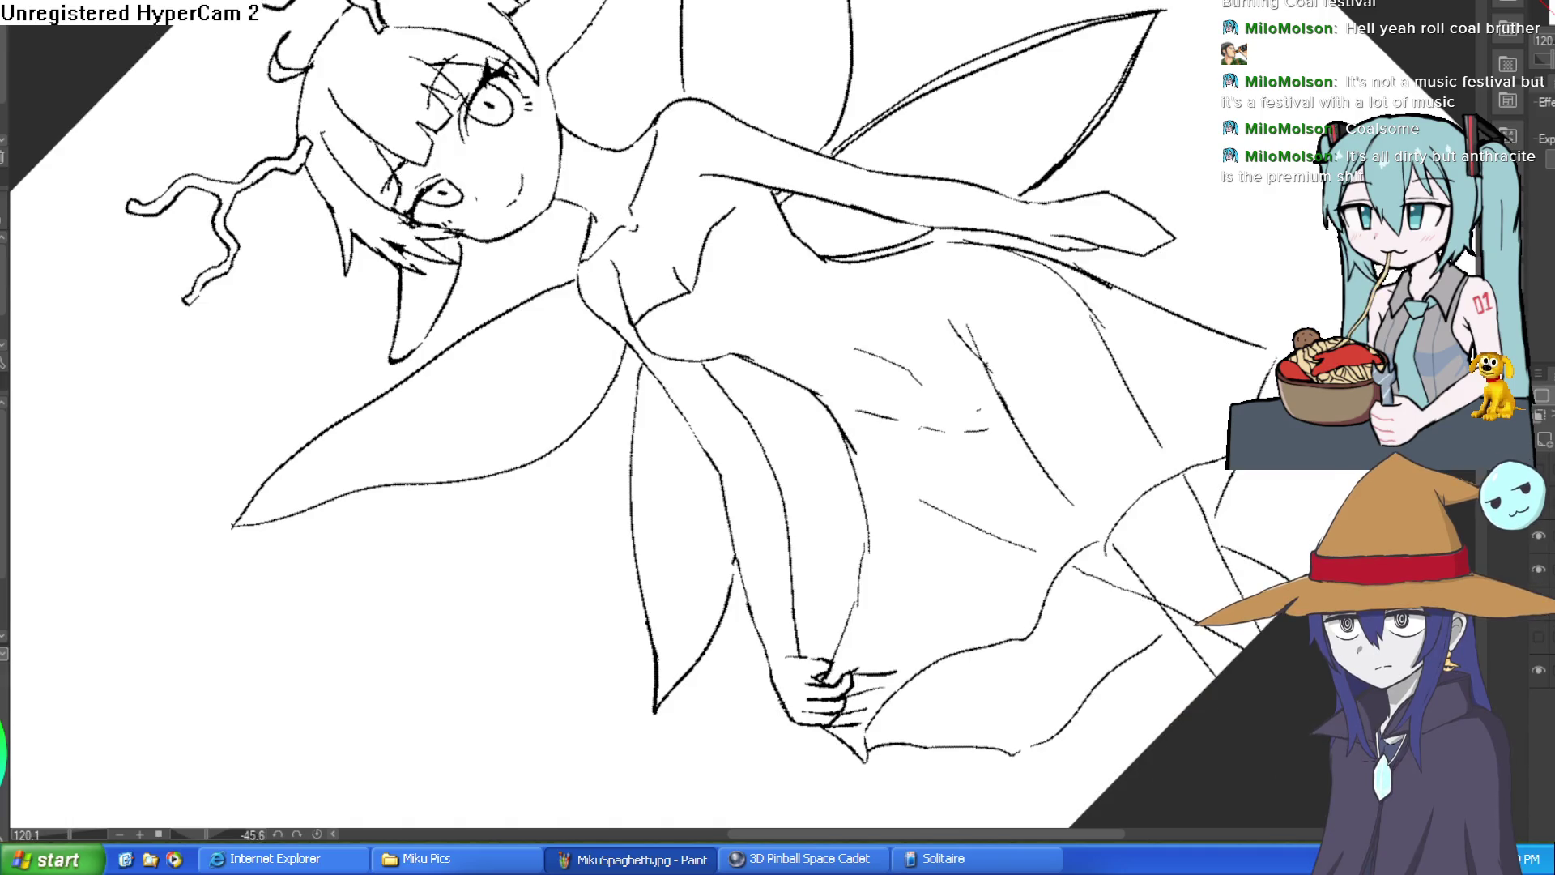
{"action": "left_click", "coordinate": [1540, 538]}
{"action": "left_click", "coordinate": [1540, 539]}
Step: Erase the doubled line on the lower left wing, leaving a single line
{"action": "mouse_move", "coordinate": [1118, 210]}
{"action": "left_mouse_down"}
{"action": "mouse_move", "coordinate": [1154, 396]}
{"action": "mouse_move", "coordinate": [1012, 534]}
{"action": "mouse_move", "coordinate": [861, 624]}
{"action": "mouse_move", "coordinate": [770, 490]}
{"action": "left_mouse_up"}
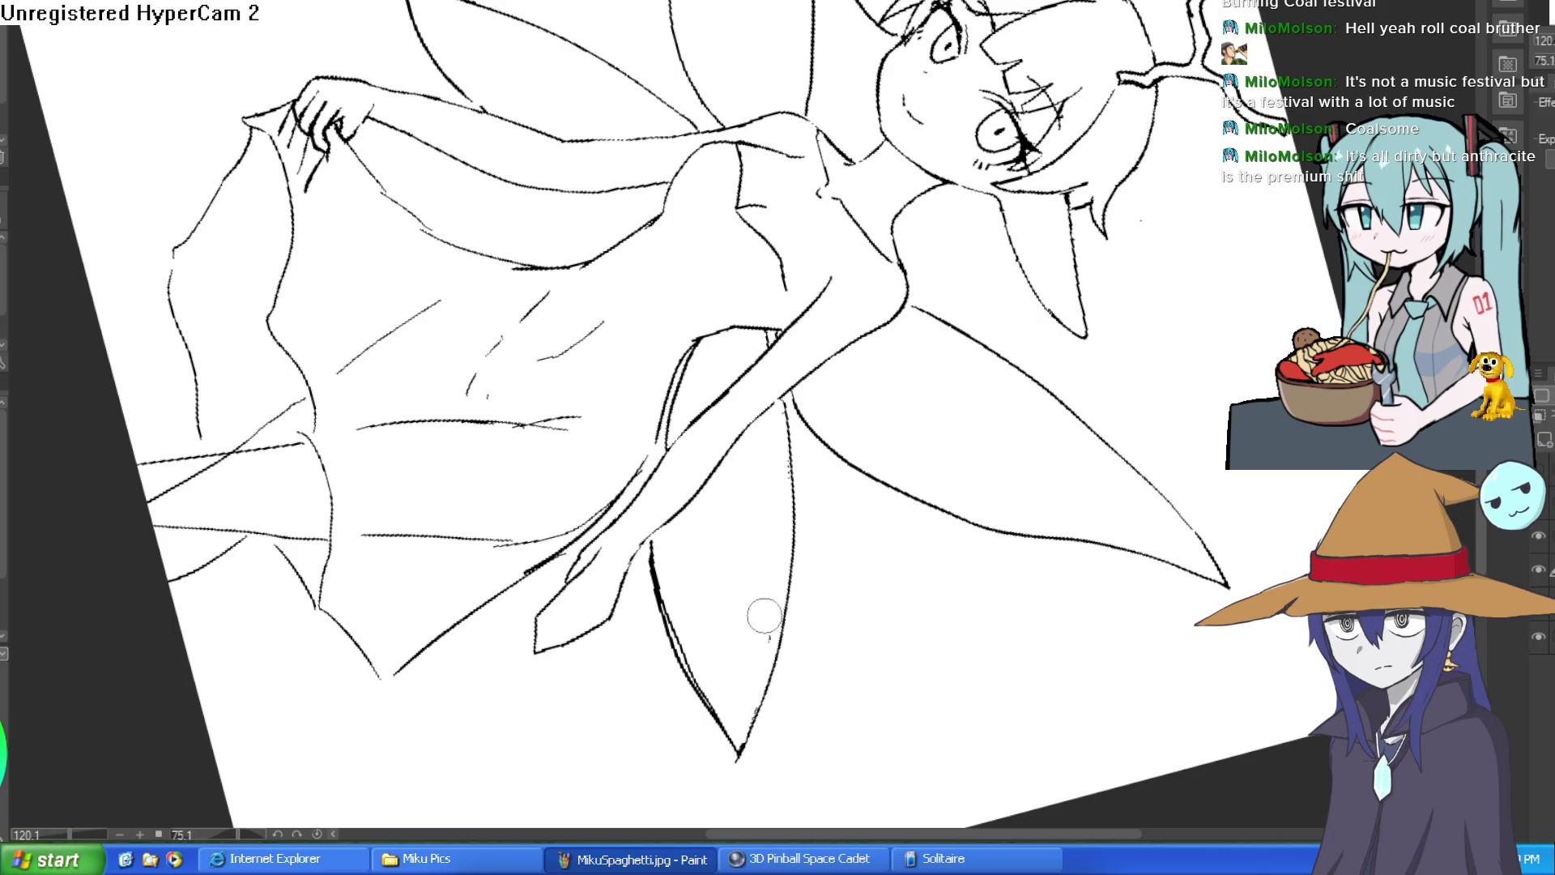
{"action": "left_click_drag", "start_coordinate": [661, 628], "coordinate": [740, 771]}
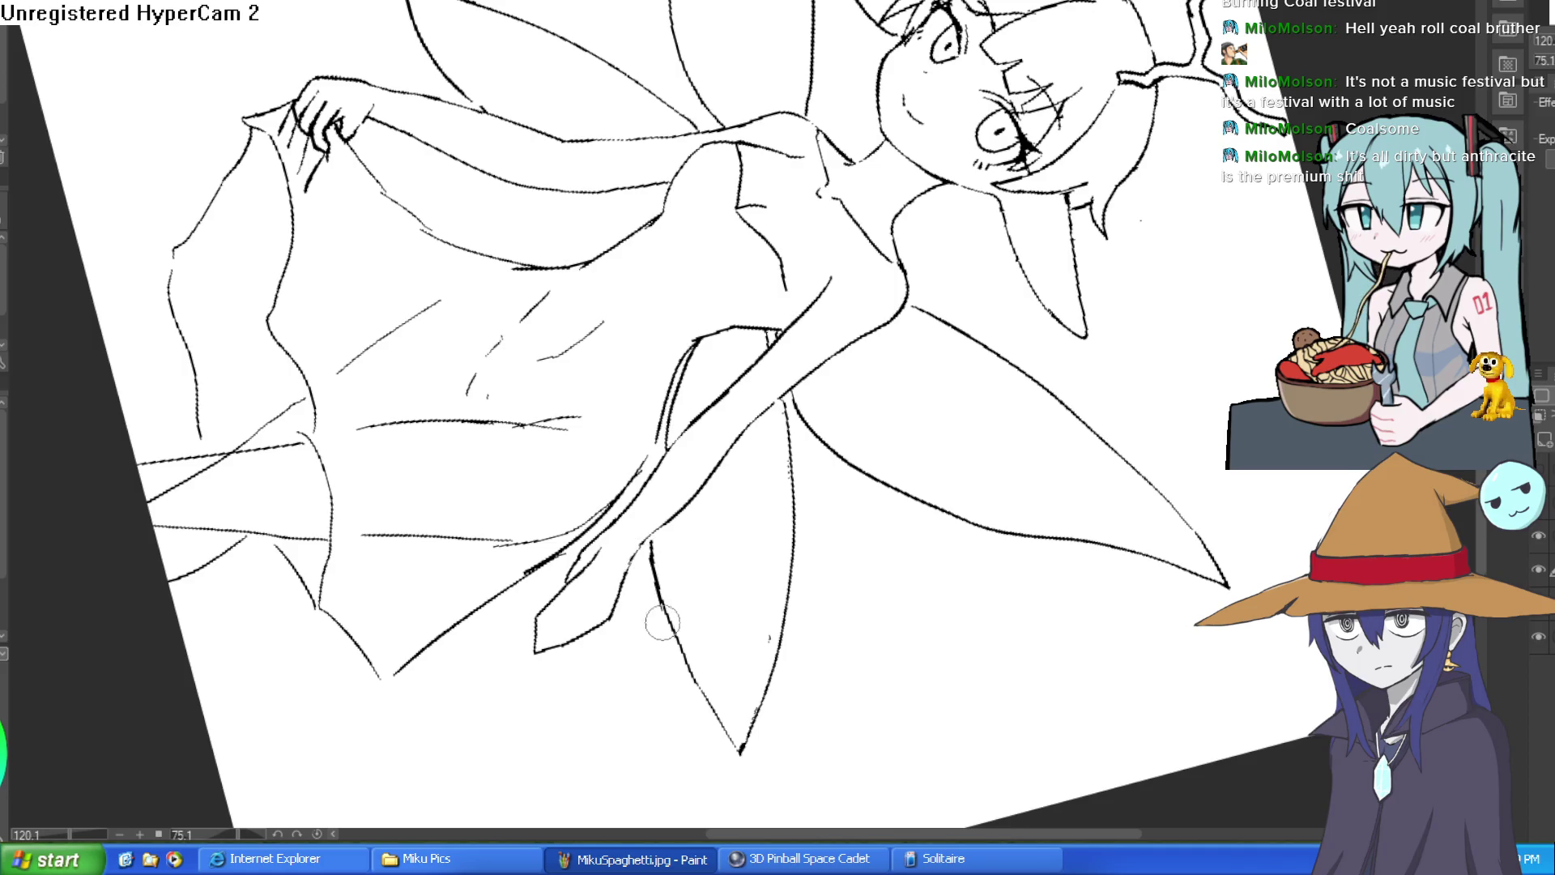
{"action": "left_click_drag", "start_coordinate": [778, 443], "coordinate": [677, 438]}
{"action": "mouse_move", "coordinate": [671, 310]}
{"action": "left_mouse_down"}
{"action": "mouse_move", "coordinate": [729, 235]}
{"action": "mouse_move", "coordinate": [802, 186]}
{"action": "mouse_move", "coordinate": [914, 149]}
{"action": "left_mouse_up"}
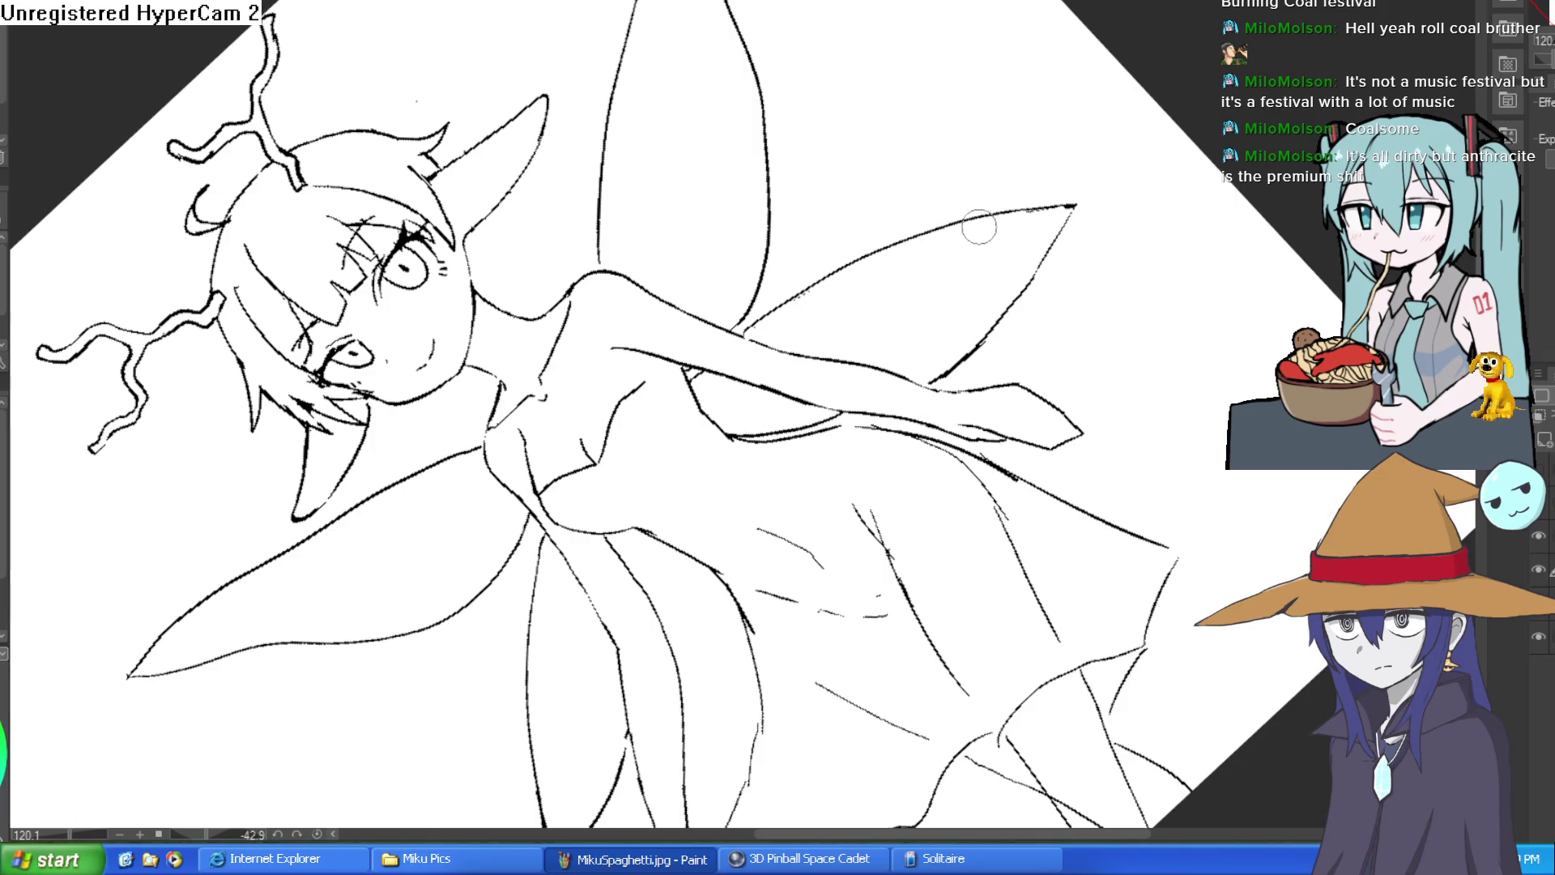
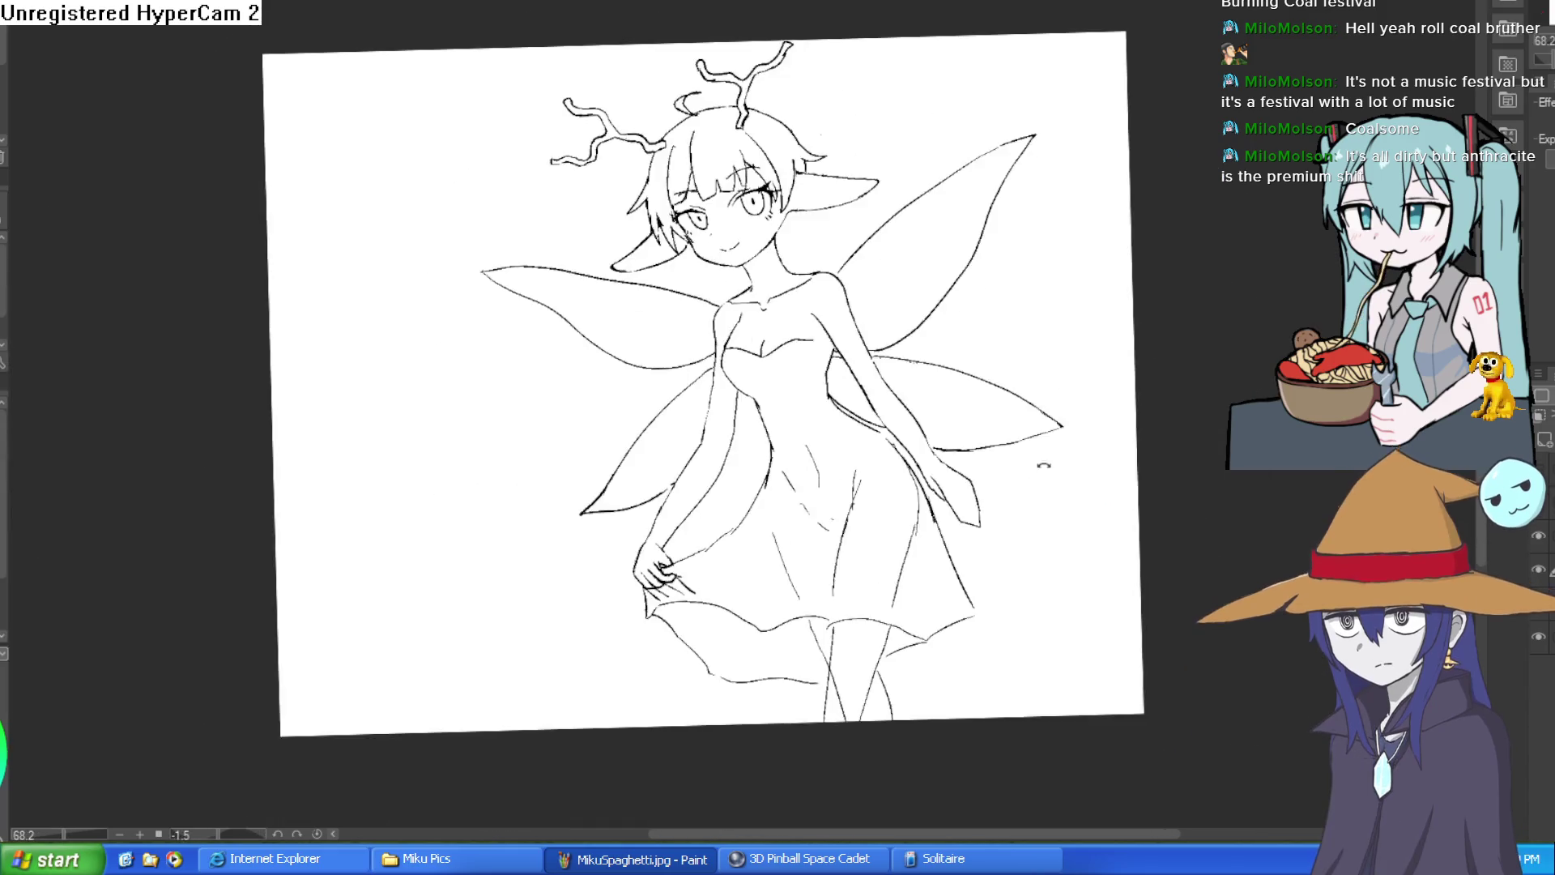
Step: Zoom in on the bottom of the dress and erase the lower part of the inner leg line
{"action": "left_click_drag", "start_coordinate": [1044, 465], "coordinate": [955, 214]}
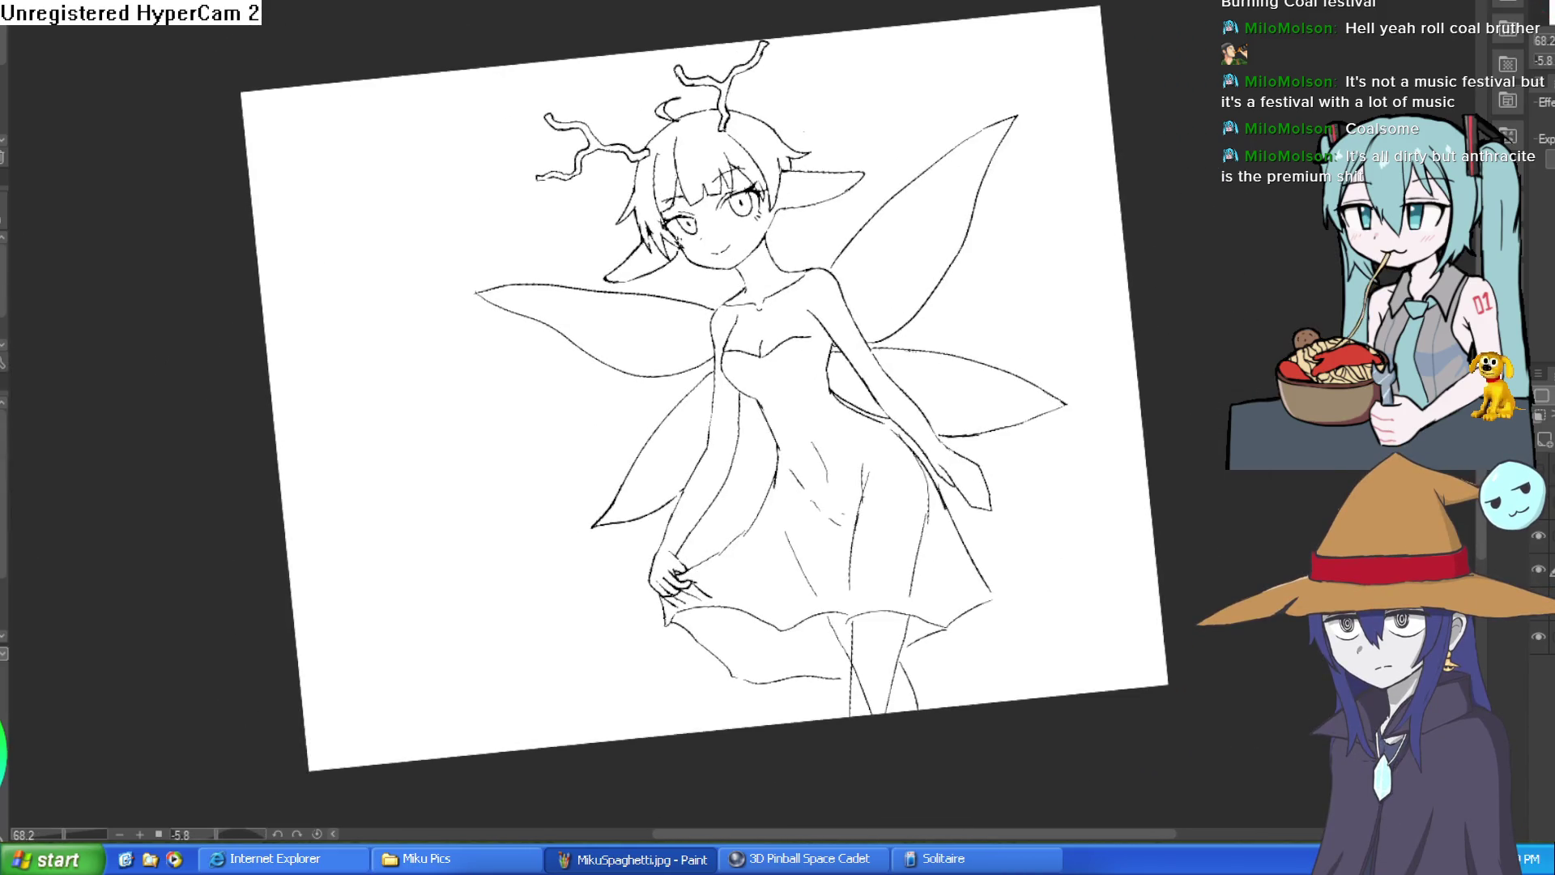
{"action": "scroll", "coordinate": [729, 447], "scroll_direction": "up", "scroll_amount": 5}
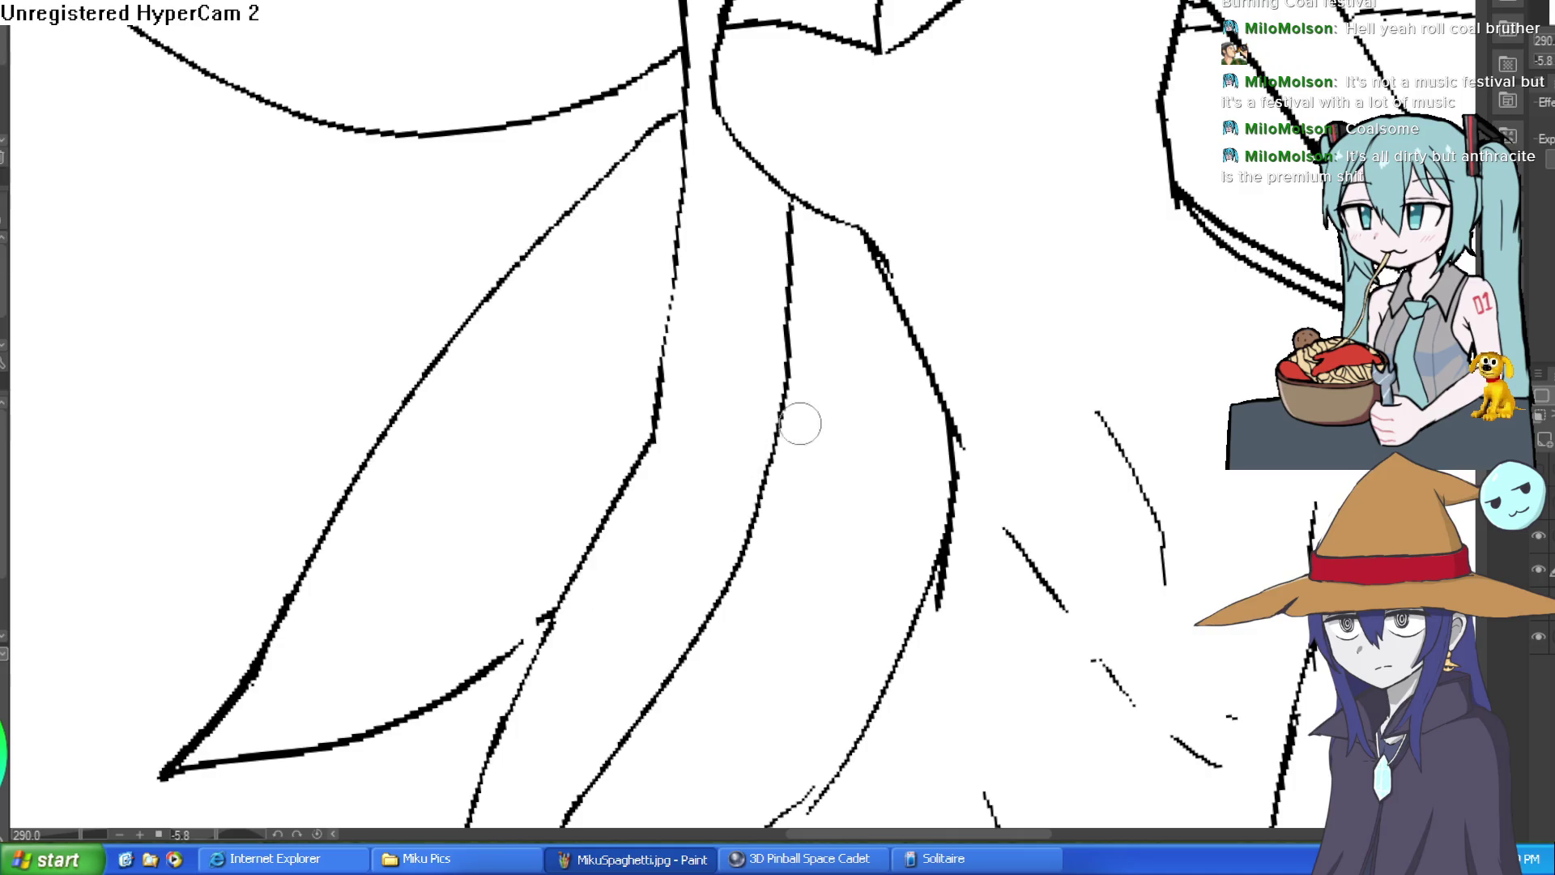
{"action": "scroll", "coordinate": [899, 271], "scroll_direction": "down", "scroll_amount": 3}
{"action": "left_click_drag", "start_coordinate": [1000, 259], "coordinate": [1018, 290]}
{"action": "scroll", "coordinate": [1018, 290], "scroll_direction": "down", "scroll_amount": 3}
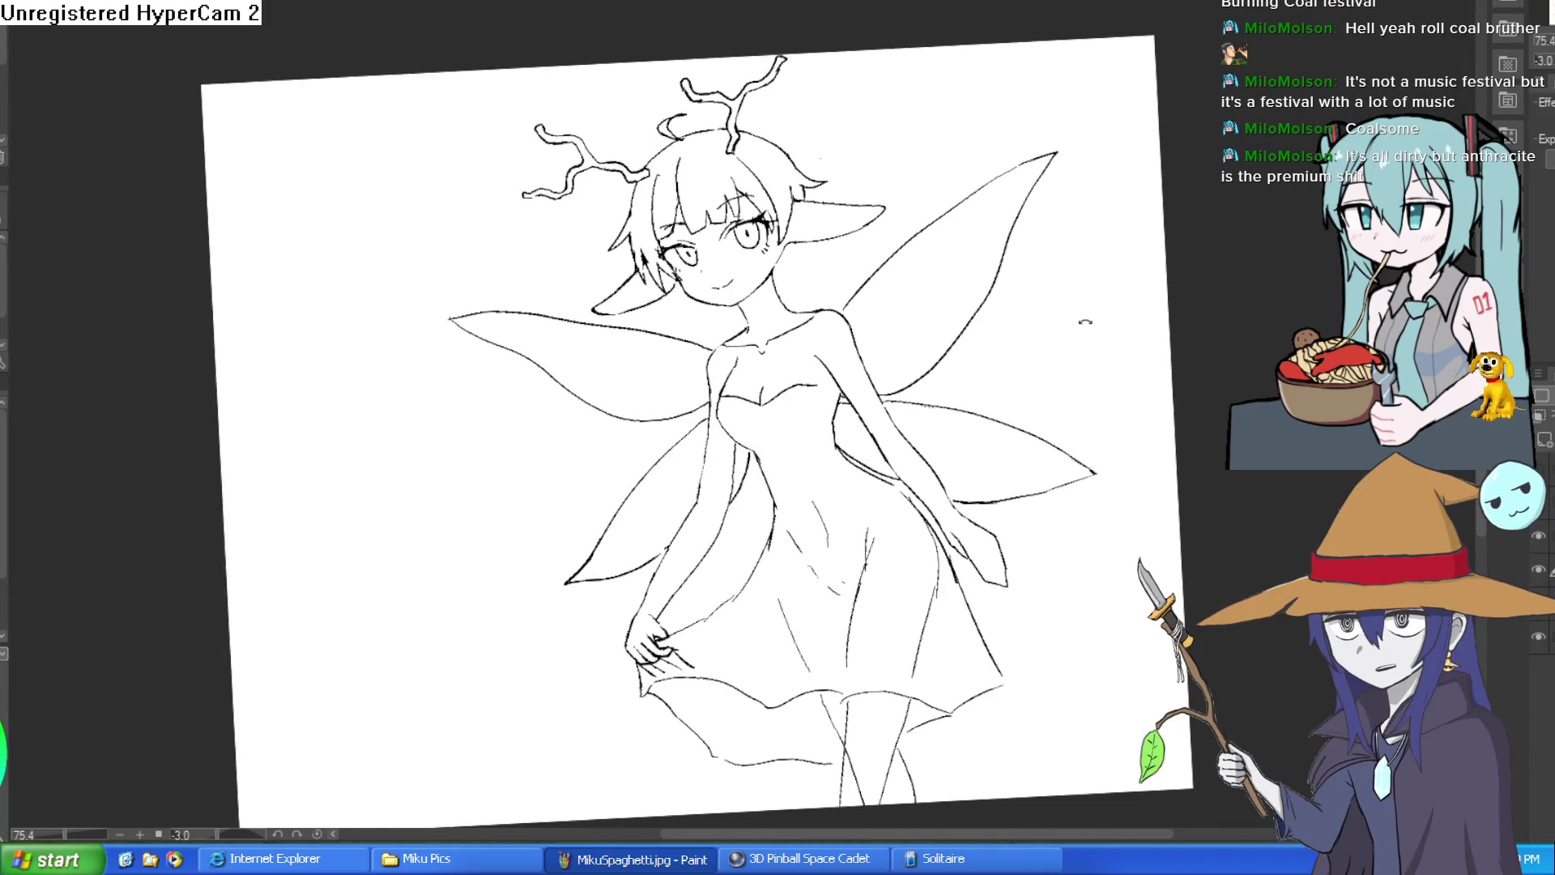
{"action": "left_click_drag", "start_coordinate": [1083, 322], "coordinate": [1009, 334]}
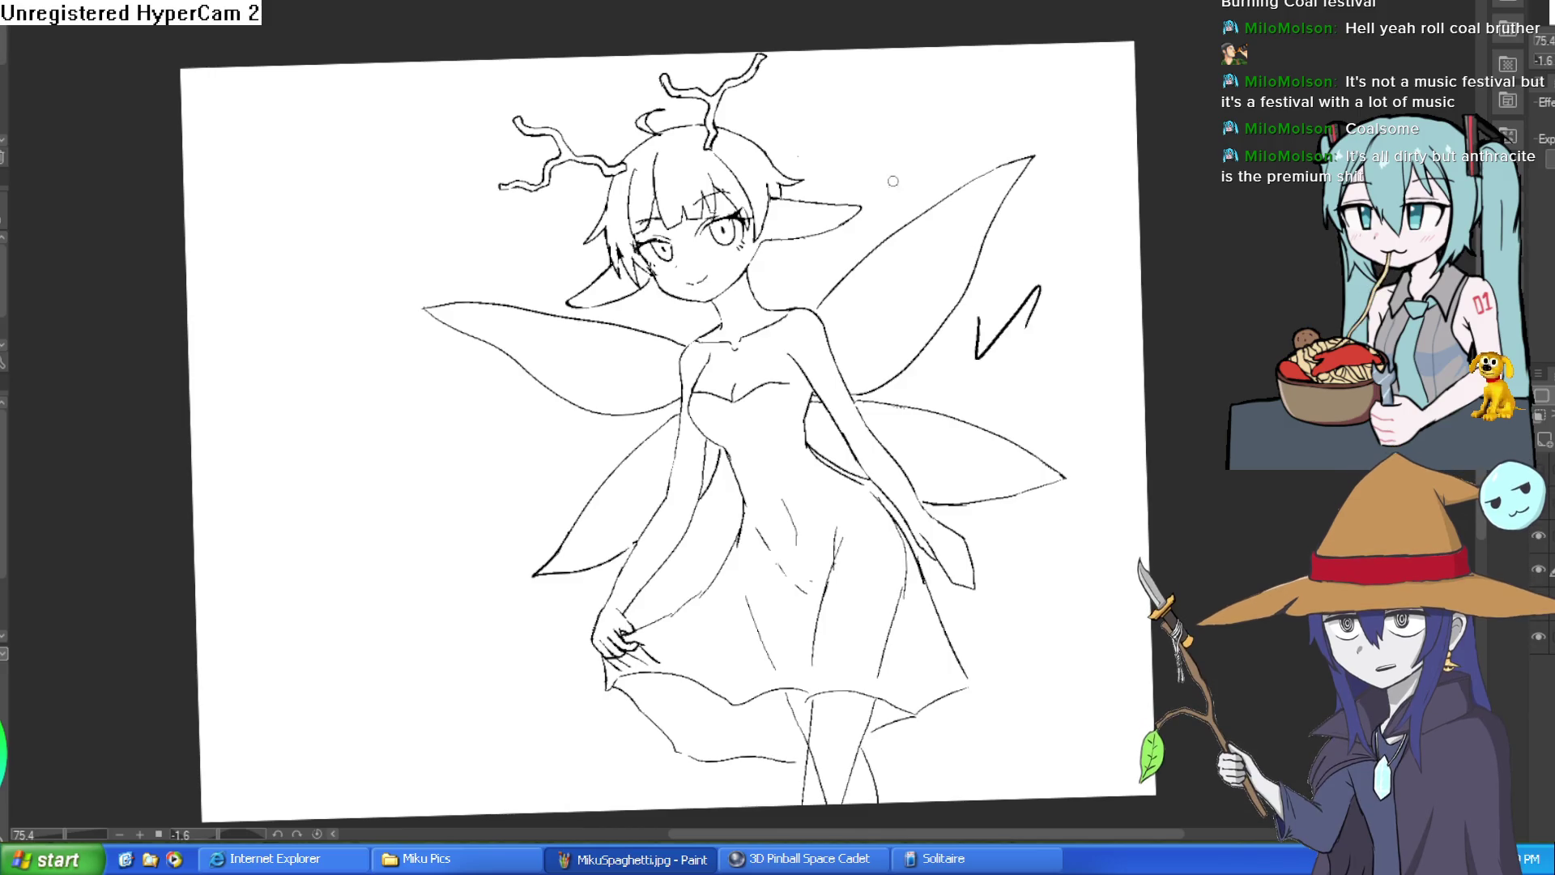
{"action": "mouse_move", "coordinate": [993, 208]}
{"action": "left_mouse_down"}
{"action": "mouse_move", "coordinate": [931, 215]}
{"action": "mouse_move", "coordinate": [1044, 212]}
{"action": "mouse_move", "coordinate": [1073, 251]}
{"action": "mouse_move", "coordinate": [1180, 232]}
{"action": "mouse_move", "coordinate": [1058, 195]}
{"action": "mouse_move", "coordinate": [1027, 291]}
{"action": "mouse_move", "coordinate": [1034, 267]}
{"action": "left_mouse_up"}
{"action": "left_click_drag", "start_coordinate": [964, 424], "coordinate": [832, 374]}
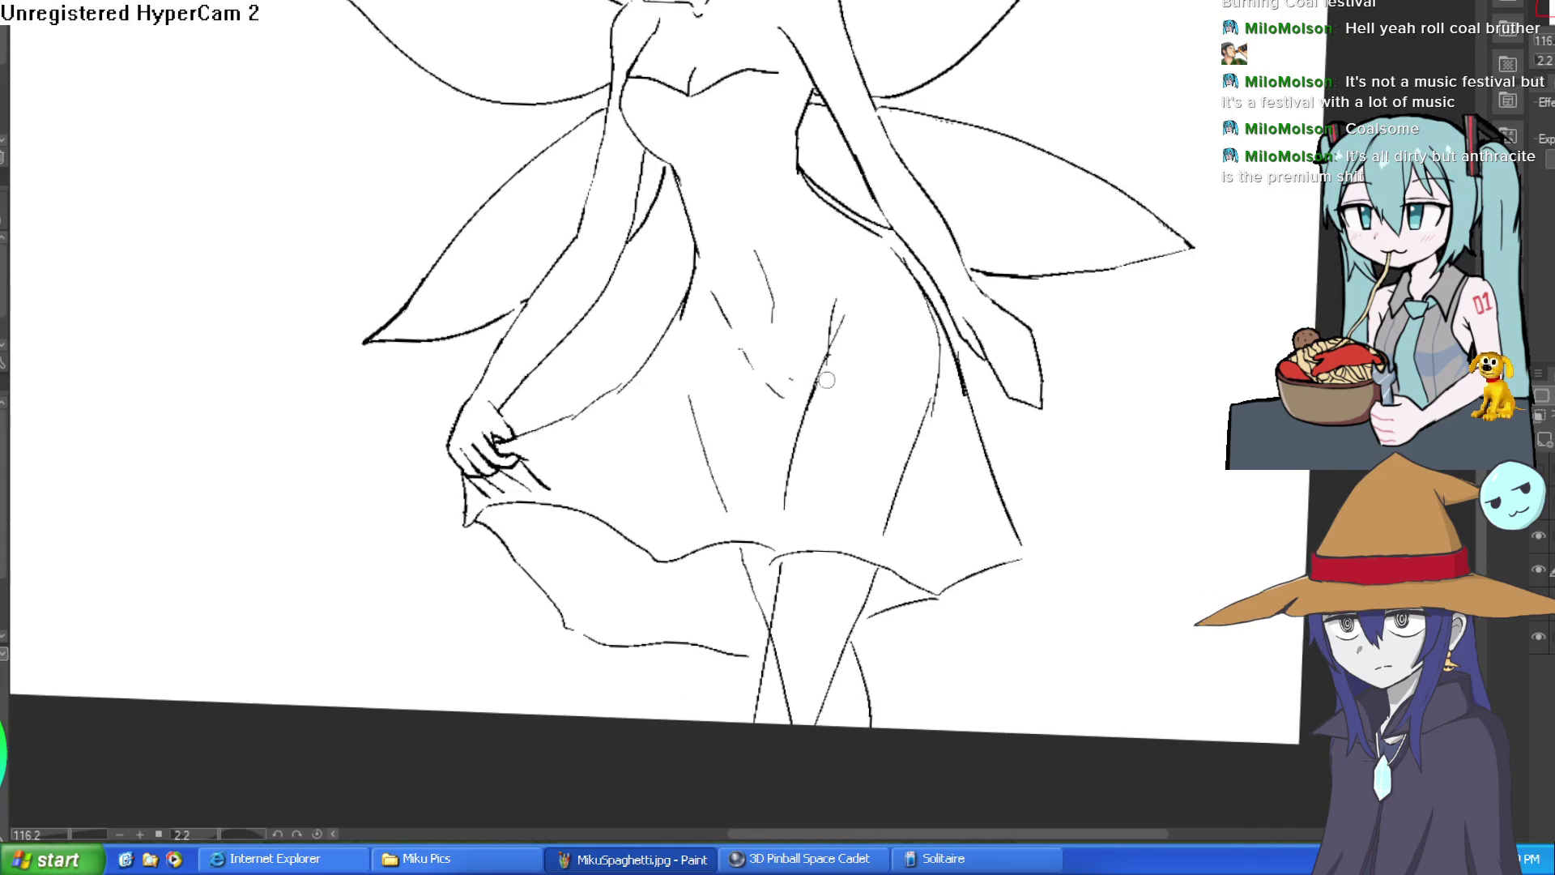
{"action": "mouse_move", "coordinate": [796, 684]}
{"action": "left_mouse_down"}
{"action": "mouse_move", "coordinate": [763, 624]}
{"action": "mouse_move", "coordinate": [794, 725]}
{"action": "left_mouse_up"}
{"action": "scroll", "coordinate": [868, 590], "scroll_direction": "down", "scroll_amount": 5}
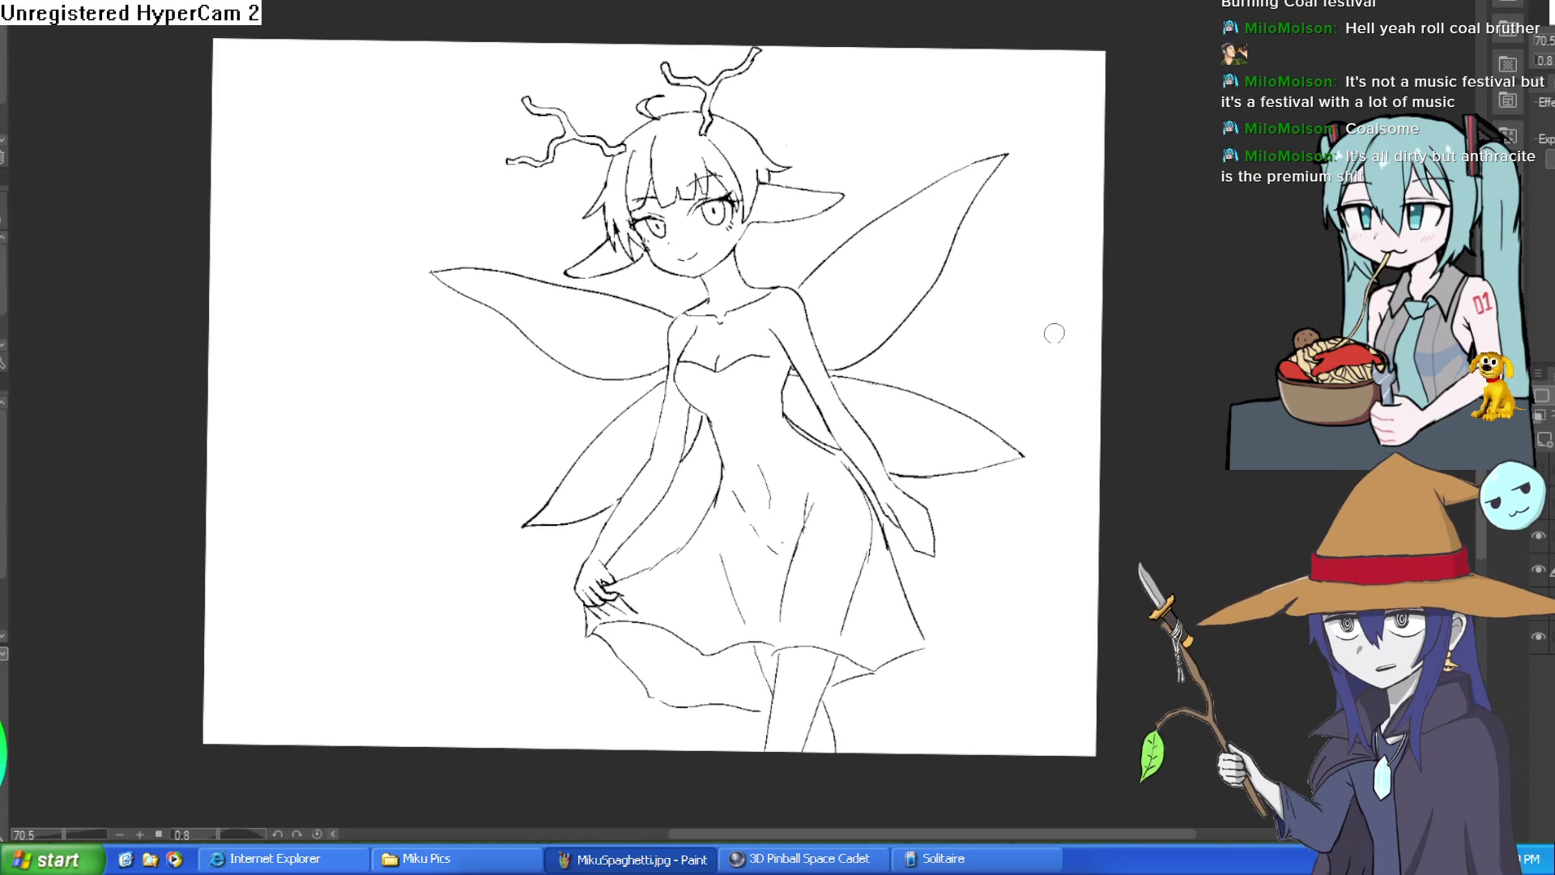
Step: Reframe the view around the fairy's head and arm, rotating the canvas about 32 degrees
{"action": "mouse_move", "coordinate": [1049, 339]}
{"action": "left_mouse_down"}
{"action": "mouse_move", "coordinate": [1041, 372]}
{"action": "mouse_move", "coordinate": [1042, 357]}
{"action": "left_mouse_up"}
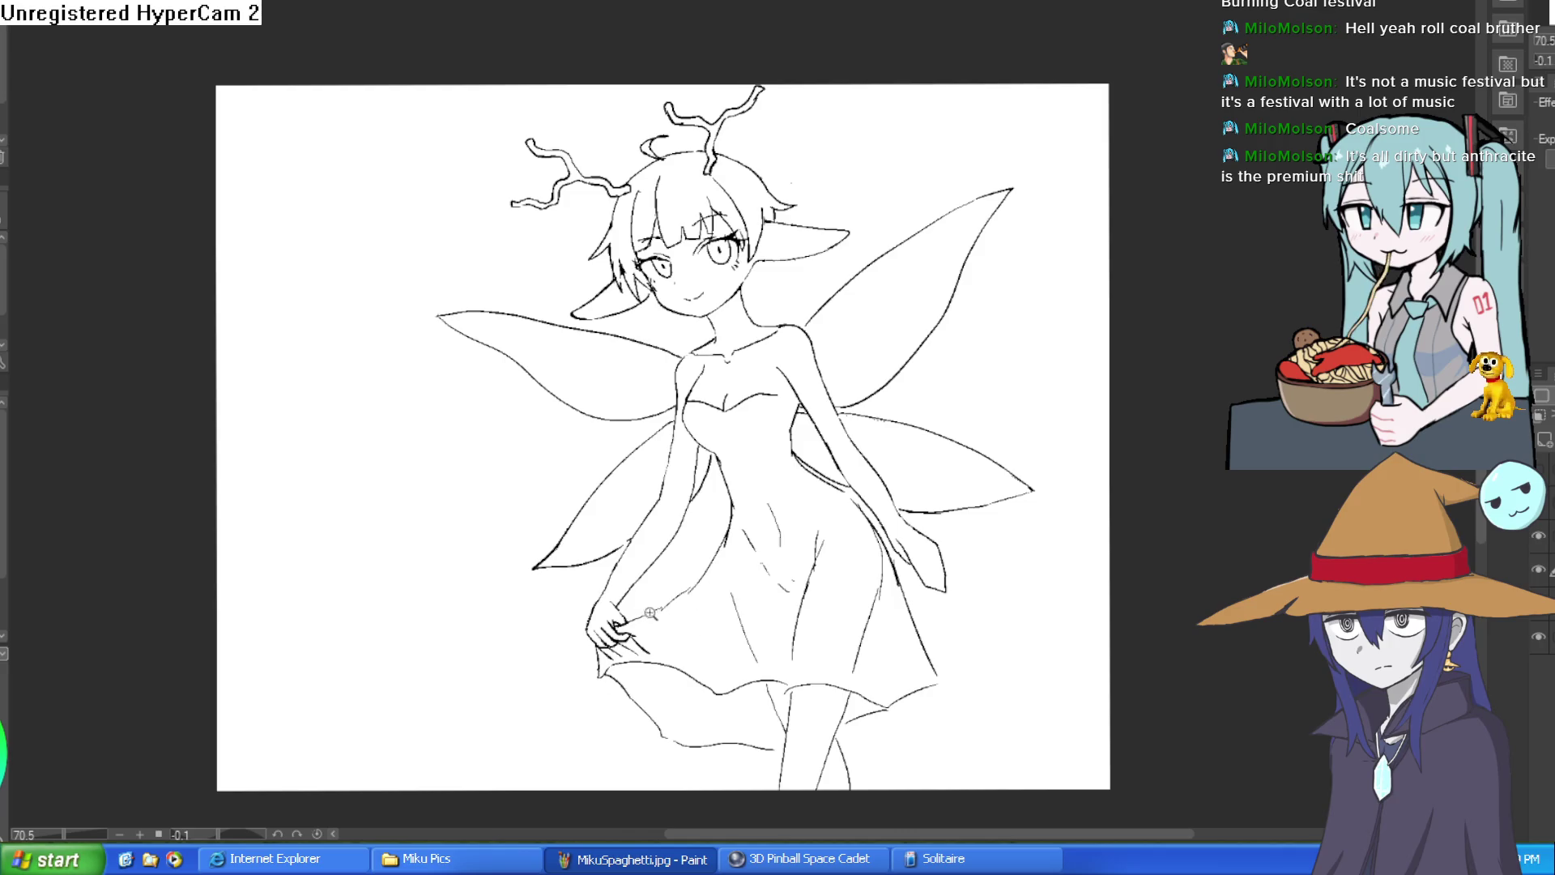
{"action": "left_click_drag", "start_coordinate": [659, 611], "coordinate": [737, 556]}
{"action": "scroll", "coordinate": [606, 518], "scroll_direction": "down", "scroll_amount": 4}
{"action": "left_click_drag", "start_coordinate": [1069, 455], "coordinate": [1034, 531]}
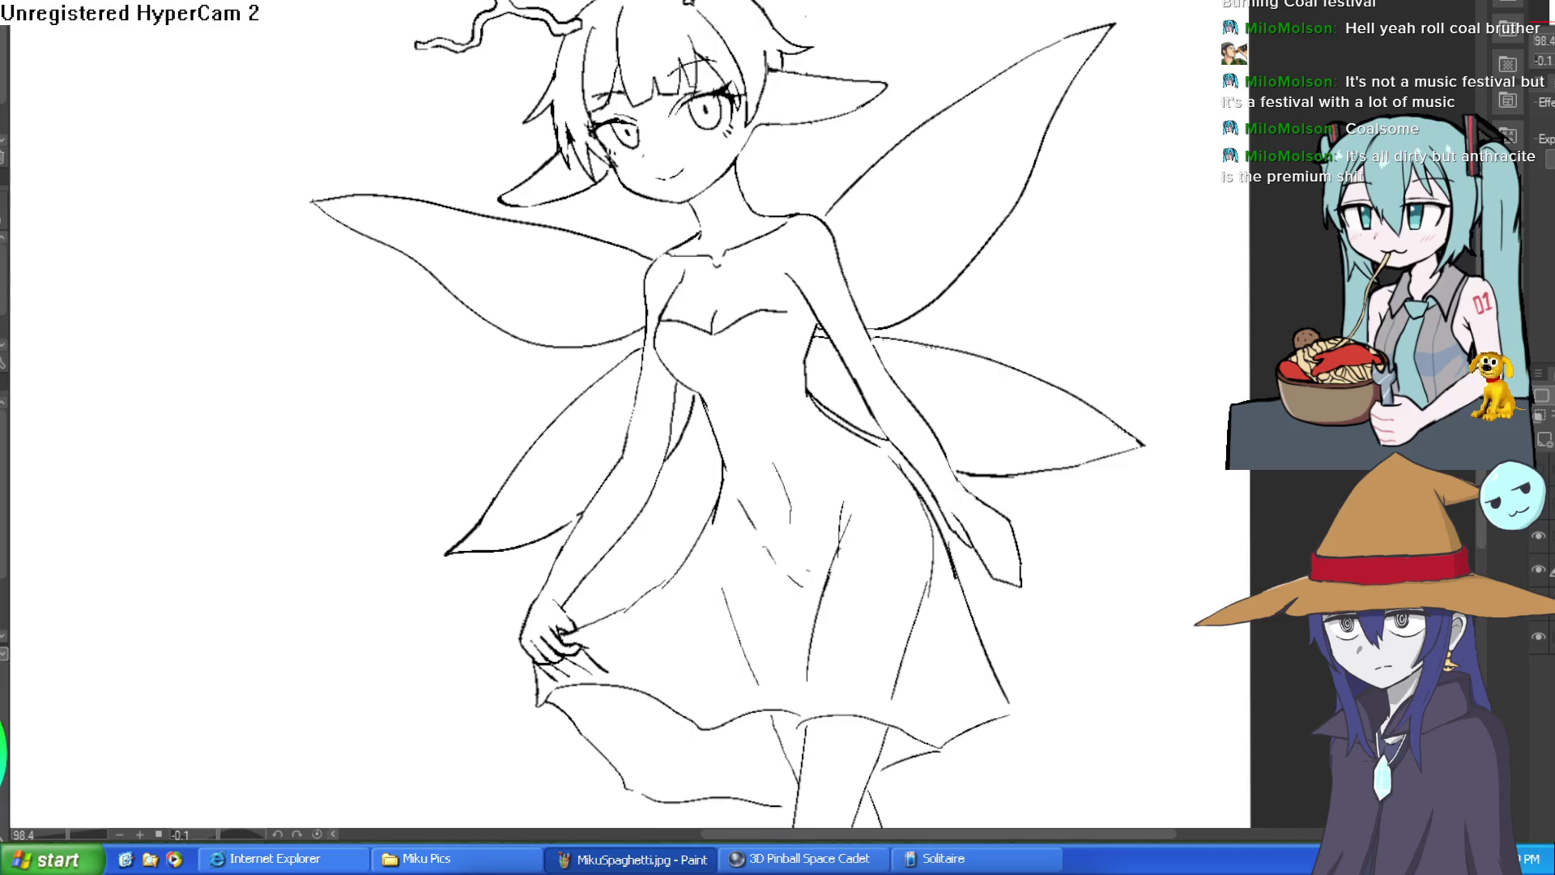
{"action": "left_click", "coordinate": [640, 478]}
{"action": "left_click_drag", "start_coordinate": [683, 462], "coordinate": [743, 420]}
{"action": "mouse_move", "coordinate": [1070, 366]}
{"action": "left_mouse_down"}
{"action": "mouse_move", "coordinate": [1010, 413]}
{"action": "mouse_move", "coordinate": [996, 537]}
{"action": "mouse_move", "coordinate": [850, 373]}
{"action": "mouse_move", "coordinate": [776, 413]}
{"action": "mouse_move", "coordinate": [808, 660]}
{"action": "mouse_move", "coordinate": [870, 640]}
{"action": "mouse_move", "coordinate": [843, 534]}
{"action": "mouse_move", "coordinate": [870, 340]}
{"action": "left_mouse_up"}
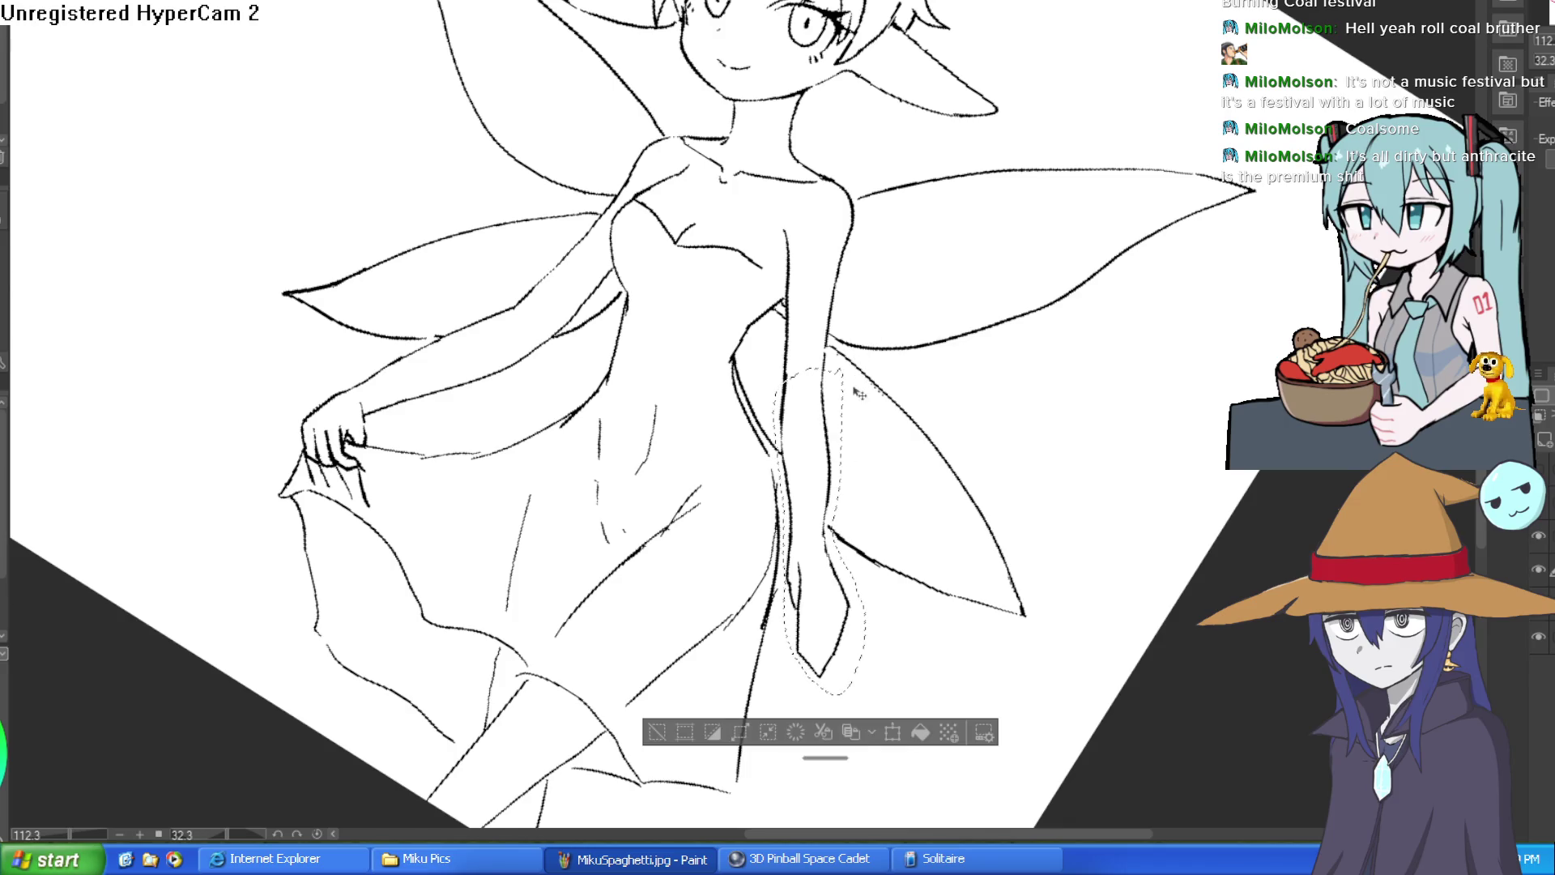
Step: Move the lassoed hanging arm slightly lower and clear the selection
{"action": "key", "text": "ctrl+t"}
{"action": "mouse_move", "coordinate": [839, 453]}
{"action": "left_mouse_down"}
{"action": "mouse_move", "coordinate": [837, 508]}
{"action": "mouse_move", "coordinate": [835, 488]}
{"action": "left_mouse_up"}
{"action": "left_click", "coordinate": [792, 774]}
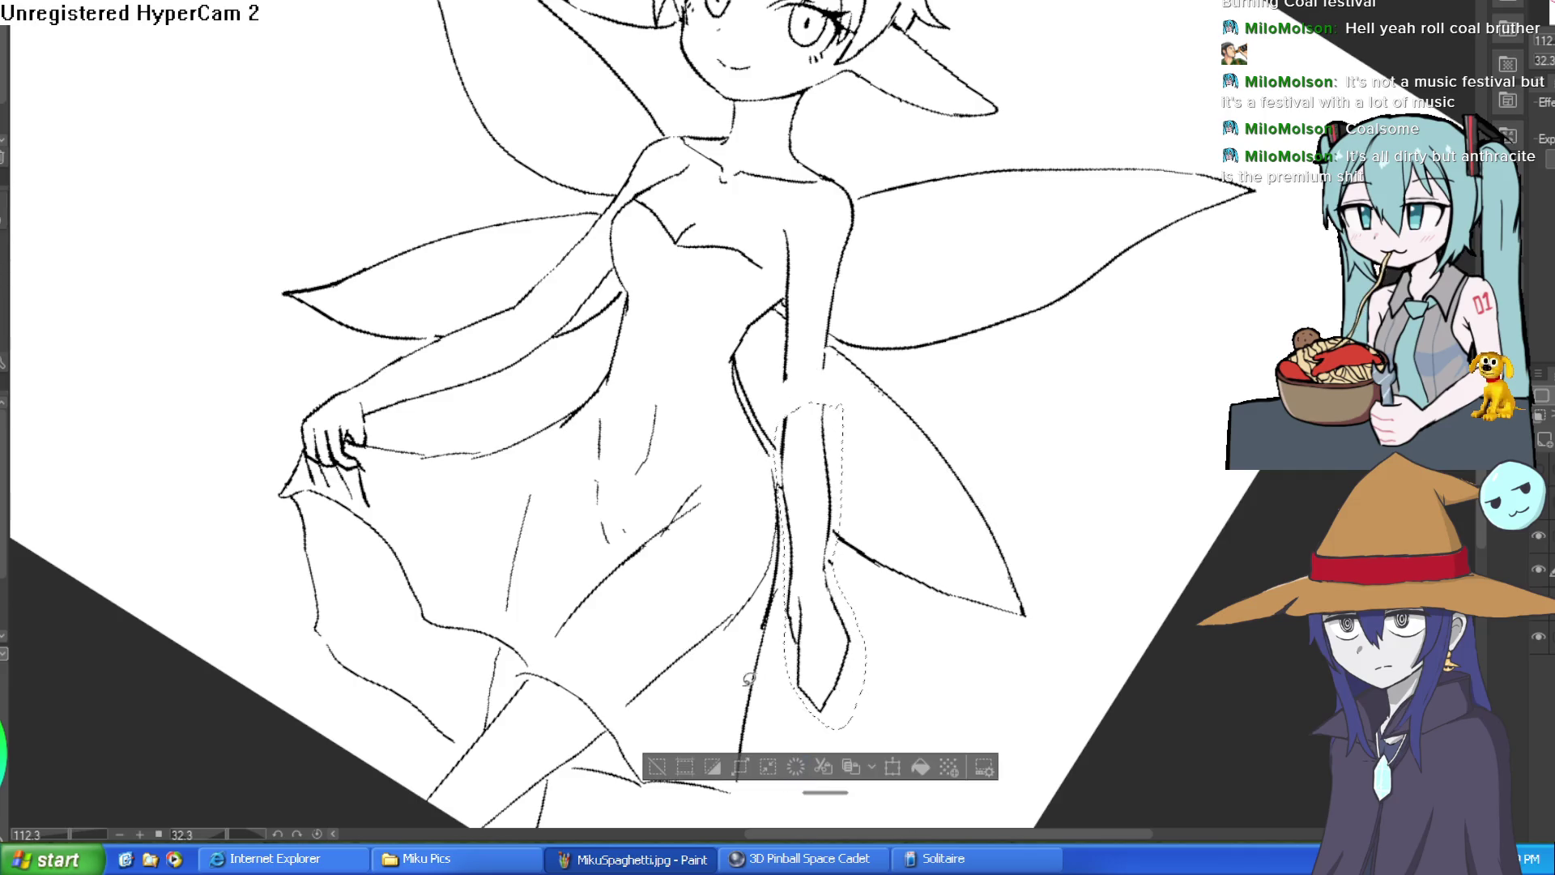
{"action": "key", "text": "ctrl+d"}
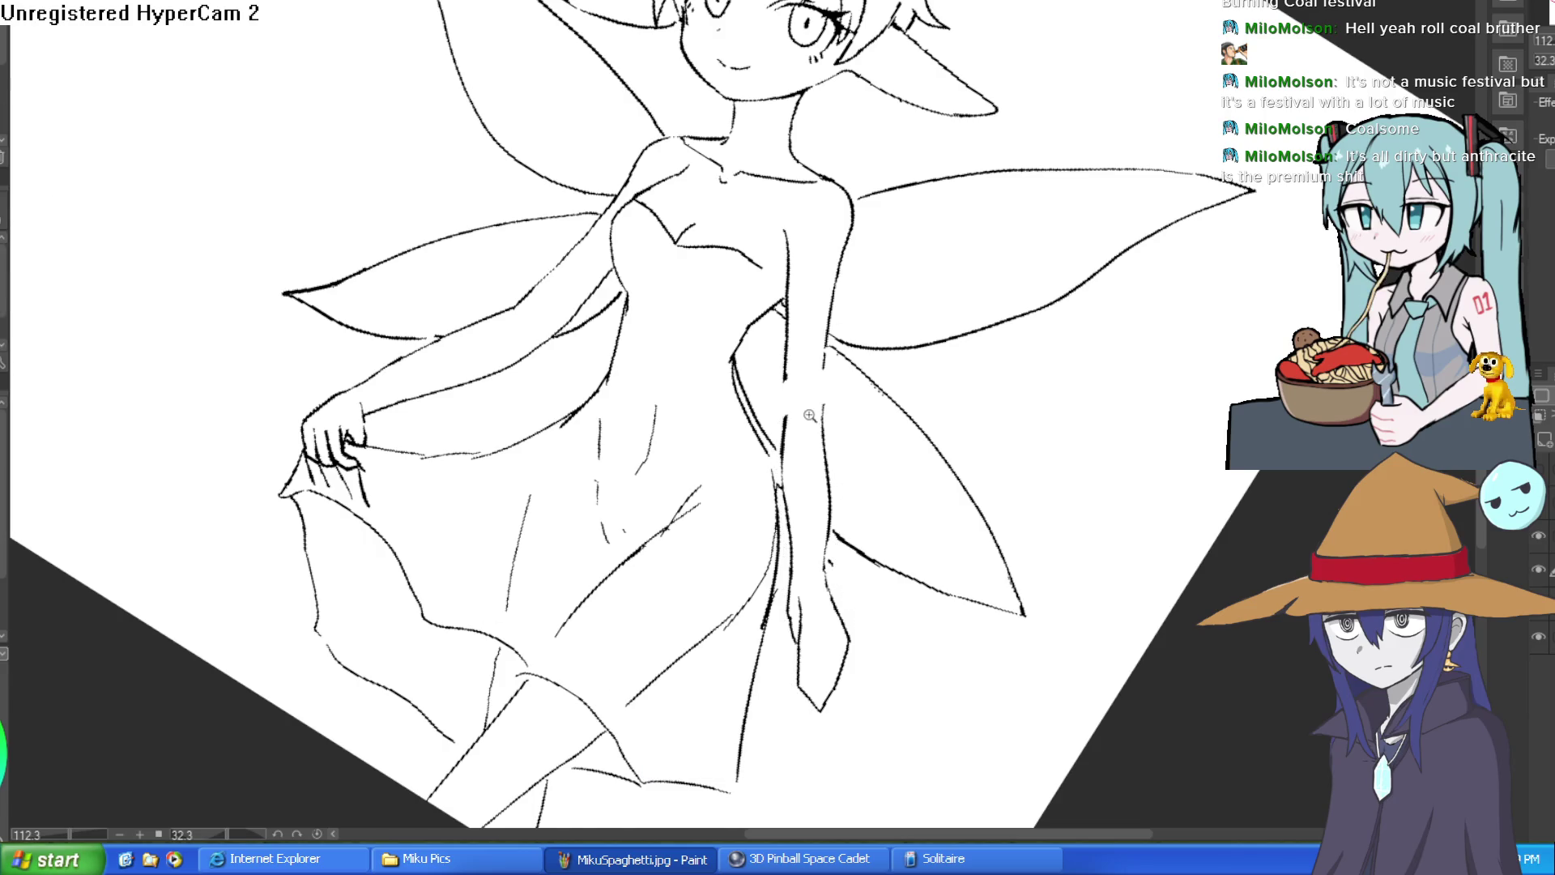
Step: Erase part of the arm's vertical line and re-ink its left and right edges solid
{"action": "left_click", "coordinate": [810, 414]}
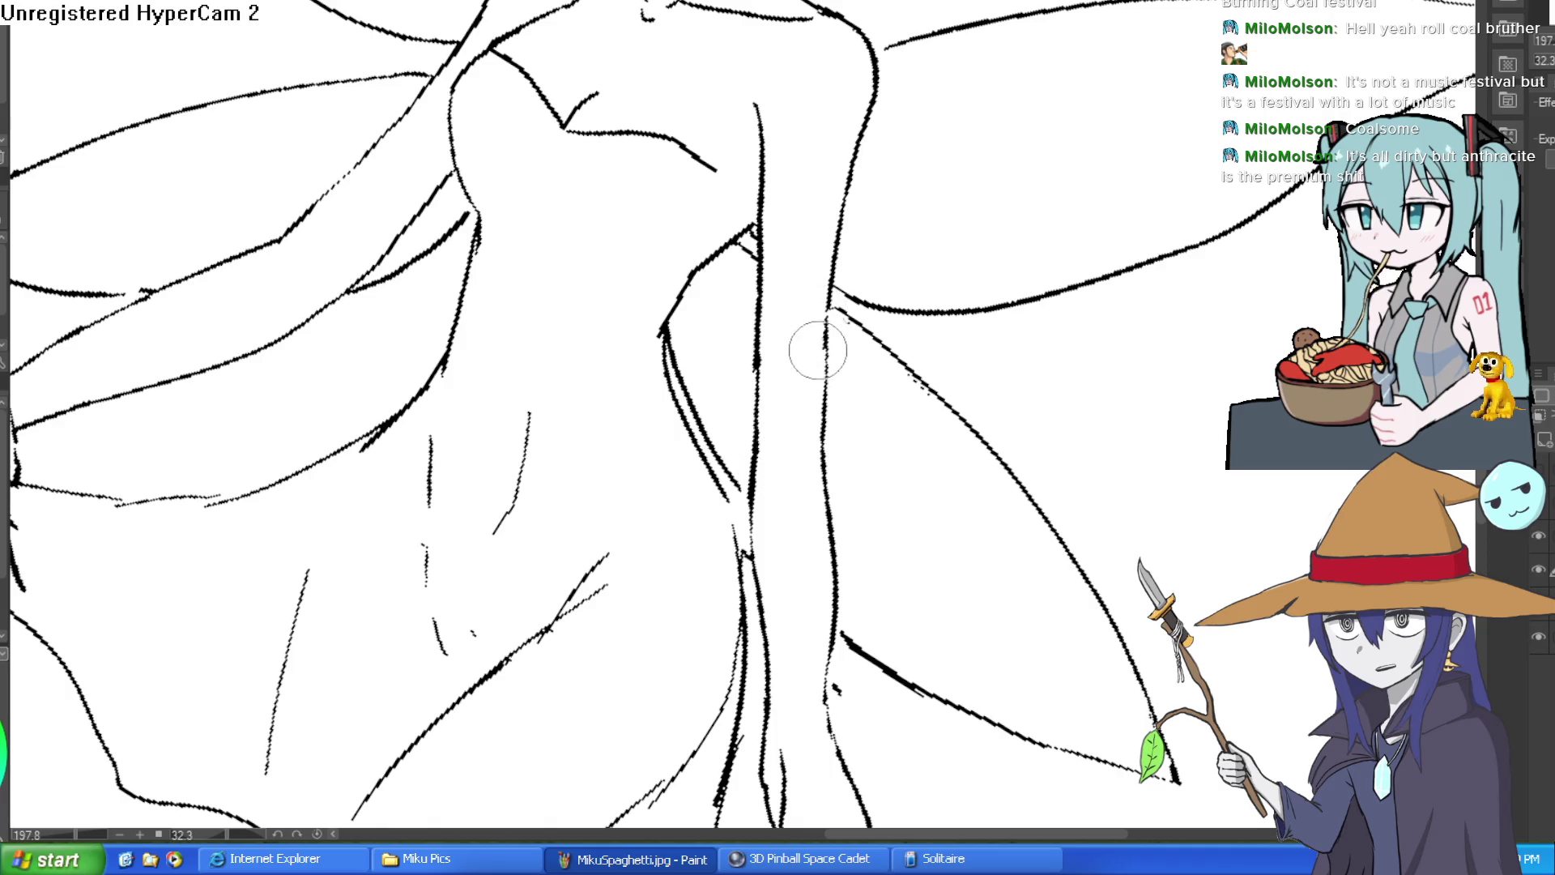
{"action": "left_click_drag", "start_coordinate": [756, 387], "coordinate": [760, 266]}
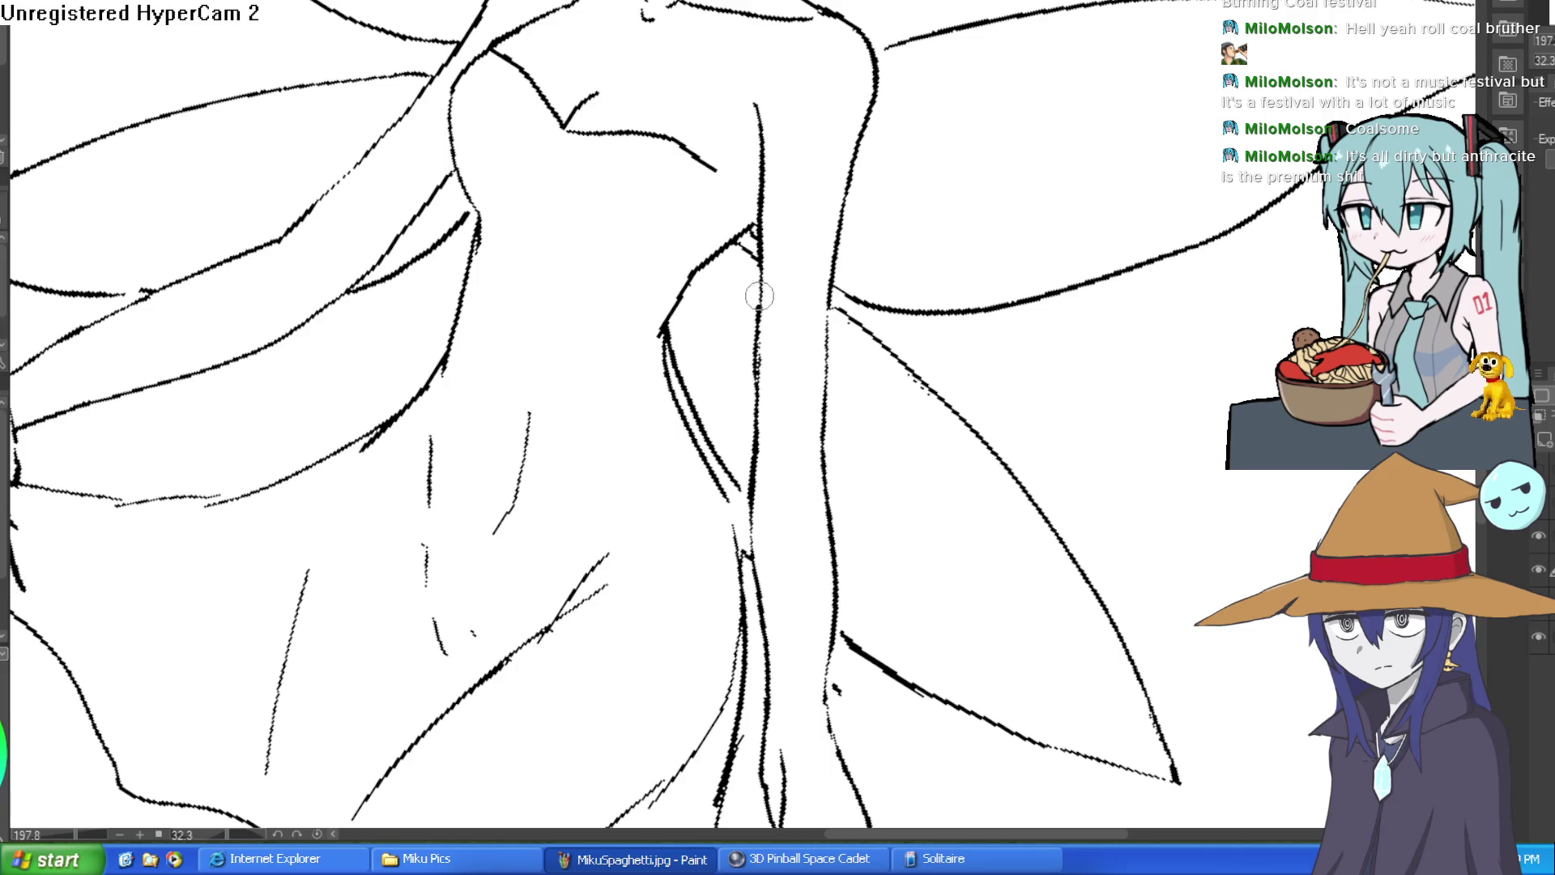
{"action": "left_click_drag", "start_coordinate": [759, 292], "coordinate": [760, 372]}
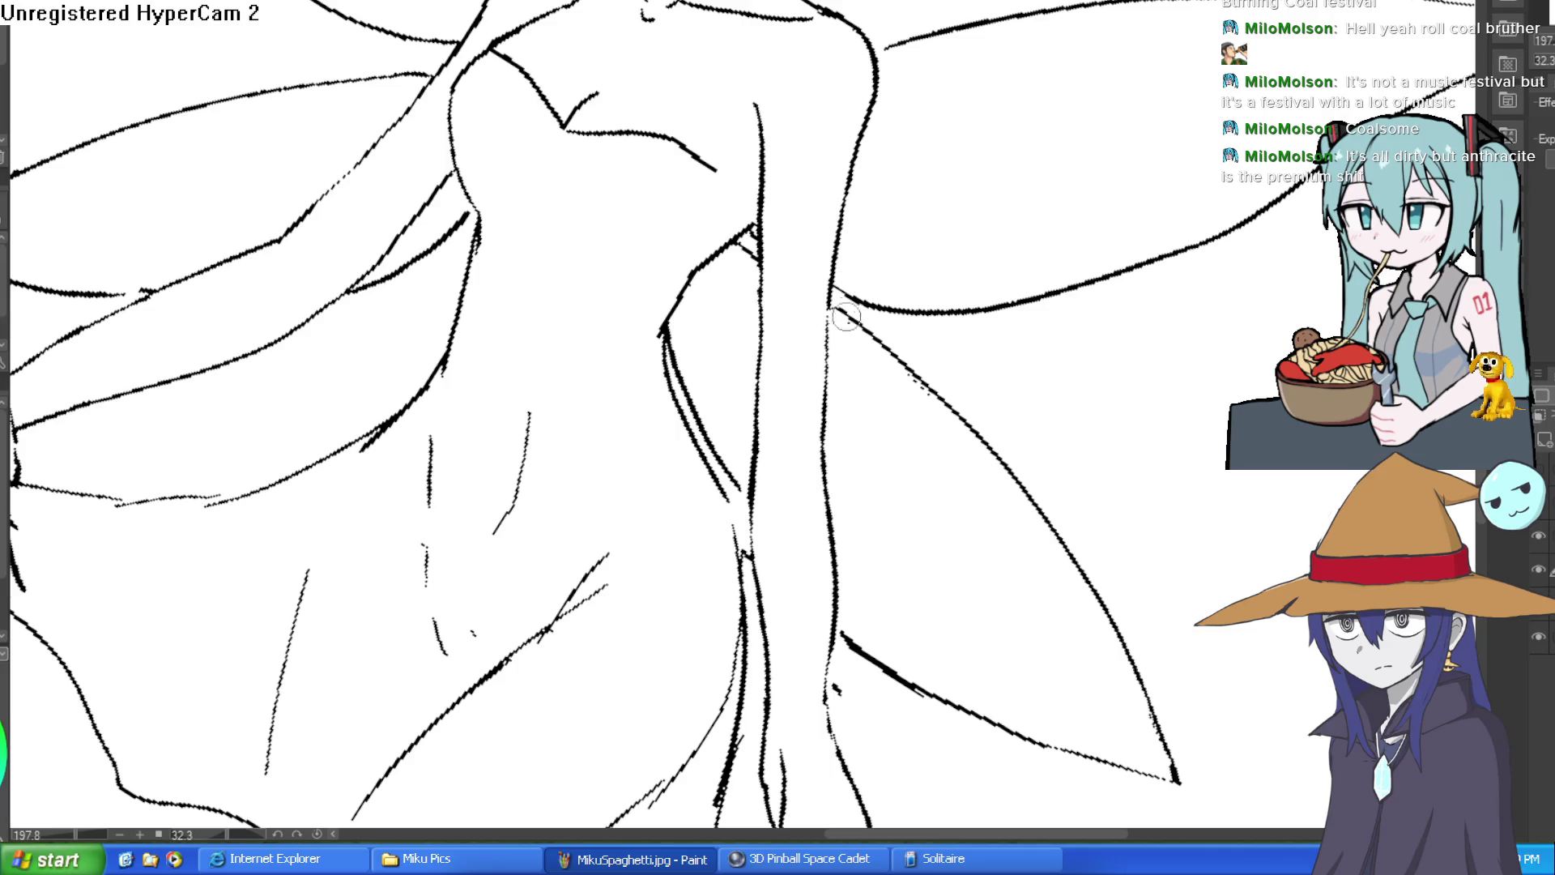
{"action": "mouse_move", "coordinate": [826, 437]}
{"action": "left_mouse_down"}
{"action": "mouse_move", "coordinate": [835, 261]}
{"action": "mouse_move", "coordinate": [823, 417]}
{"action": "left_mouse_up"}
{"action": "key", "text": "ctrl+z"}
{"action": "scroll", "coordinate": [927, 340], "scroll_direction": "down", "scroll_amount": 5}
Step: Ink heavier outlines along the hanging lower arm and the hand's lower right edge
{"action": "scroll", "coordinate": [972, 344], "scroll_direction": "up", "scroll_amount": 6}
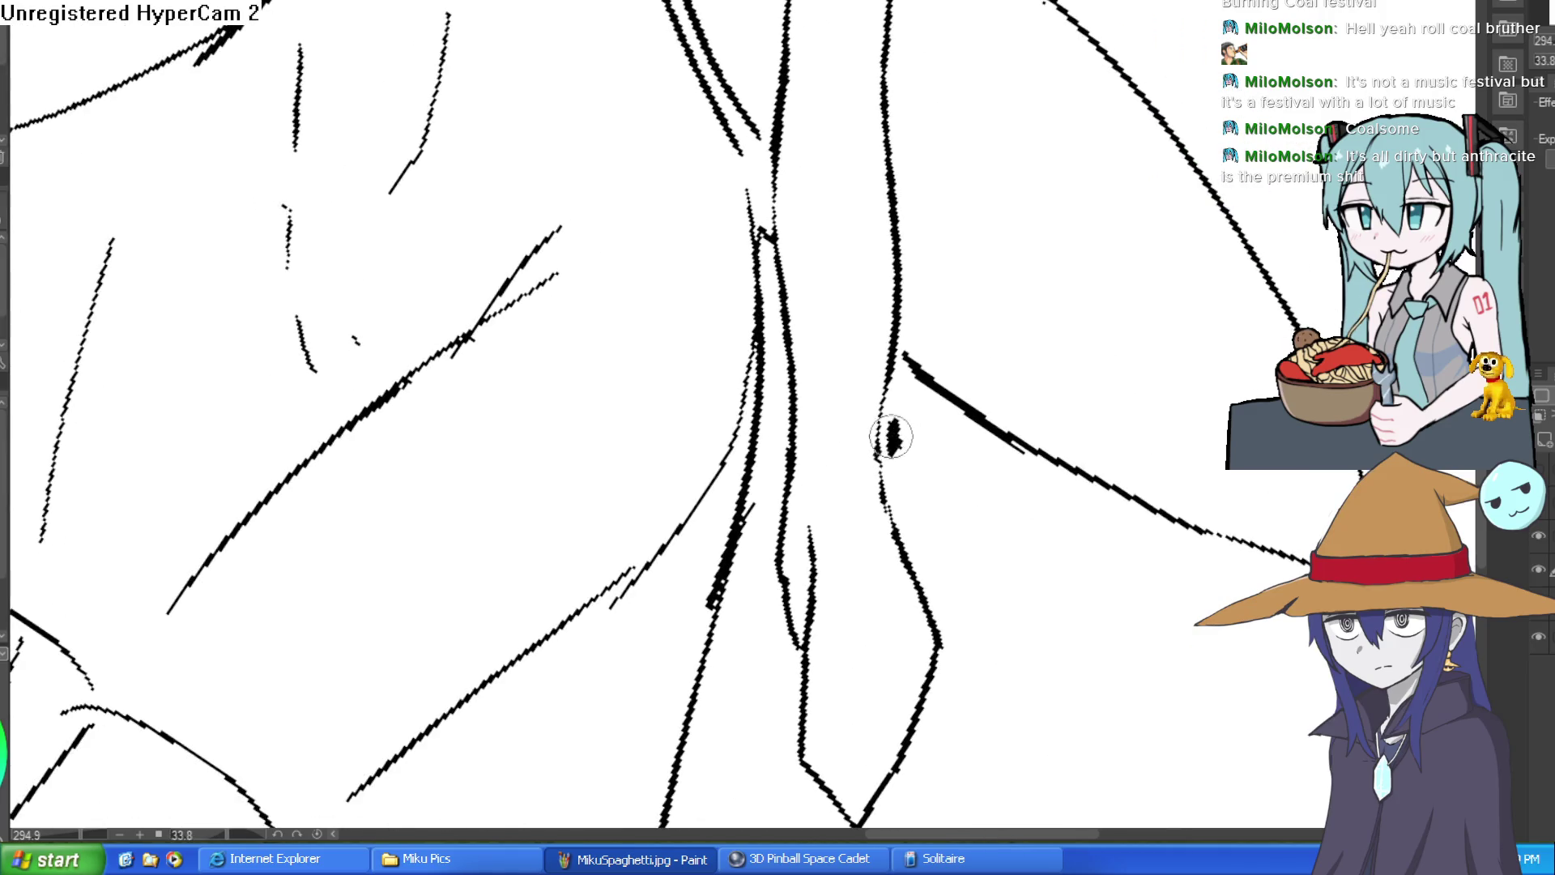
{"action": "scroll", "coordinate": [987, 350], "scroll_direction": "down", "scroll_amount": 2}
{"action": "left_click", "coordinate": [904, 403]}
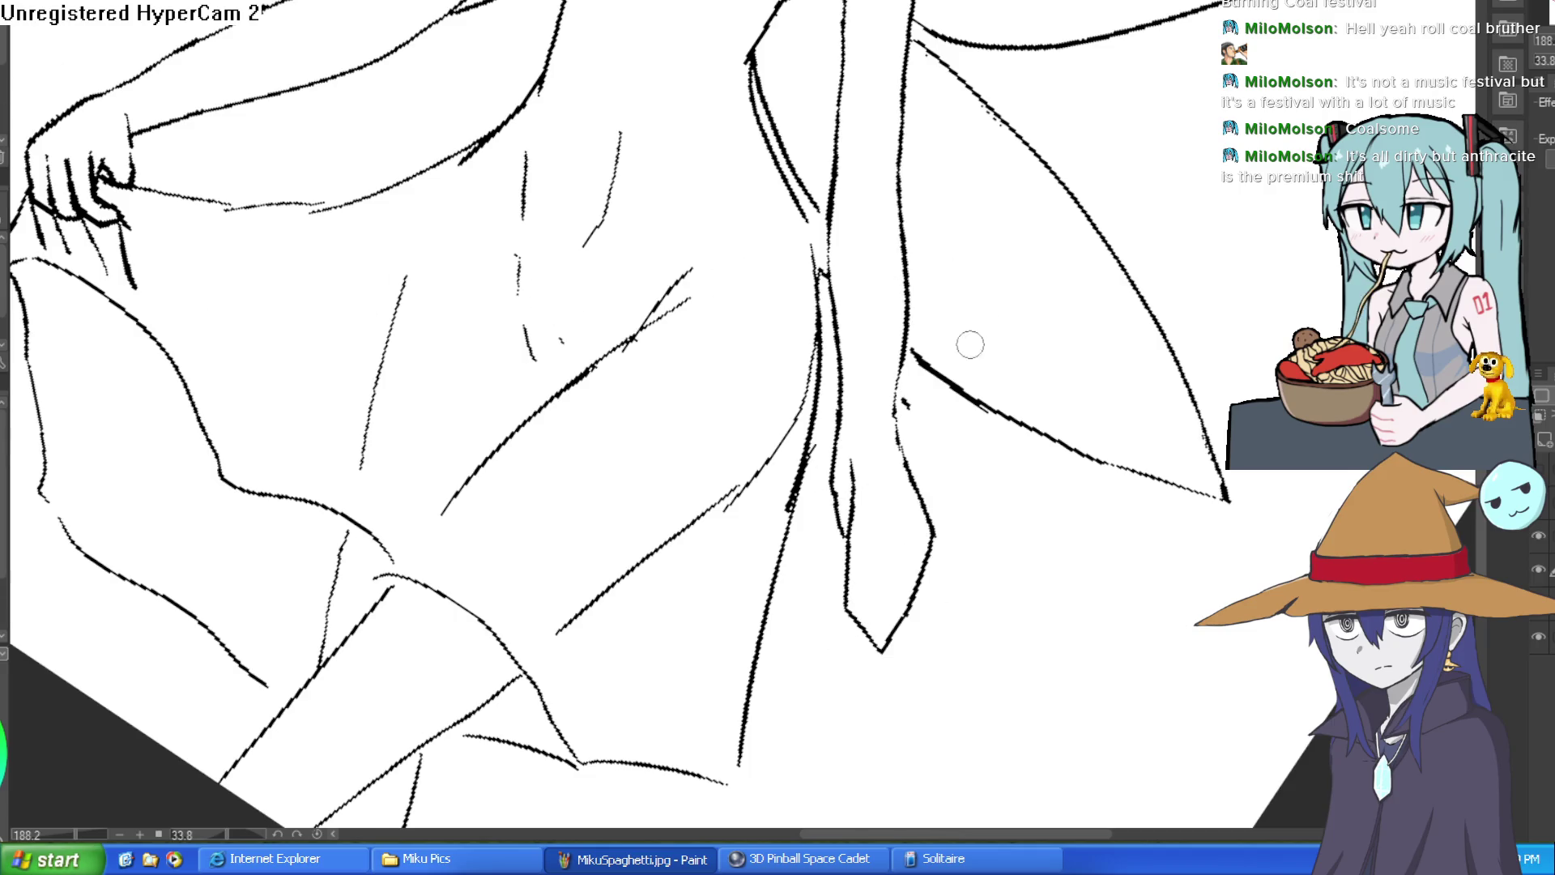
{"action": "scroll", "coordinate": [971, 340], "scroll_direction": "up", "scroll_amount": 3}
{"action": "mouse_move", "coordinate": [881, 267]}
{"action": "left_mouse_down"}
{"action": "mouse_move", "coordinate": [887, 448]}
{"action": "mouse_move", "coordinate": [972, 607]}
{"action": "left_mouse_up"}
{"action": "scroll", "coordinate": [931, 486], "scroll_direction": "down", "scroll_amount": 5}
{"action": "mouse_move", "coordinate": [964, 382]}
{"action": "left_mouse_down"}
{"action": "mouse_move", "coordinate": [878, 648]}
{"action": "mouse_move", "coordinate": [850, 677]}
{"action": "mouse_move", "coordinate": [913, 416]}
{"action": "mouse_move", "coordinate": [840, 677]}
{"action": "mouse_move", "coordinate": [883, 398]}
{"action": "mouse_move", "coordinate": [785, 635]}
{"action": "mouse_move", "coordinate": [832, 397]}
{"action": "mouse_move", "coordinate": [729, 604]}
{"action": "mouse_move", "coordinate": [758, 446]}
{"action": "mouse_move", "coordinate": [786, 606]}
{"action": "left_mouse_up"}
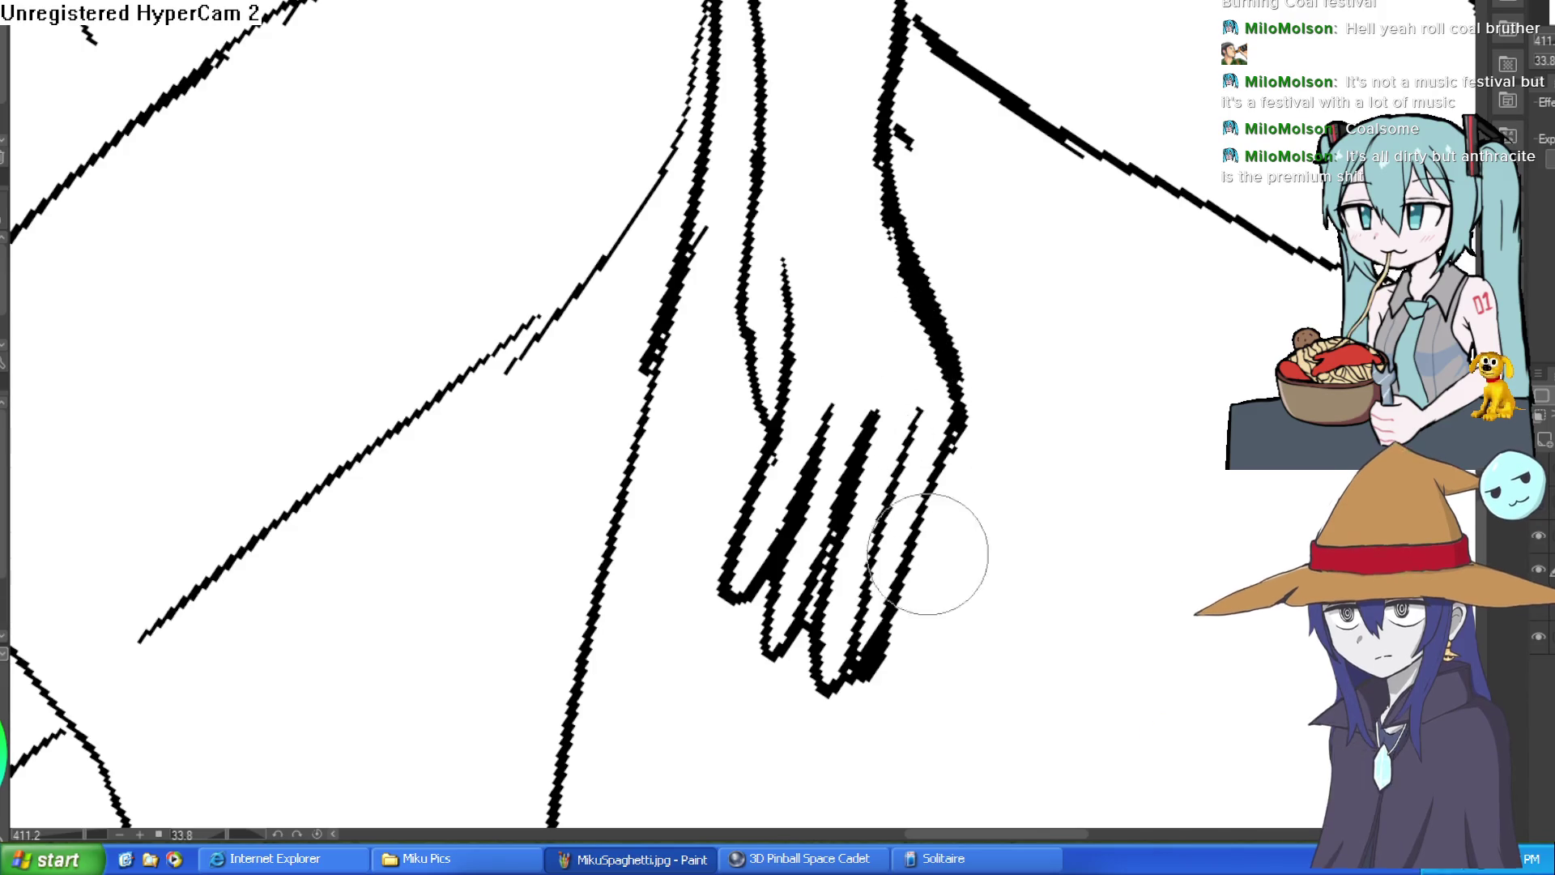
Step: Undo the thick fingertip blob and wrist stroke, then turn the hand view nearly upside down
{"action": "key", "text": "ctrl+z"}
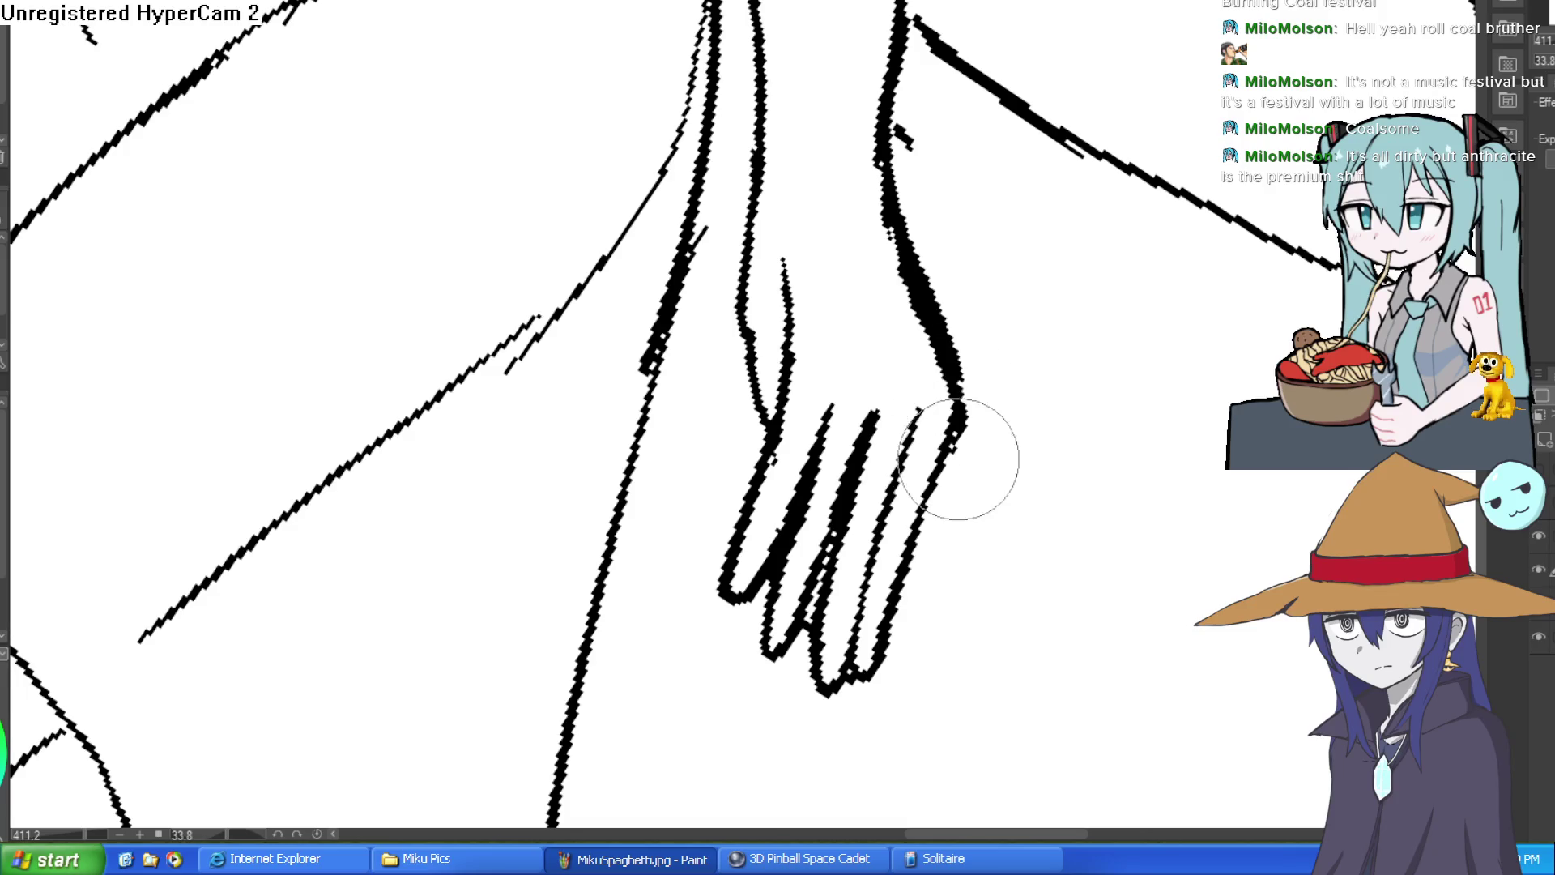
{"action": "key", "text": "ctrl+z"}
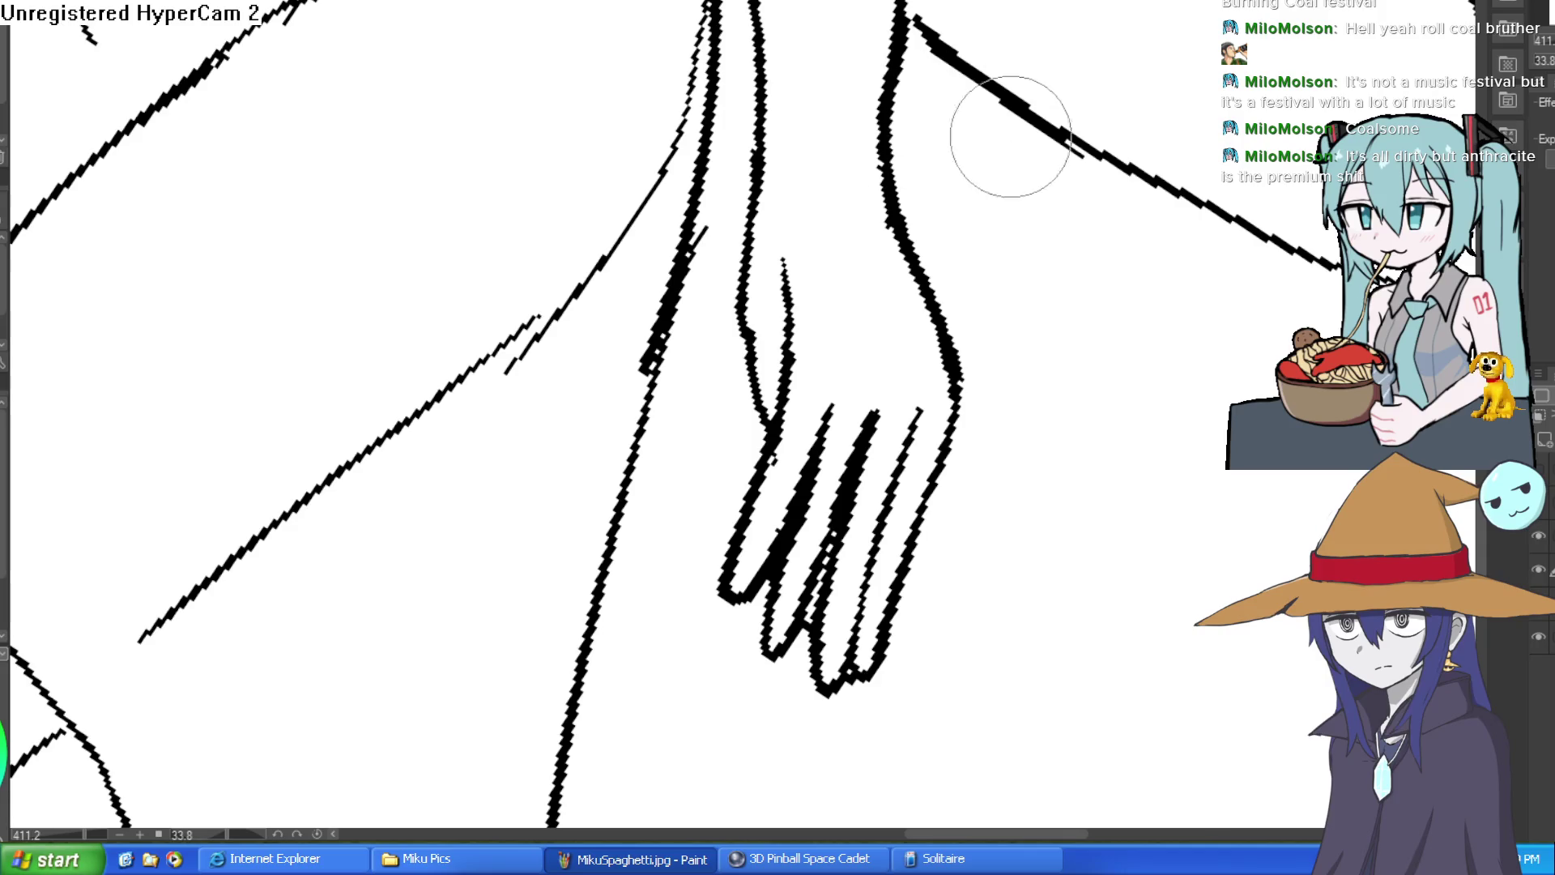
{"action": "scroll", "coordinate": [1082, 254], "scroll_direction": "down", "scroll_amount": 3}
{"action": "scroll", "coordinate": [1024, 233], "scroll_direction": "up", "scroll_amount": 4}
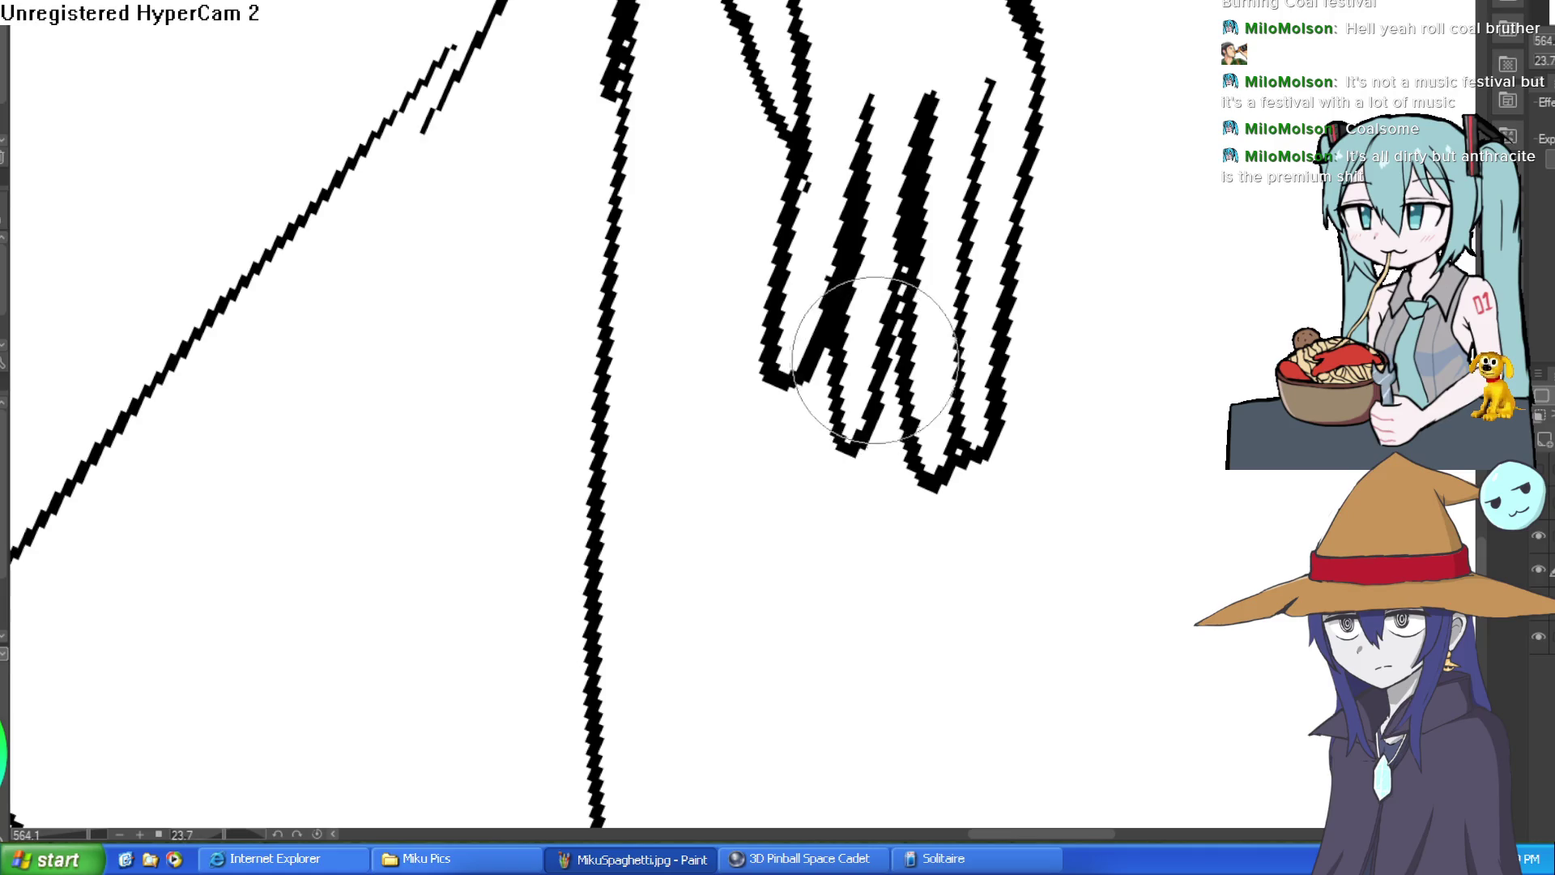
{"action": "scroll", "coordinate": [891, 203], "scroll_direction": "down", "scroll_amount": 5}
{"action": "mouse_move", "coordinate": [989, 319]}
{"action": "left_mouse_down"}
{"action": "mouse_move", "coordinate": [802, 181]}
{"action": "mouse_move", "coordinate": [875, 268]}
{"action": "left_mouse_up"}
{"action": "mouse_move", "coordinate": [429, 443]}
{"action": "left_mouse_down"}
{"action": "mouse_move", "coordinate": [567, 583]}
{"action": "mouse_move", "coordinate": [684, 491]}
{"action": "left_mouse_up"}
Step: Erase the crossing strokes on the hanging hand and redraw cleaner finger lines
{"action": "left_click_drag", "start_coordinate": [1016, 286], "coordinate": [875, 421]}
{"action": "scroll", "coordinate": [719, 454], "scroll_direction": "up", "scroll_amount": 5}
{"action": "mouse_move", "coordinate": [718, 454]}
{"action": "left_mouse_down"}
{"action": "mouse_move", "coordinate": [713, 286]}
{"action": "mouse_move", "coordinate": [618, 181]}
{"action": "mouse_move", "coordinate": [648, 349]}
{"action": "mouse_move", "coordinate": [623, 405]}
{"action": "left_mouse_up"}
{"action": "mouse_move", "coordinate": [627, 314]}
{"action": "left_mouse_down"}
{"action": "mouse_move", "coordinate": [618, 260]}
{"action": "mouse_move", "coordinate": [625, 329]}
{"action": "mouse_move", "coordinate": [664, 374]}
{"action": "mouse_move", "coordinate": [670, 410]}
{"action": "mouse_move", "coordinate": [684, 348]}
{"action": "mouse_move", "coordinate": [705, 389]}
{"action": "mouse_move", "coordinate": [695, 420]}
{"action": "mouse_move", "coordinate": [705, 308]}
{"action": "mouse_move", "coordinate": [659, 243]}
{"action": "mouse_move", "coordinate": [643, 263]}
{"action": "mouse_move", "coordinate": [641, 203]}
{"action": "left_mouse_up"}
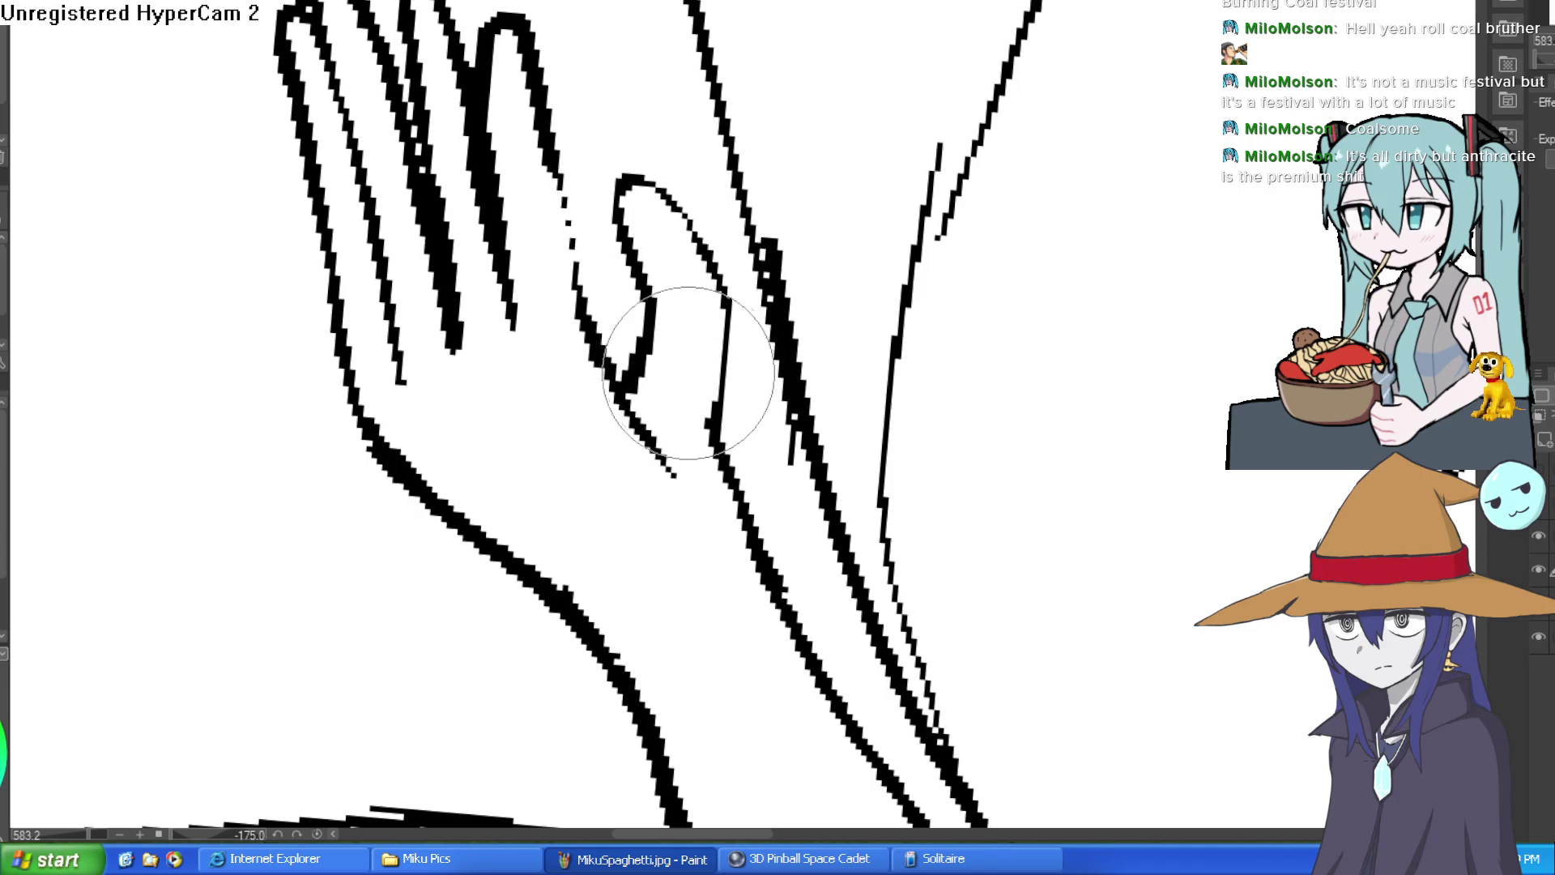
{"action": "scroll", "coordinate": [673, 423], "scroll_direction": "down", "scroll_amount": 4}
{"action": "mouse_move", "coordinate": [907, 215]}
{"action": "left_mouse_down"}
{"action": "mouse_move", "coordinate": [922, 196]}
{"action": "mouse_move", "coordinate": [874, 250]}
{"action": "mouse_move", "coordinate": [907, 217]}
{"action": "mouse_move", "coordinate": [880, 190]}
{"action": "mouse_move", "coordinate": [908, 219]}
{"action": "mouse_move", "coordinate": [923, 195]}
{"action": "left_mouse_up"}
{"action": "scroll", "coordinate": [920, 197], "scroll_direction": "down", "scroll_amount": 5}
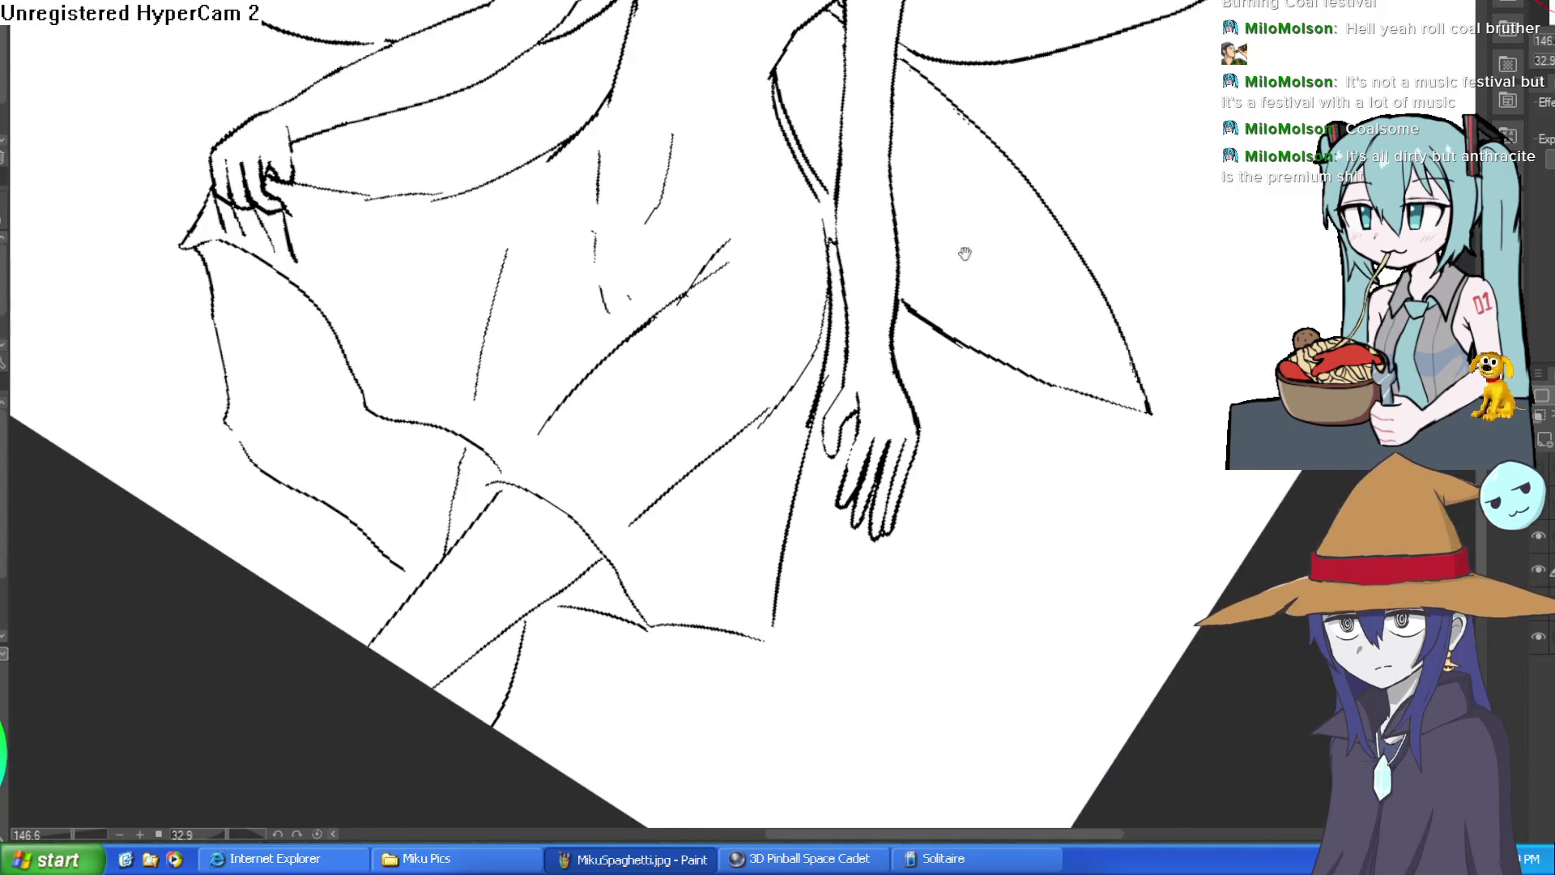
Step: Check the whole finished fairy, then open Construct 3's main menu Project options
{"action": "scroll", "coordinate": [946, 234], "scroll_direction": "down", "scroll_amount": 3}
{"action": "scroll", "coordinate": [944, 247], "scroll_direction": "up", "scroll_amount": 2}
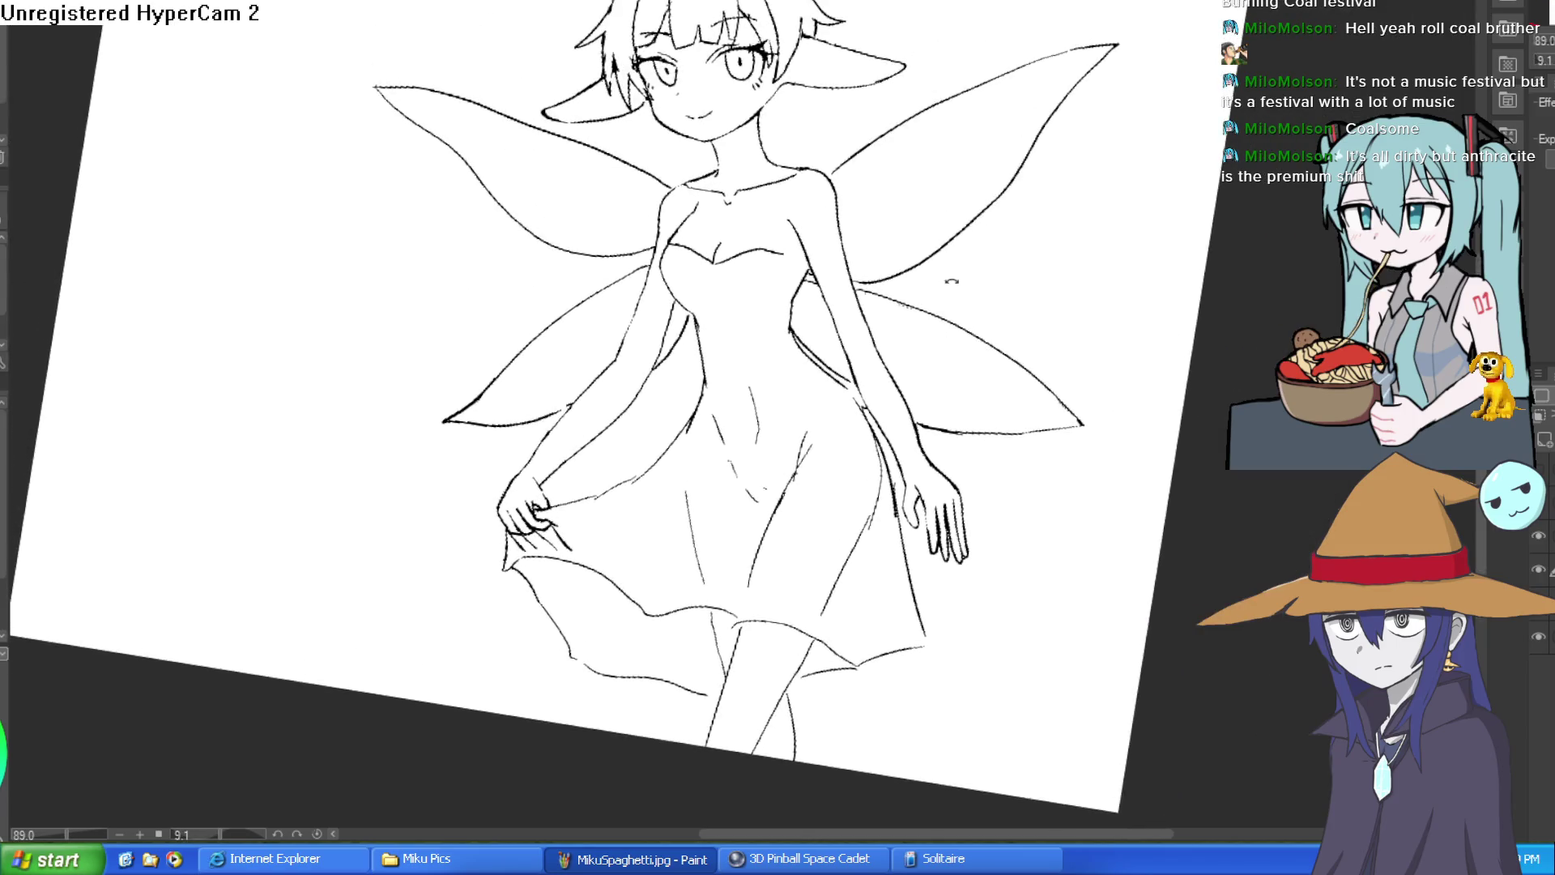
{"action": "mouse_move", "coordinate": [943, 259]}
{"action": "left_mouse_down"}
{"action": "mouse_move", "coordinate": [931, 231]}
{"action": "mouse_move", "coordinate": [964, 256]}
{"action": "mouse_move", "coordinate": [976, 227]}
{"action": "mouse_move", "coordinate": [1002, 570]}
{"action": "mouse_move", "coordinate": [1048, 260]}
{"action": "mouse_move", "coordinate": [1091, 267]}
{"action": "mouse_move", "coordinate": [1020, 209]}
{"action": "left_mouse_up"}
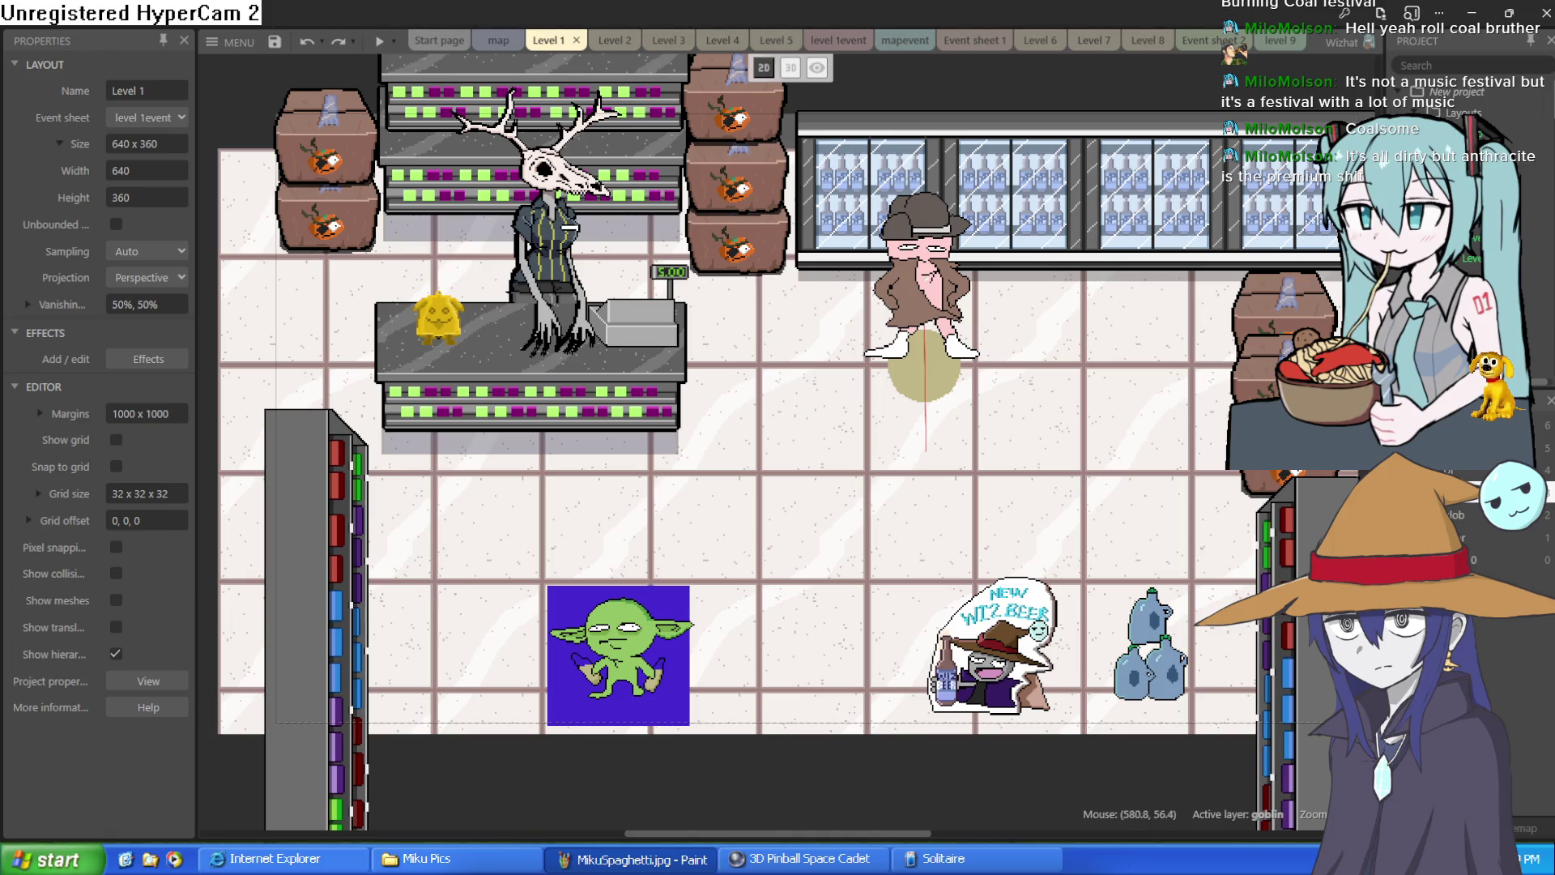
{"action": "left_click", "coordinate": [231, 41]}
Step: Open the recent Atheneum project in place of the store level, discarding unsaved changes
{"action": "mouse_move", "coordinate": [265, 81]}
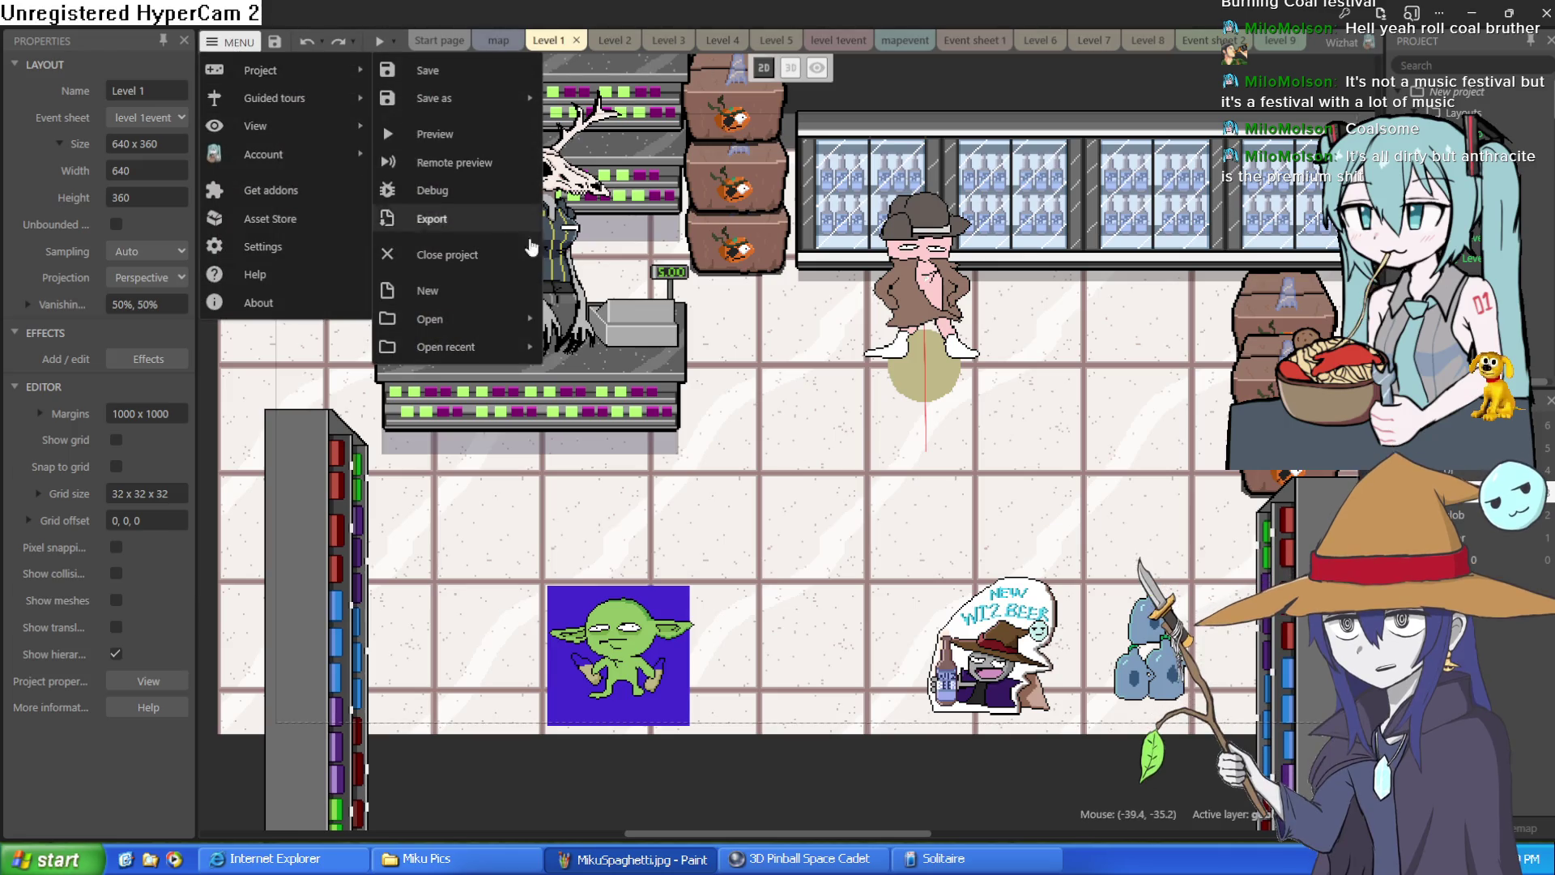
{"action": "mouse_move", "coordinate": [498, 319]}
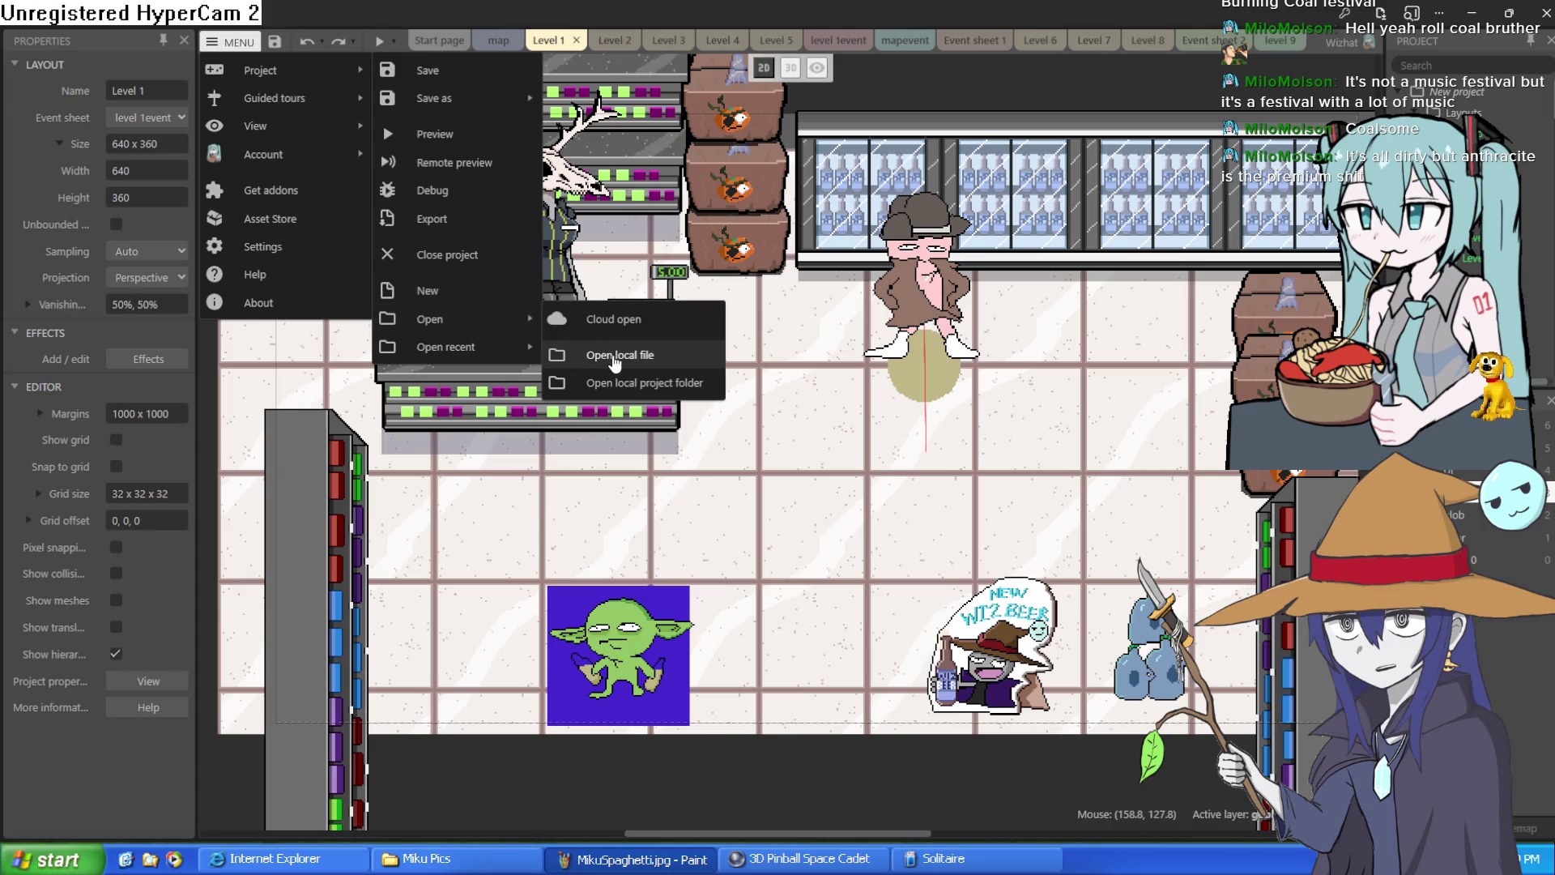
{"action": "left_click", "coordinate": [613, 360]}
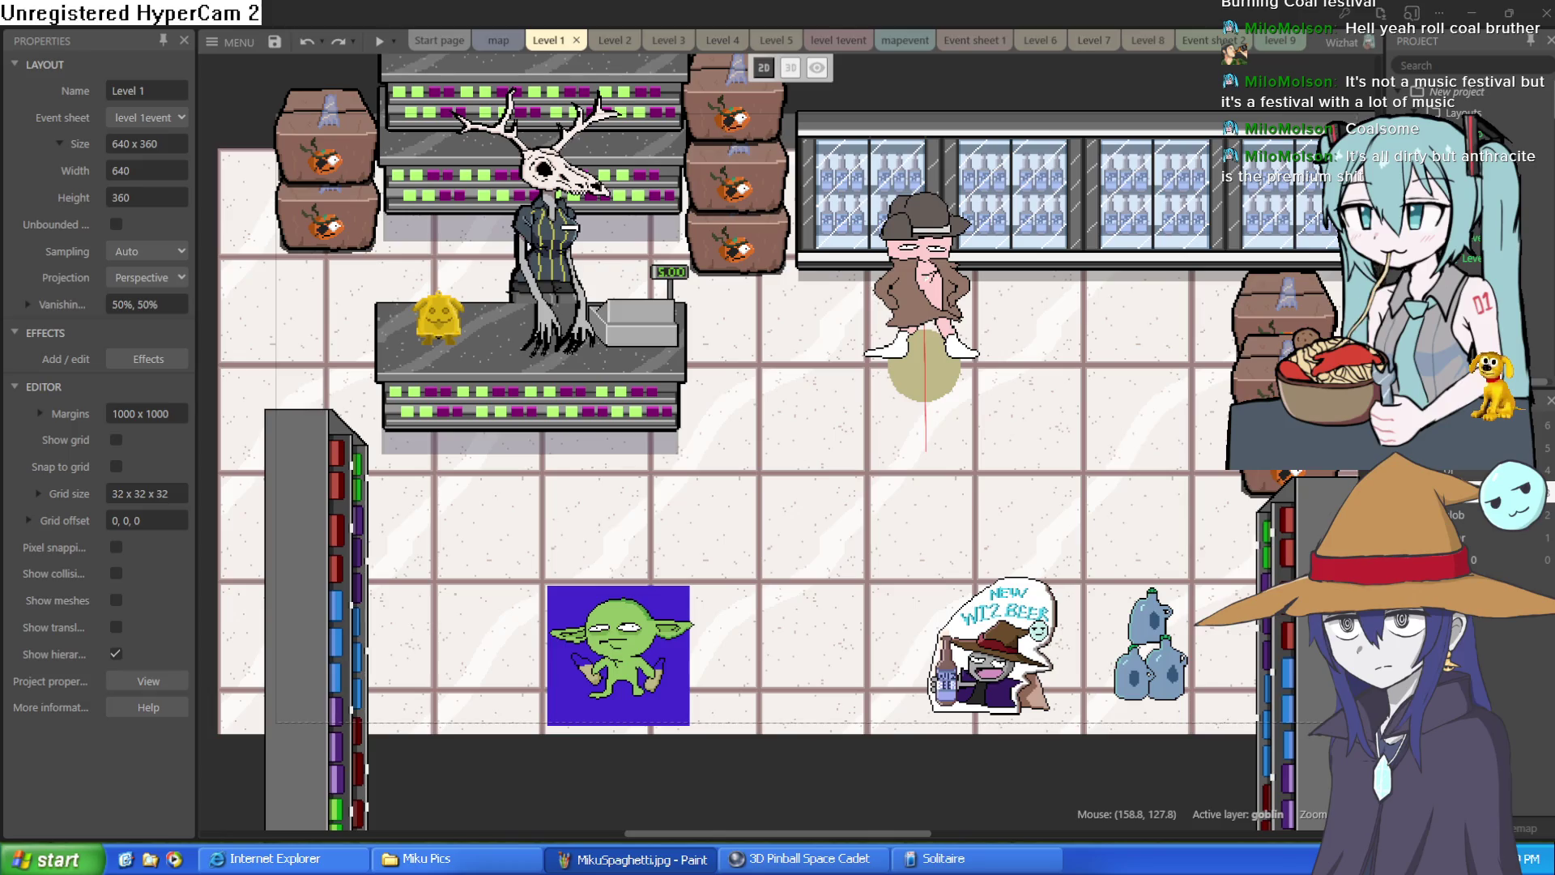
{"action": "left_click", "coordinate": [231, 41]}
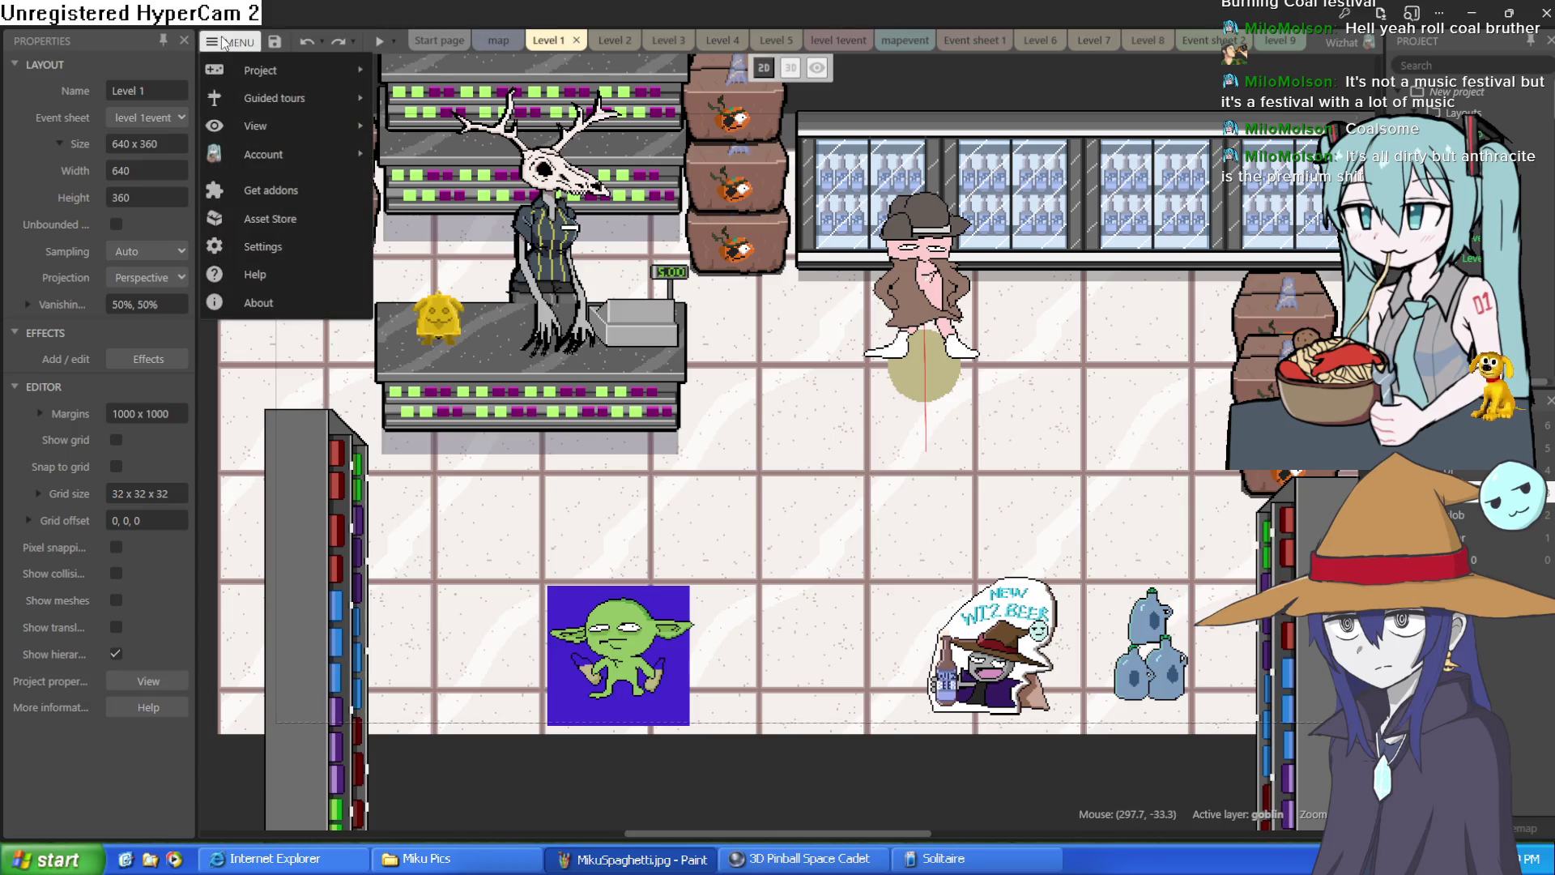
{"action": "mouse_move", "coordinate": [283, 80]}
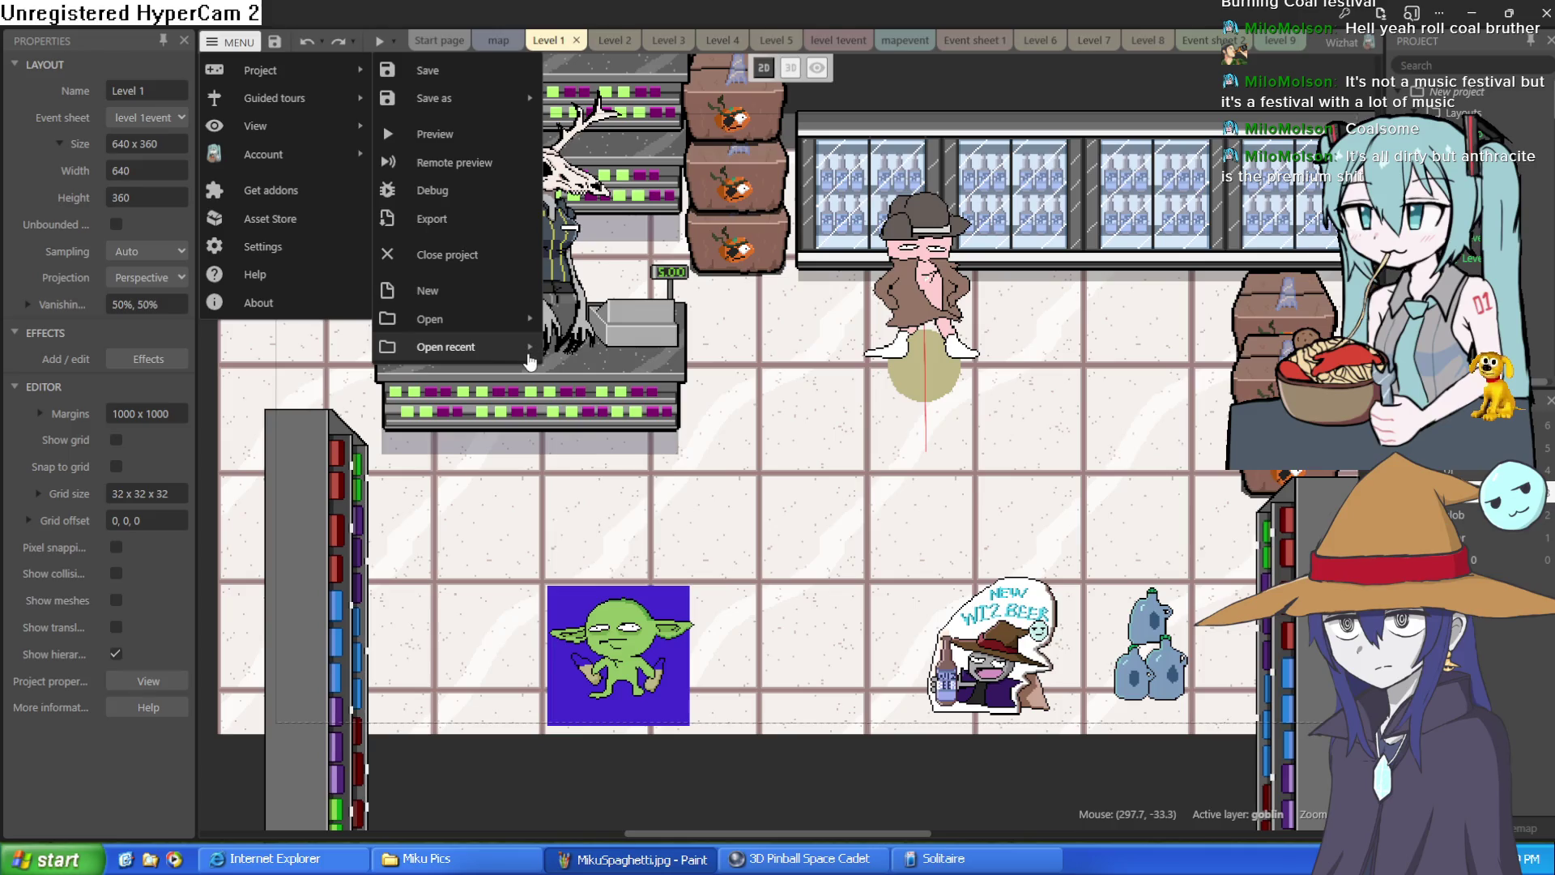
{"action": "mouse_move", "coordinate": [510, 347]}
{"action": "left_click", "coordinate": [649, 385]}
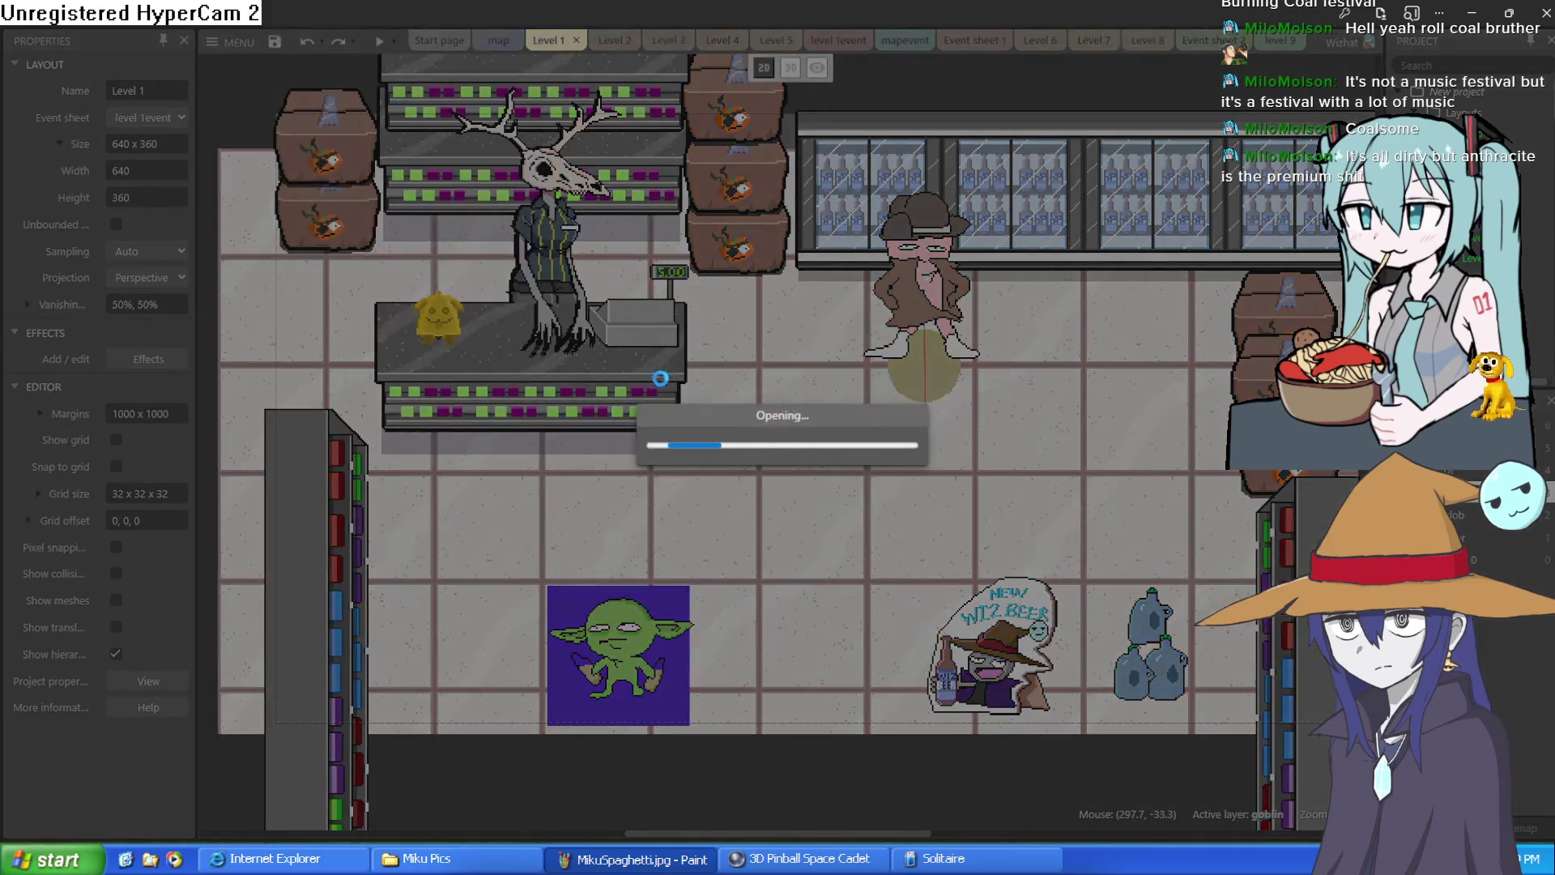
{"action": "left_click", "coordinate": [809, 463]}
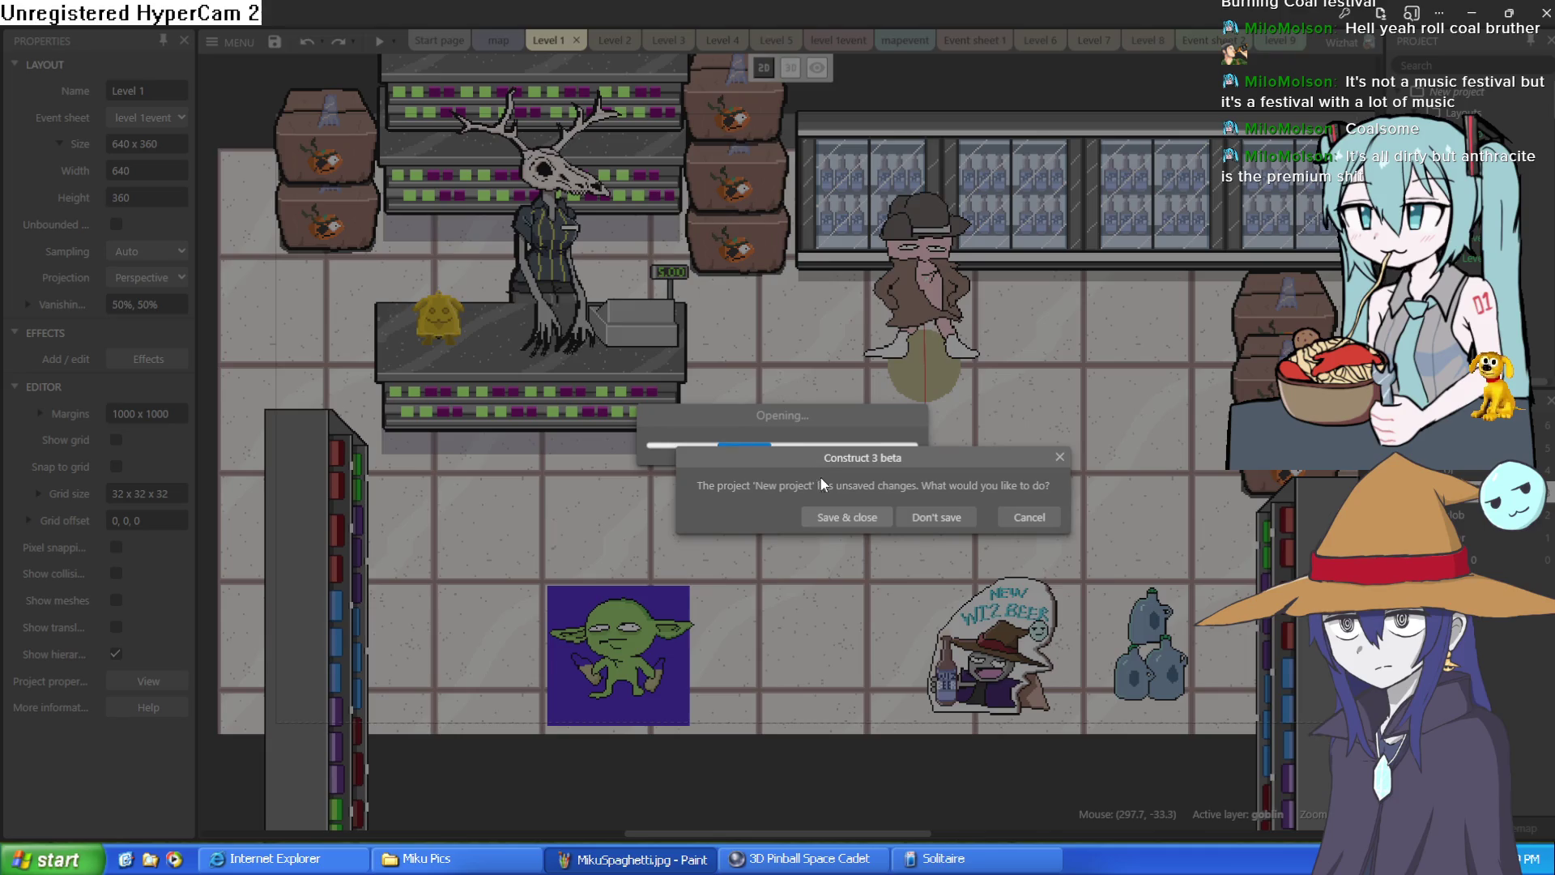
{"action": "left_click", "coordinate": [934, 518]}
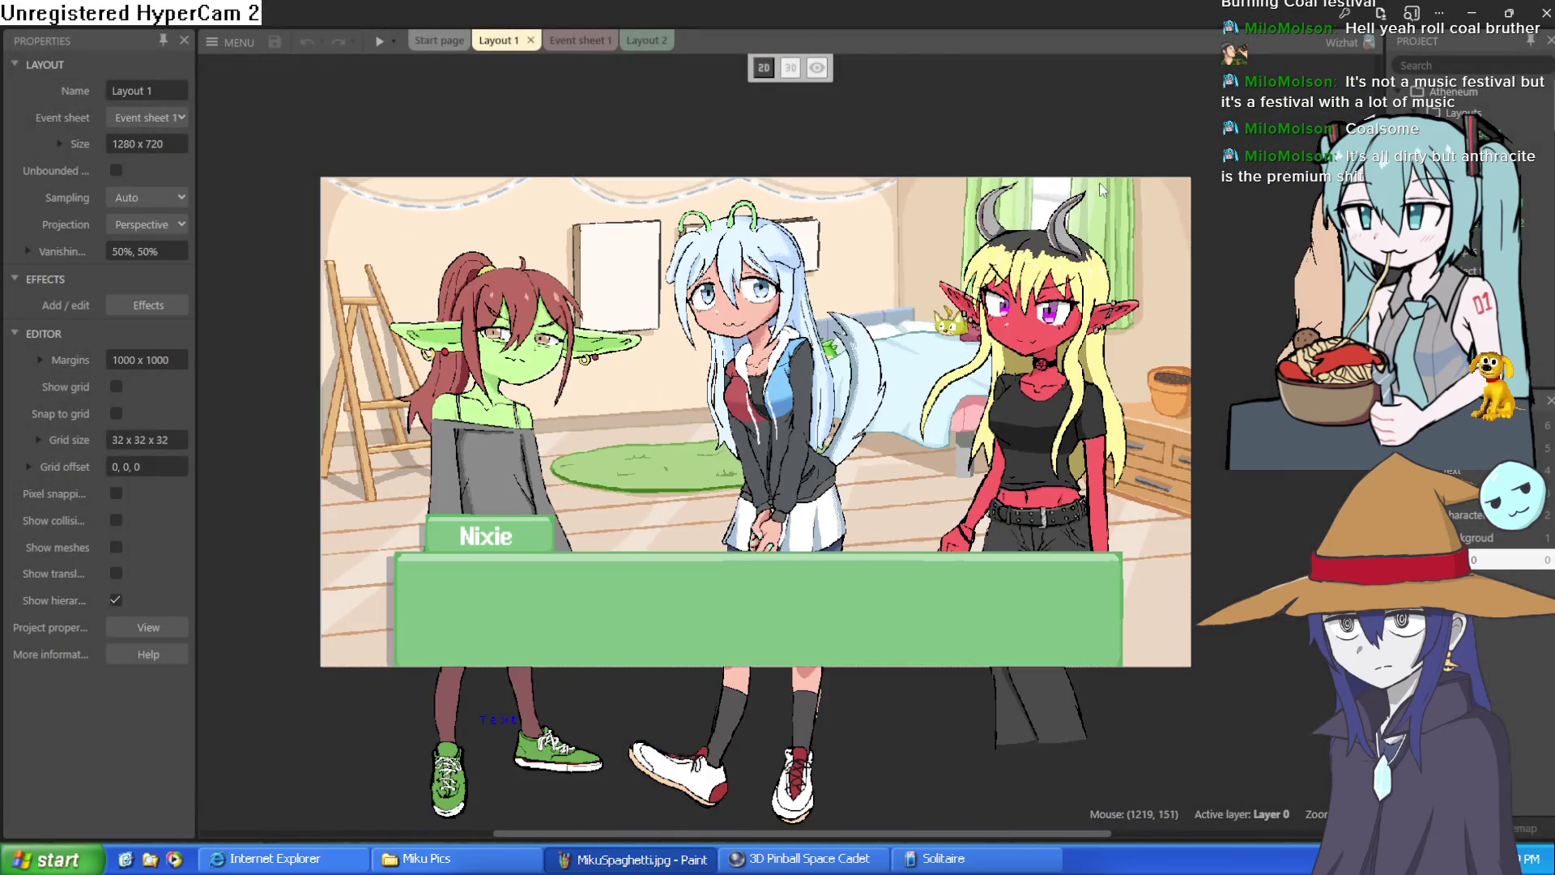
Step: Insert a new sprite in Layout 1, paste the fairy line-art as its image, and drag it down-left
{"action": "double_click", "coordinate": [644, 123]}
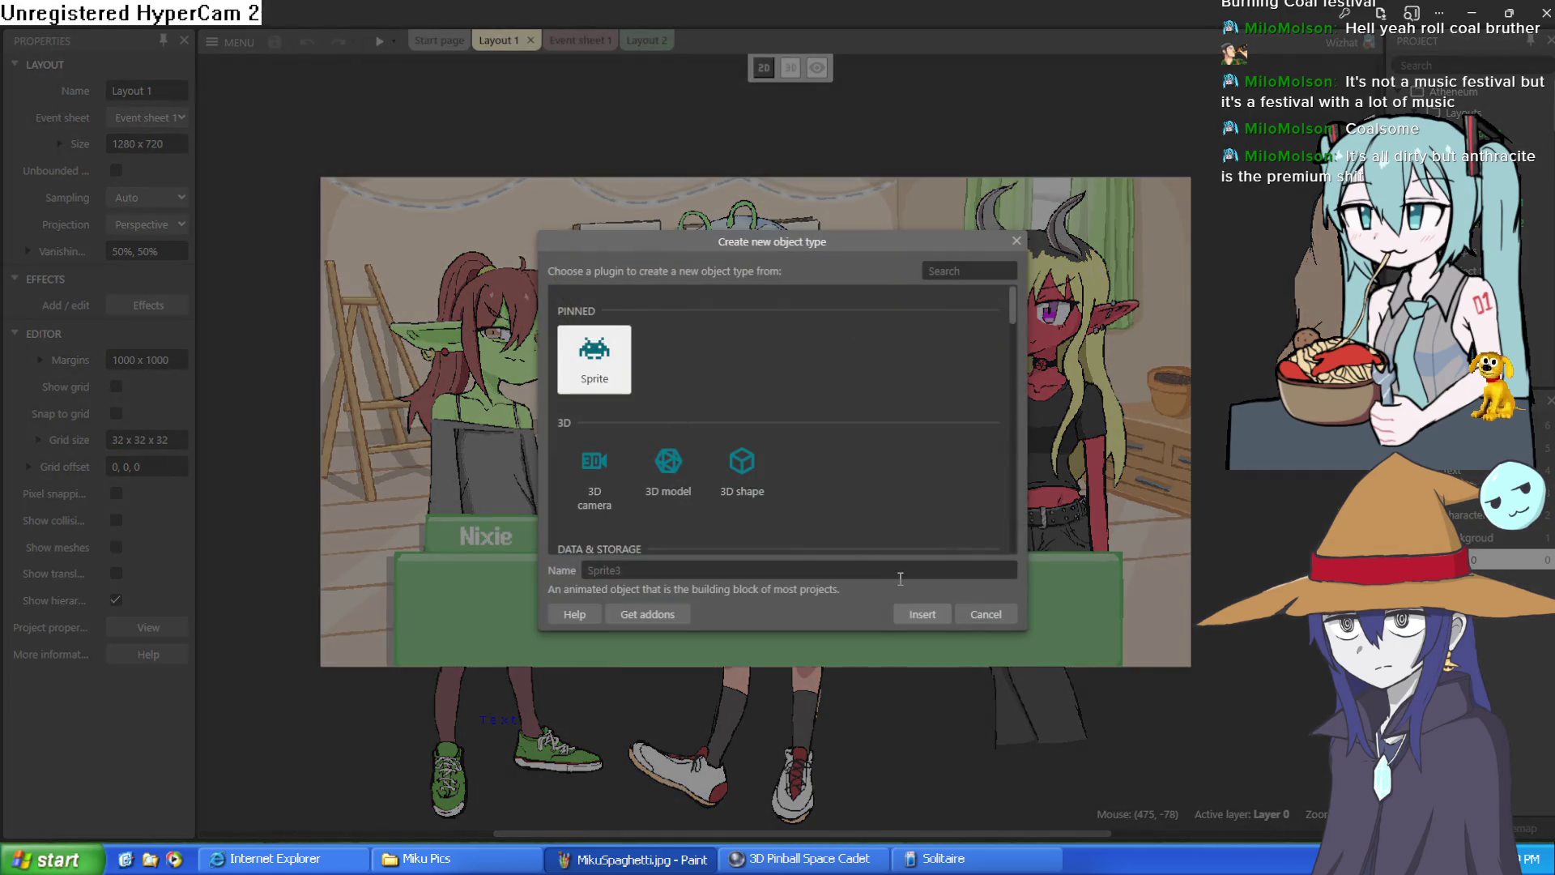
{"action": "left_click", "coordinate": [927, 619]}
{"action": "left_click", "coordinate": [585, 138]}
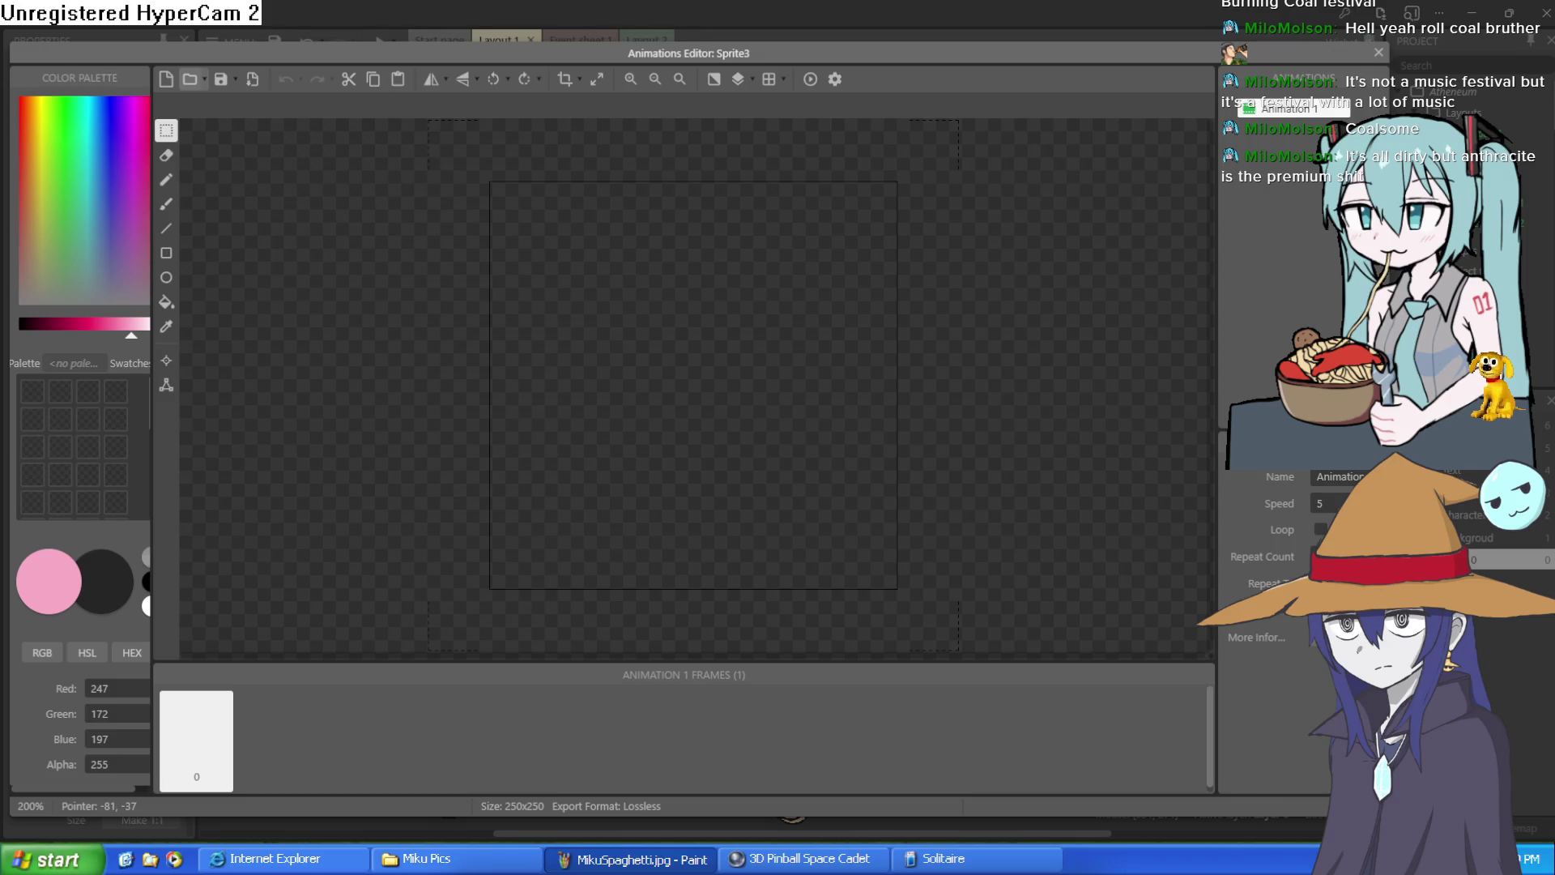
{"action": "key", "text": "ctrl+v"}
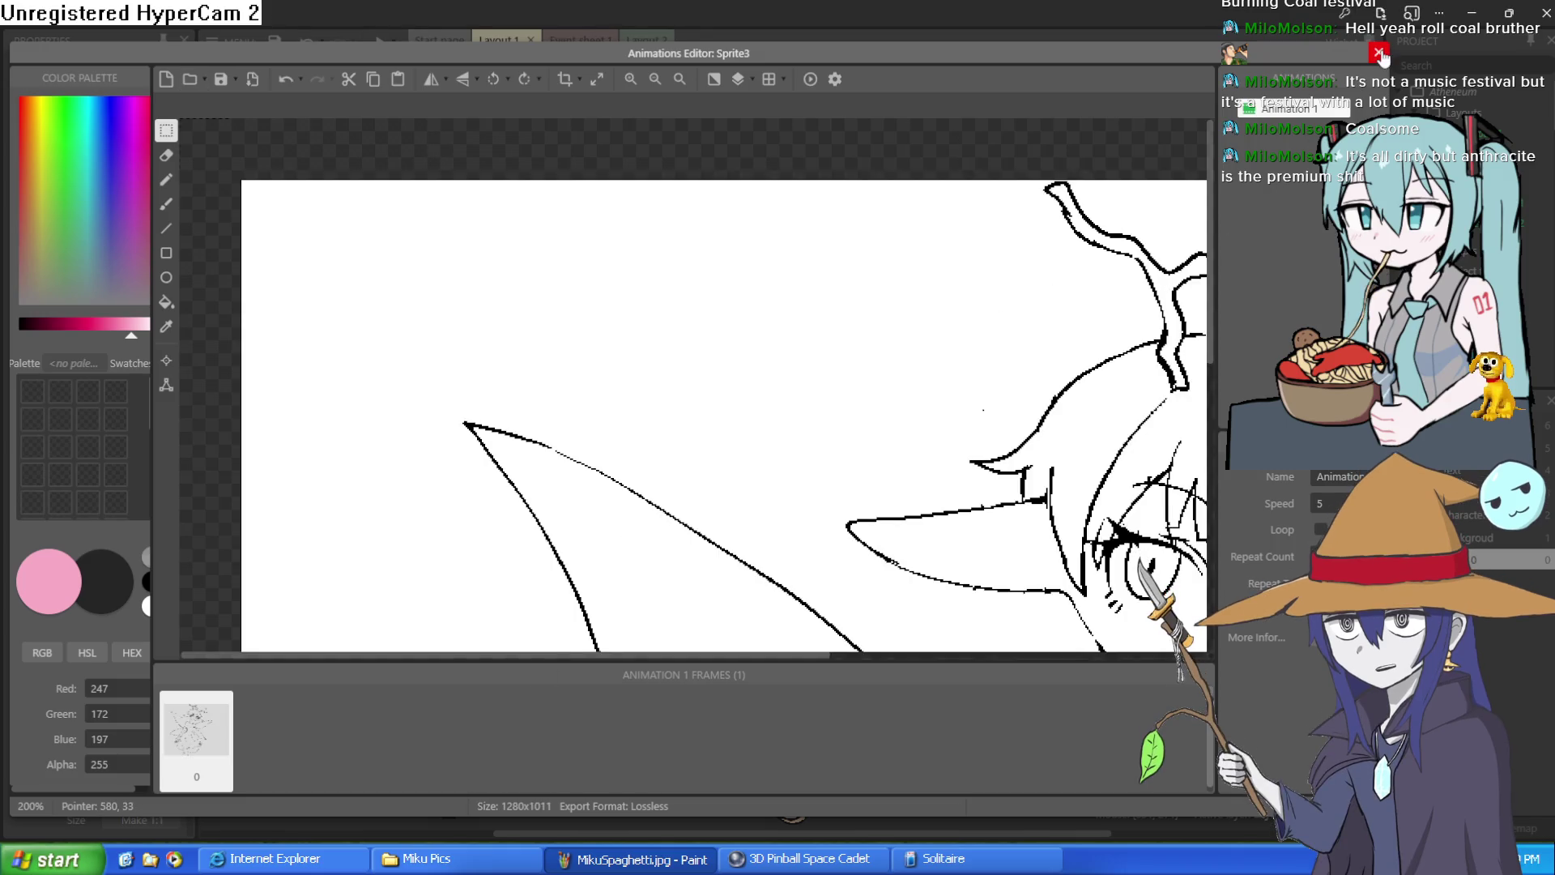
{"action": "left_click", "coordinate": [1379, 53]}
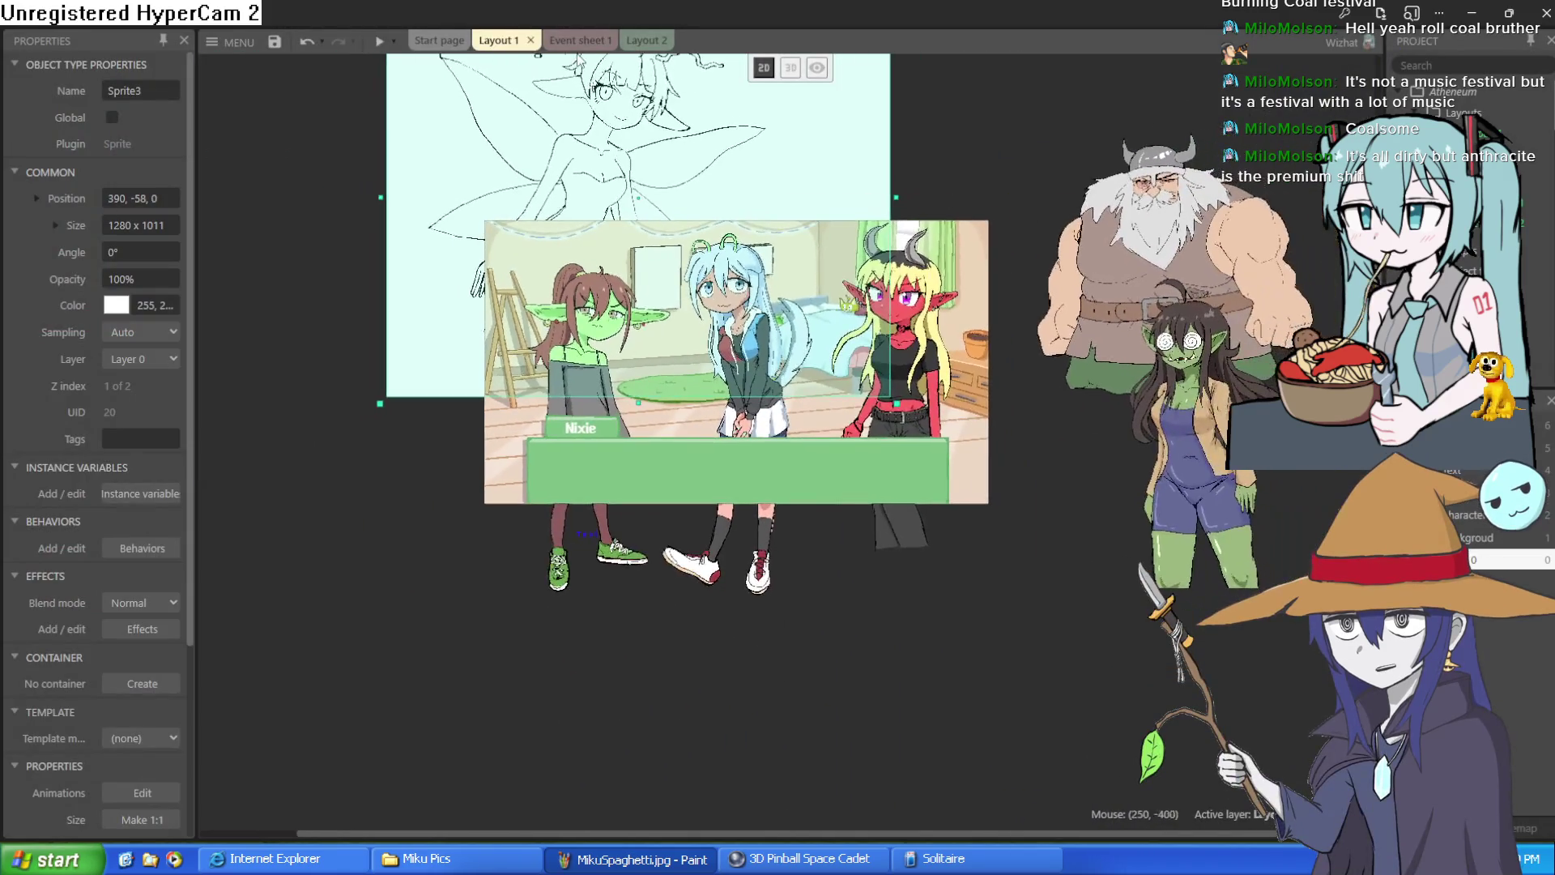
{"action": "mouse_move", "coordinate": [577, 112]}
{"action": "left_mouse_down"}
{"action": "mouse_move", "coordinate": [590, 339]}
{"action": "mouse_move", "coordinate": [553, 352]}
{"action": "mouse_move", "coordinate": [396, 345]}
{"action": "mouse_move", "coordinate": [442, 314]}
{"action": "mouse_move", "coordinate": [713, 361]}
{"action": "mouse_move", "coordinate": [794, 486]}
{"action": "mouse_move", "coordinate": [621, 256]}
{"action": "mouse_move", "coordinate": [496, 298]}
{"action": "mouse_move", "coordinate": [418, 248]}
{"action": "mouse_move", "coordinate": [532, 257]}
{"action": "left_mouse_up"}
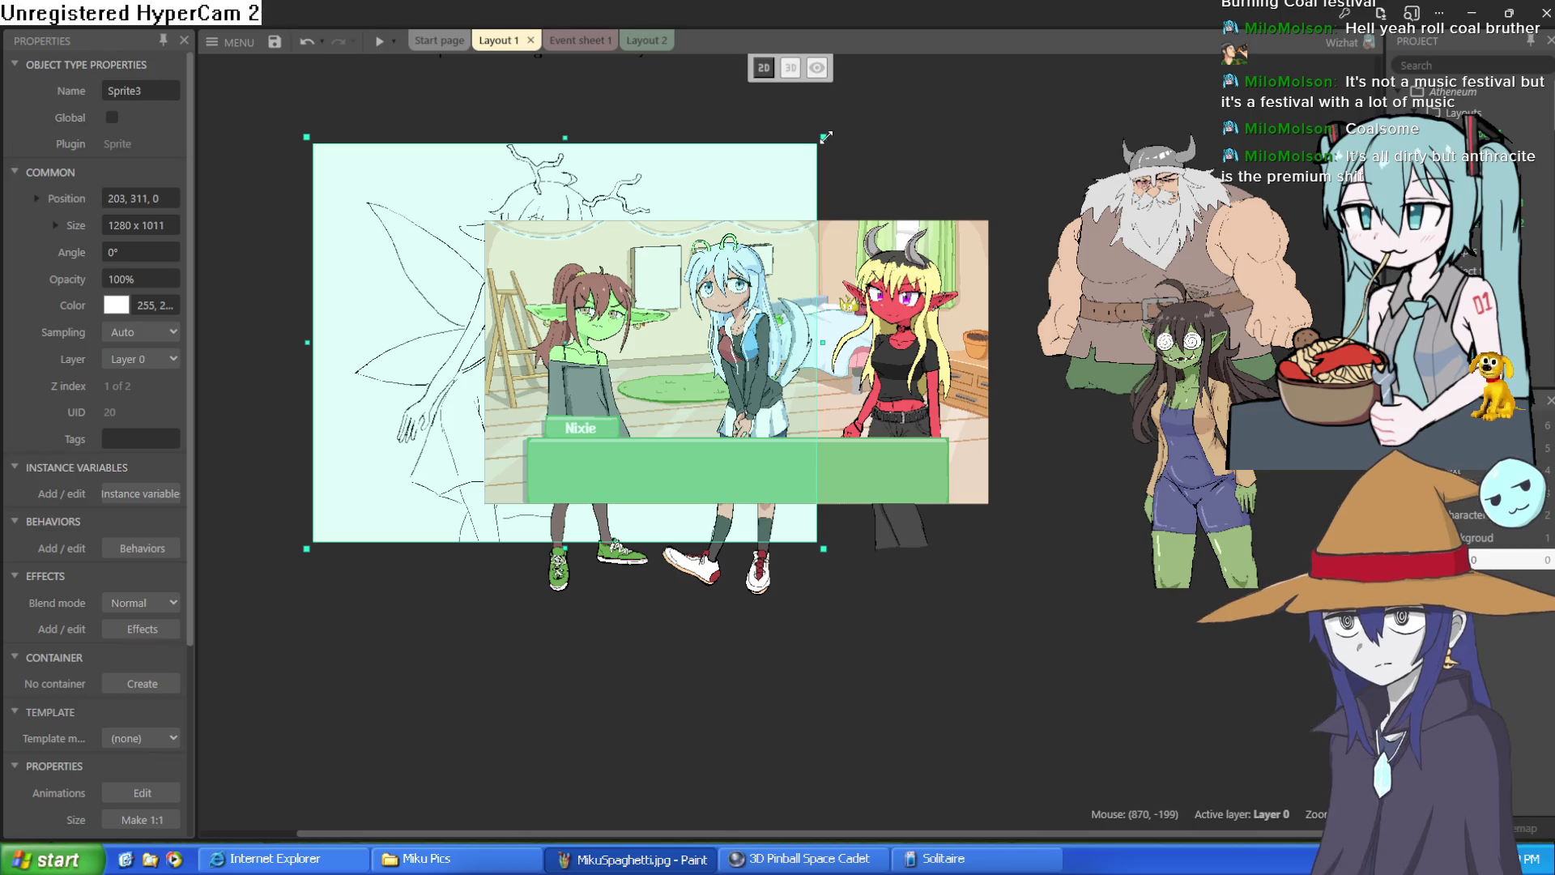
Step: Shrink the fairy sprite to about 858.8 px wide and move it to the characters layer
{"action": "mouse_move", "coordinate": [825, 138]}
{"action": "left_mouse_down"}
{"action": "mouse_move", "coordinate": [761, 194]}
{"action": "mouse_move", "coordinate": [490, 318]}
{"action": "mouse_move", "coordinate": [679, 252]}
{"action": "mouse_move", "coordinate": [656, 268]}
{"action": "left_mouse_up"}
{"action": "mouse_move", "coordinate": [423, 402]}
{"action": "left_mouse_down"}
{"action": "mouse_move", "coordinate": [589, 368]}
{"action": "mouse_move", "coordinate": [320, 362]}
{"action": "left_mouse_up"}
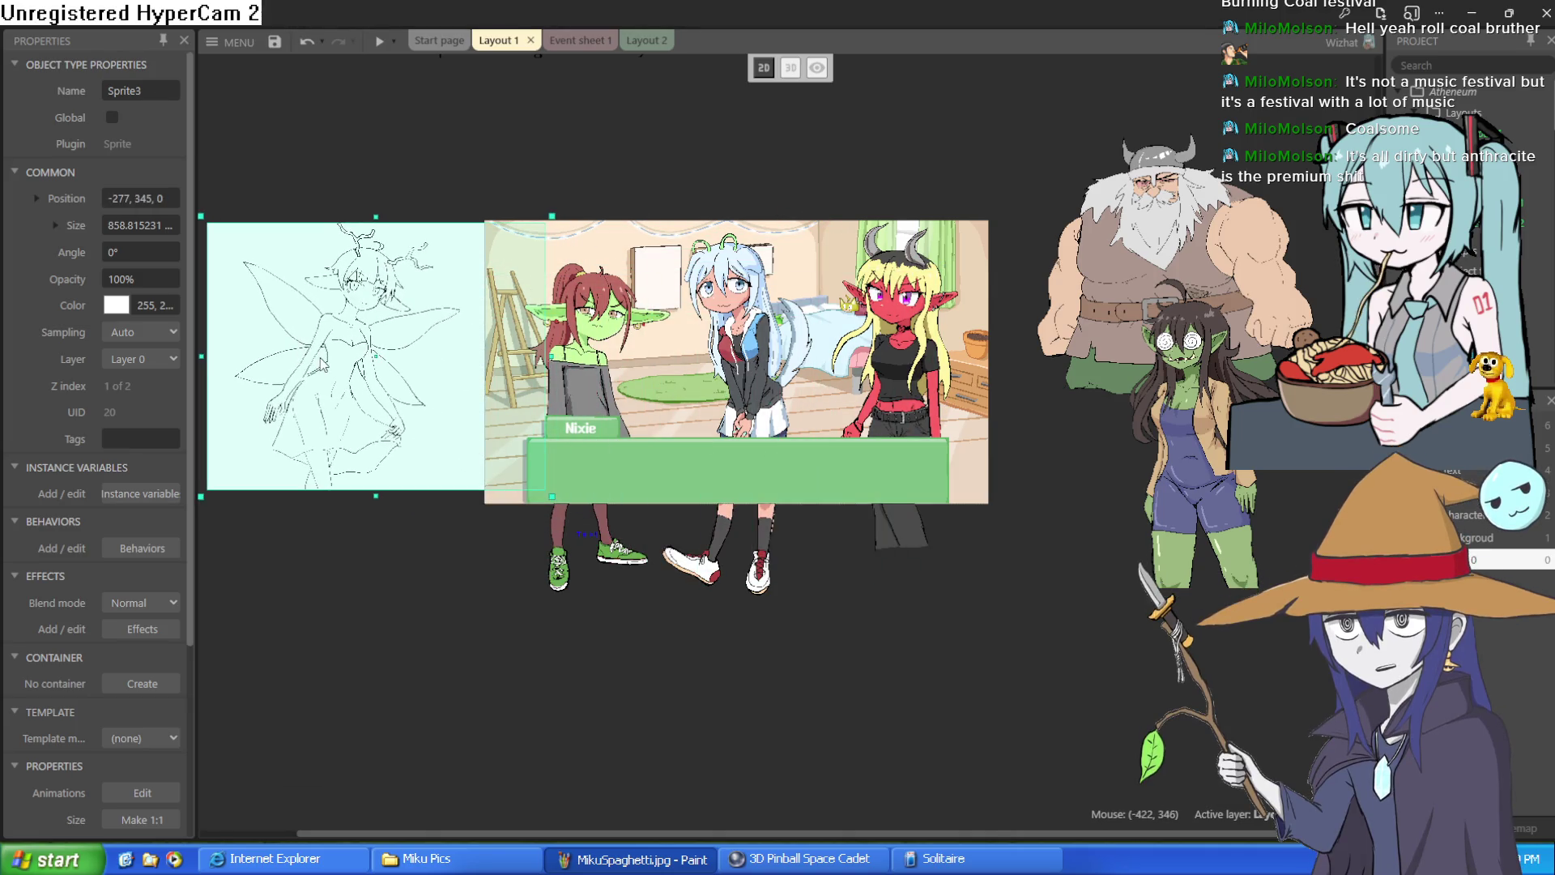
{"action": "right_click", "coordinate": [320, 362]}
{"action": "mouse_move", "coordinate": [438, 468]}
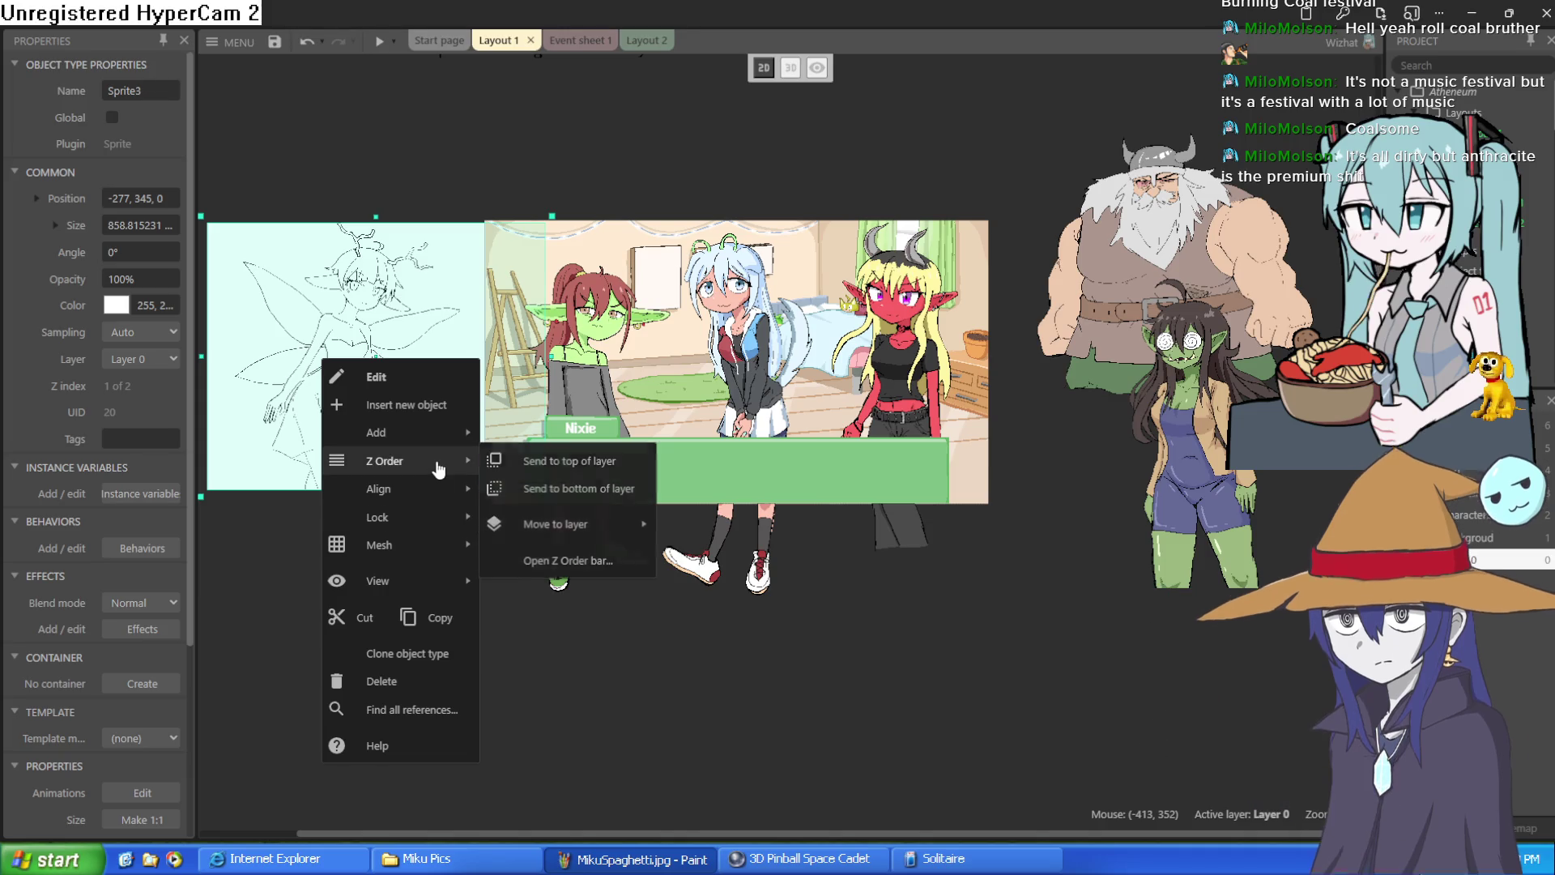
{"action": "mouse_move", "coordinate": [616, 531]}
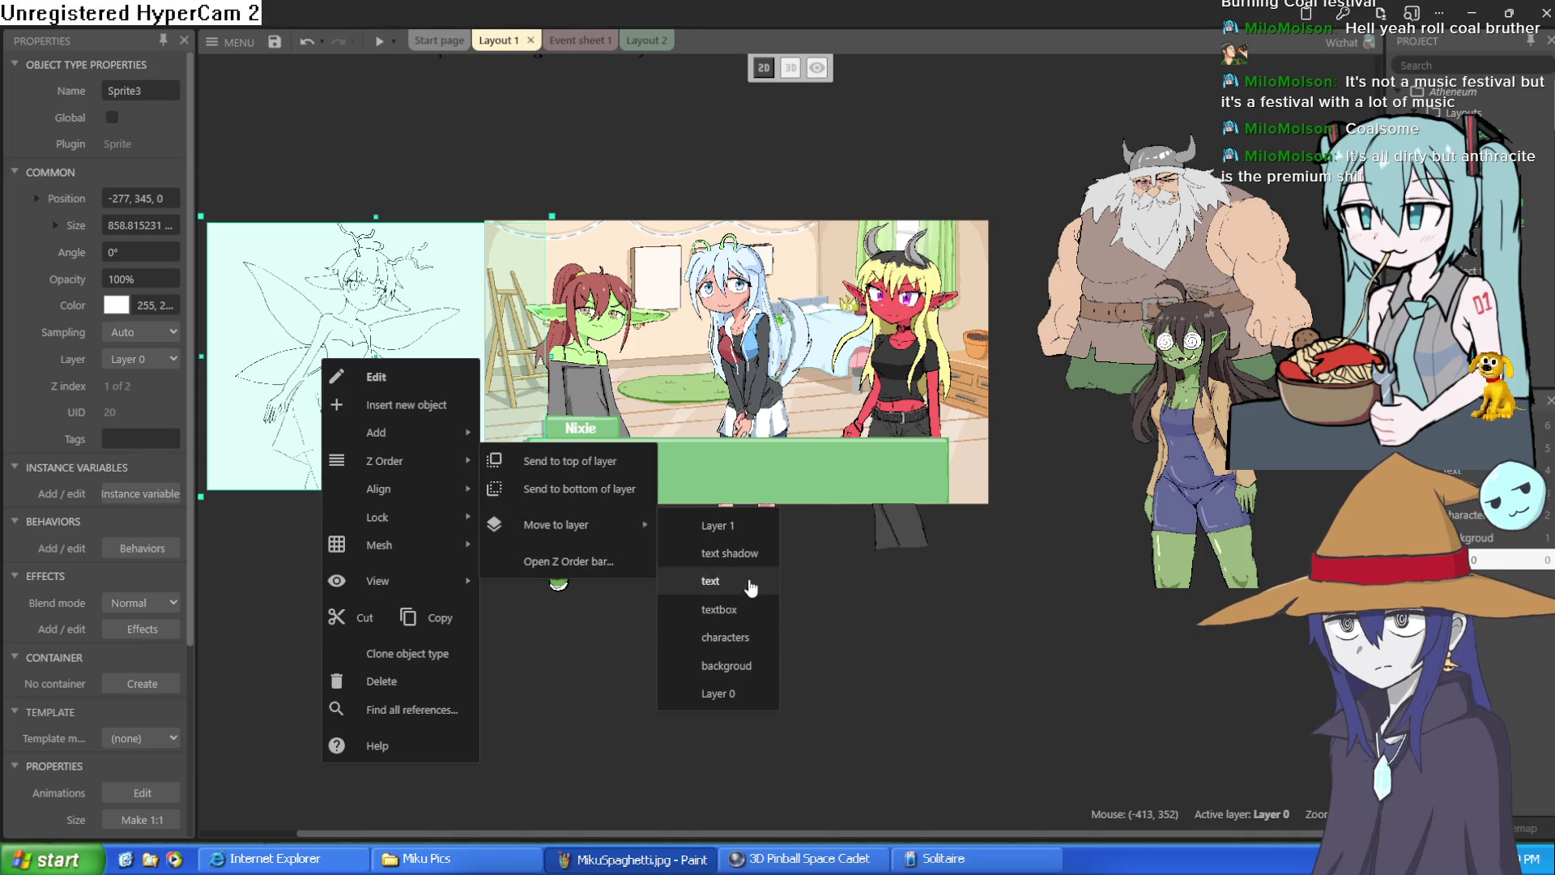
{"action": "left_click", "coordinate": [746, 637]}
{"action": "mouse_move", "coordinate": [307, 371]}
{"action": "left_mouse_down"}
{"action": "mouse_move", "coordinate": [672, 413]}
{"action": "mouse_move", "coordinate": [302, 354]}
{"action": "left_mouse_up"}
Step: Open the Z Order bar from the sprite's Z Order menu
{"action": "right_click", "coordinate": [348, 334]}
{"action": "mouse_move", "coordinate": [452, 432]}
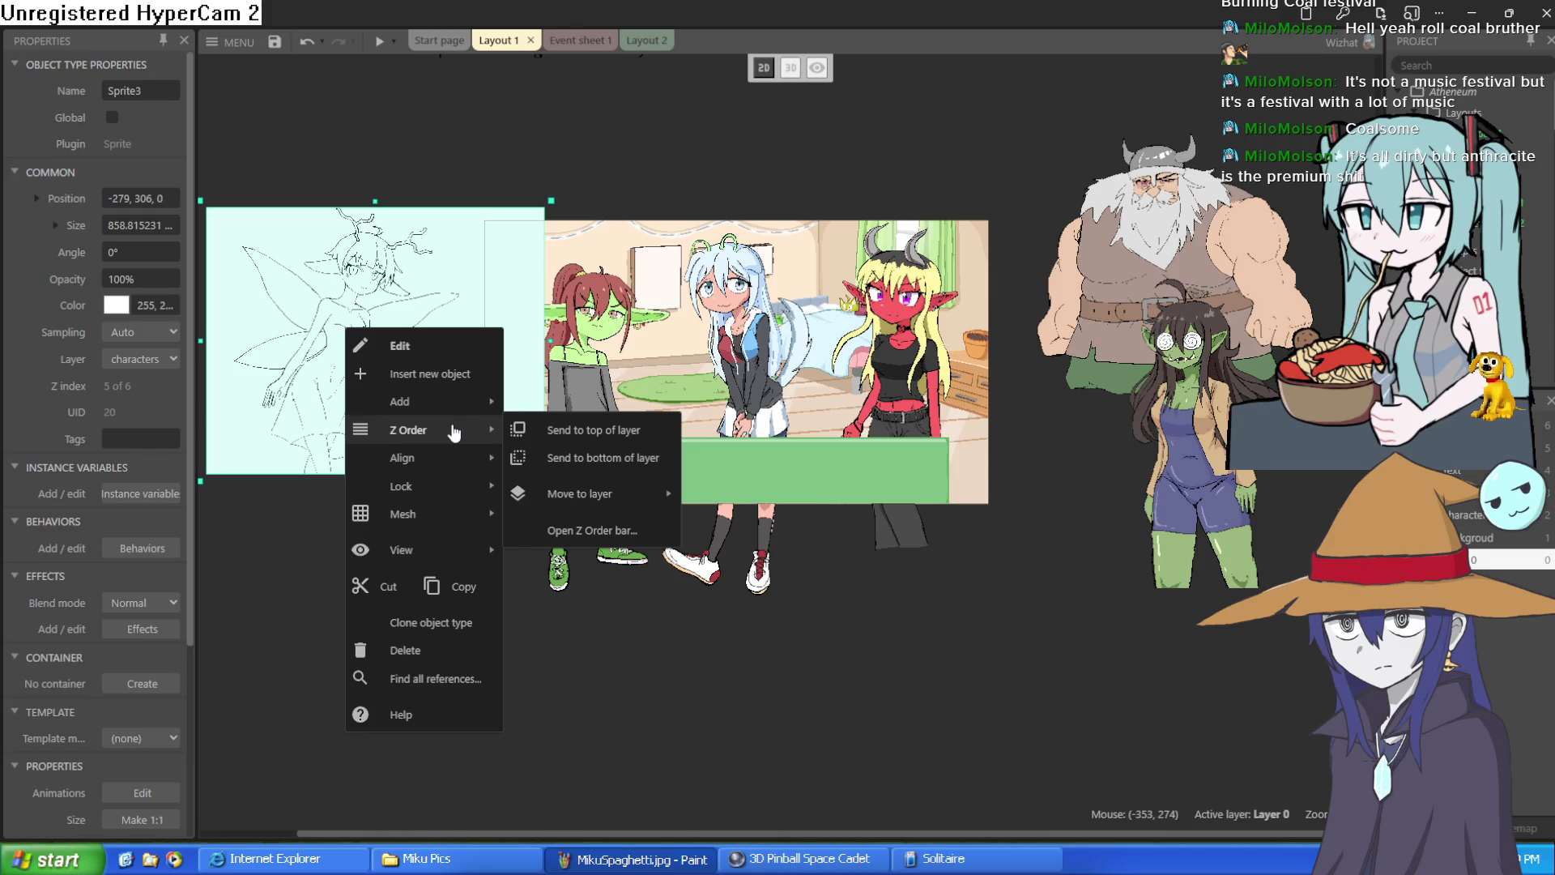
{"action": "mouse_move", "coordinate": [557, 494]}
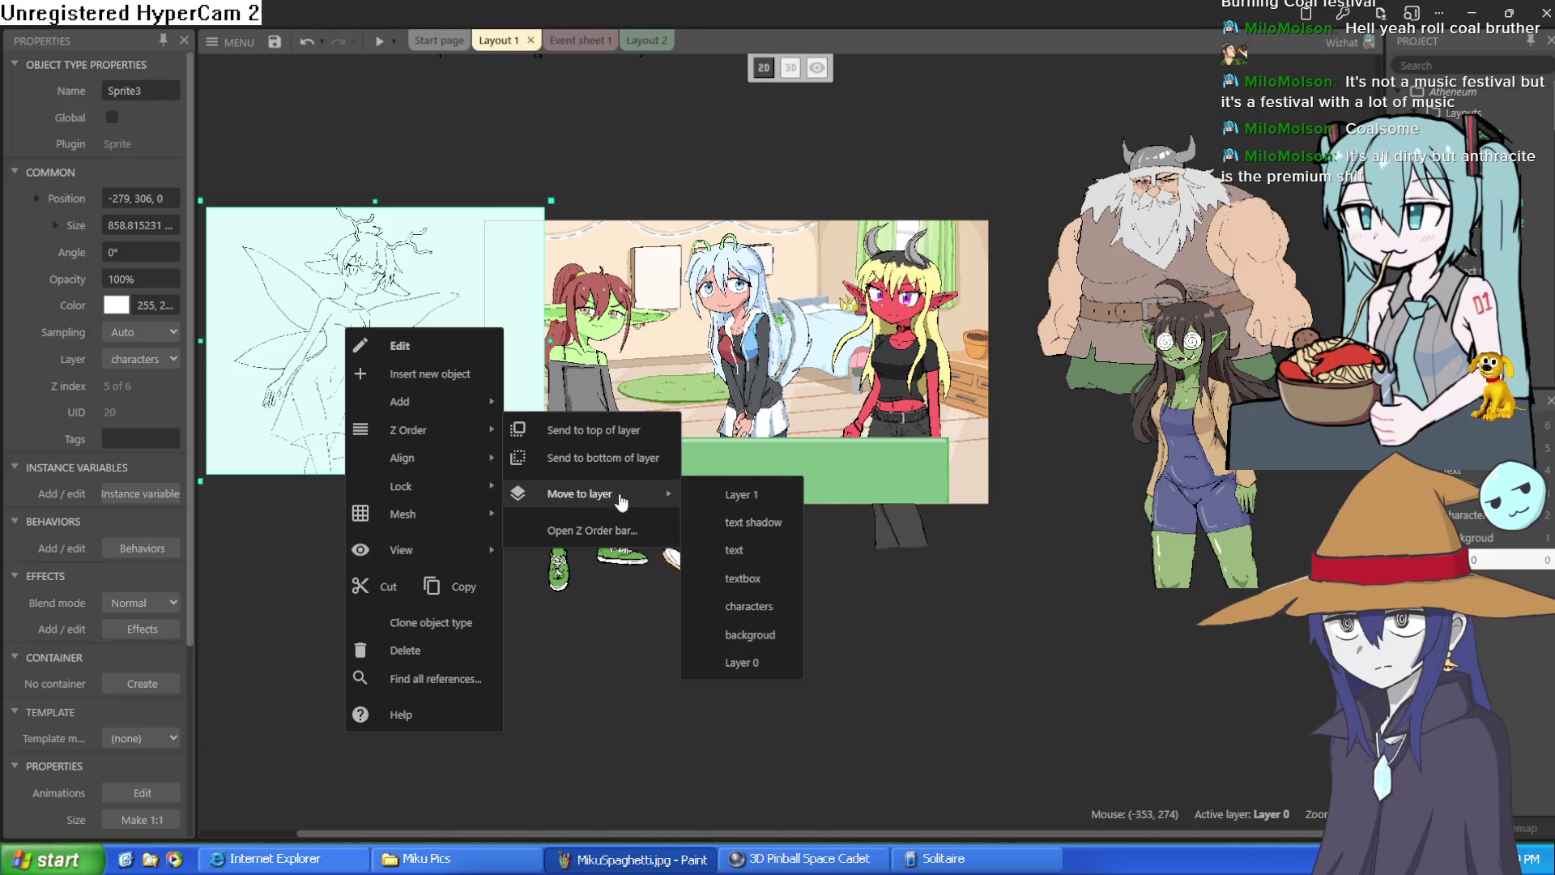
{"action": "left_click", "coordinate": [629, 546]}
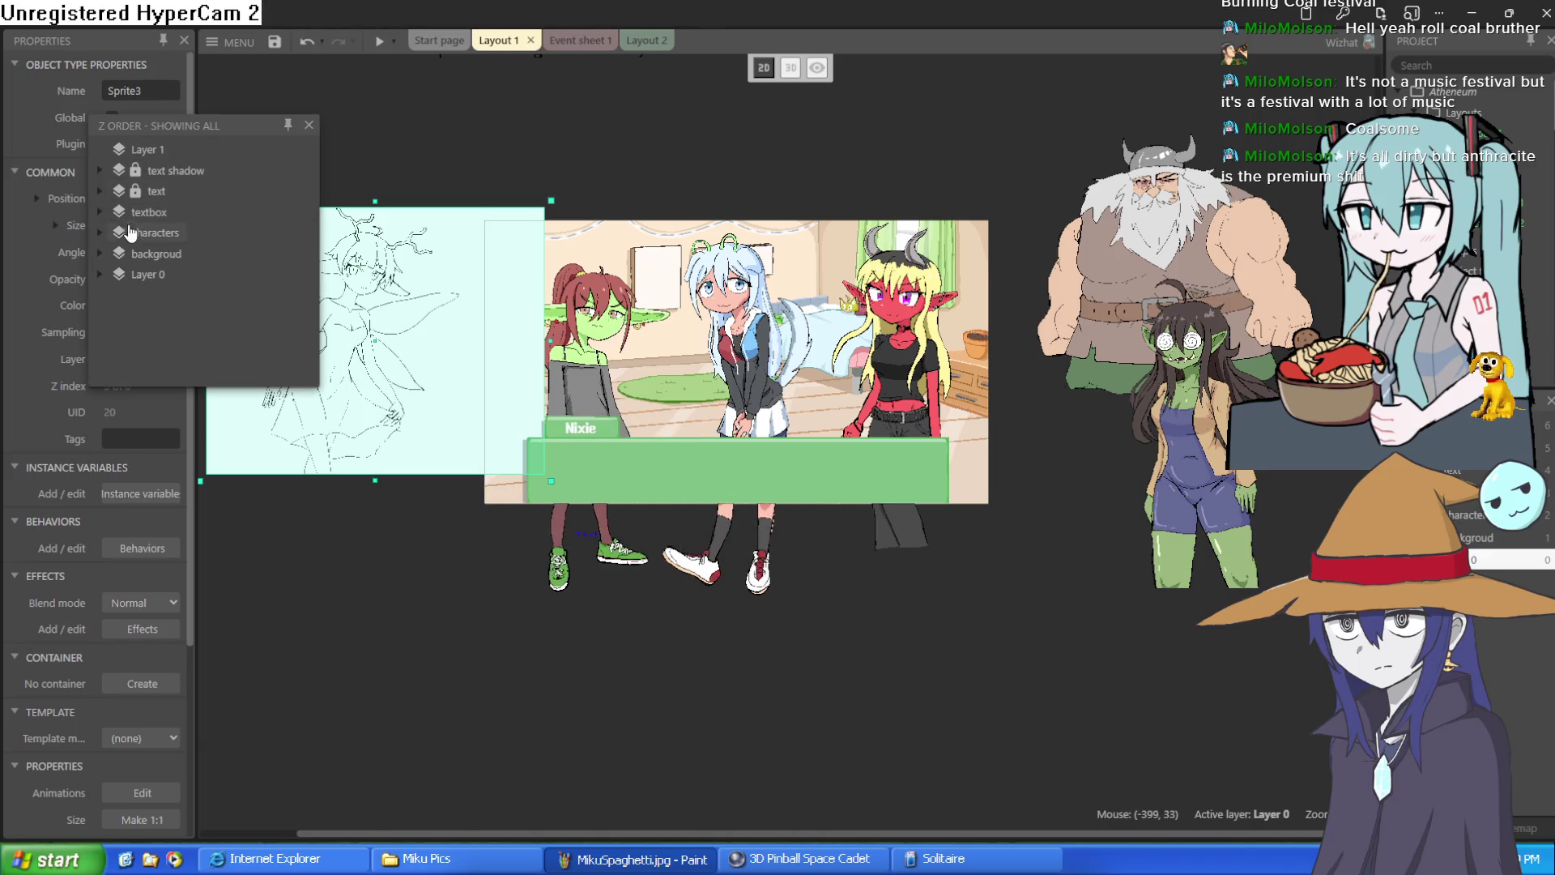
Step: Stack Sprite3 between nixie and moira and spread the fairy, hyra, nixie and moira across the scene
{"action": "left_click", "coordinate": [99, 233]}
{"action": "left_click_drag", "start_coordinate": [170, 254], "coordinate": [221, 324]}
{"action": "left_click_drag", "start_coordinate": [468, 397], "coordinate": [793, 447]}
{"action": "left_click", "coordinate": [783, 414]}
{"action": "left_click_drag", "start_coordinate": [753, 371], "coordinate": [844, 378]}
{"action": "left_click_drag", "start_coordinate": [606, 354], "coordinate": [591, 351]}
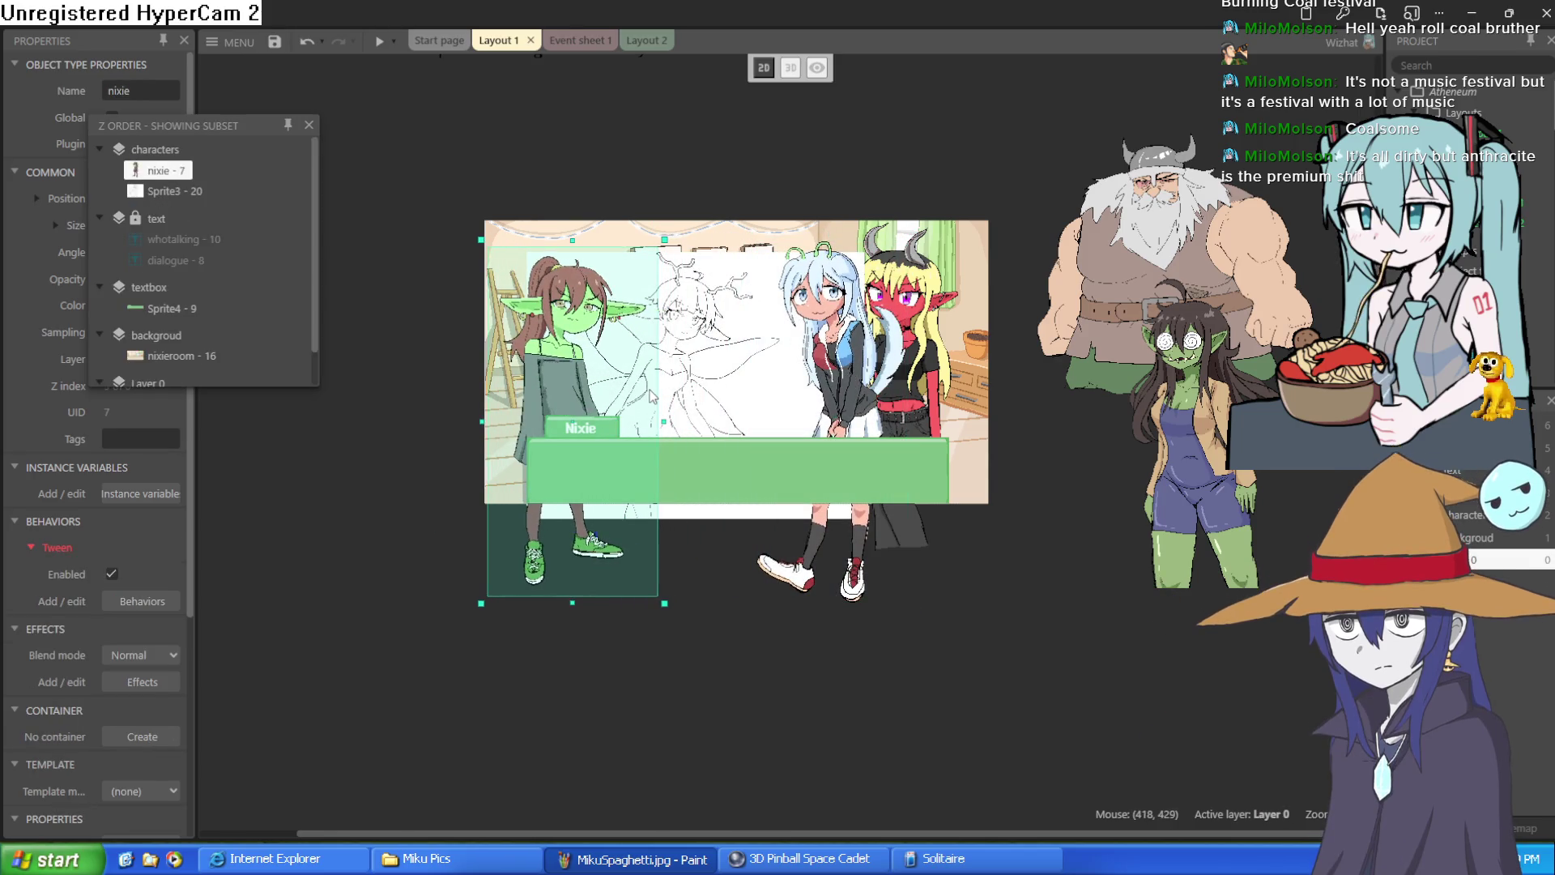
{"action": "left_click", "coordinate": [693, 379]}
{"action": "left_click_drag", "start_coordinate": [942, 366], "coordinate": [1019, 377]}
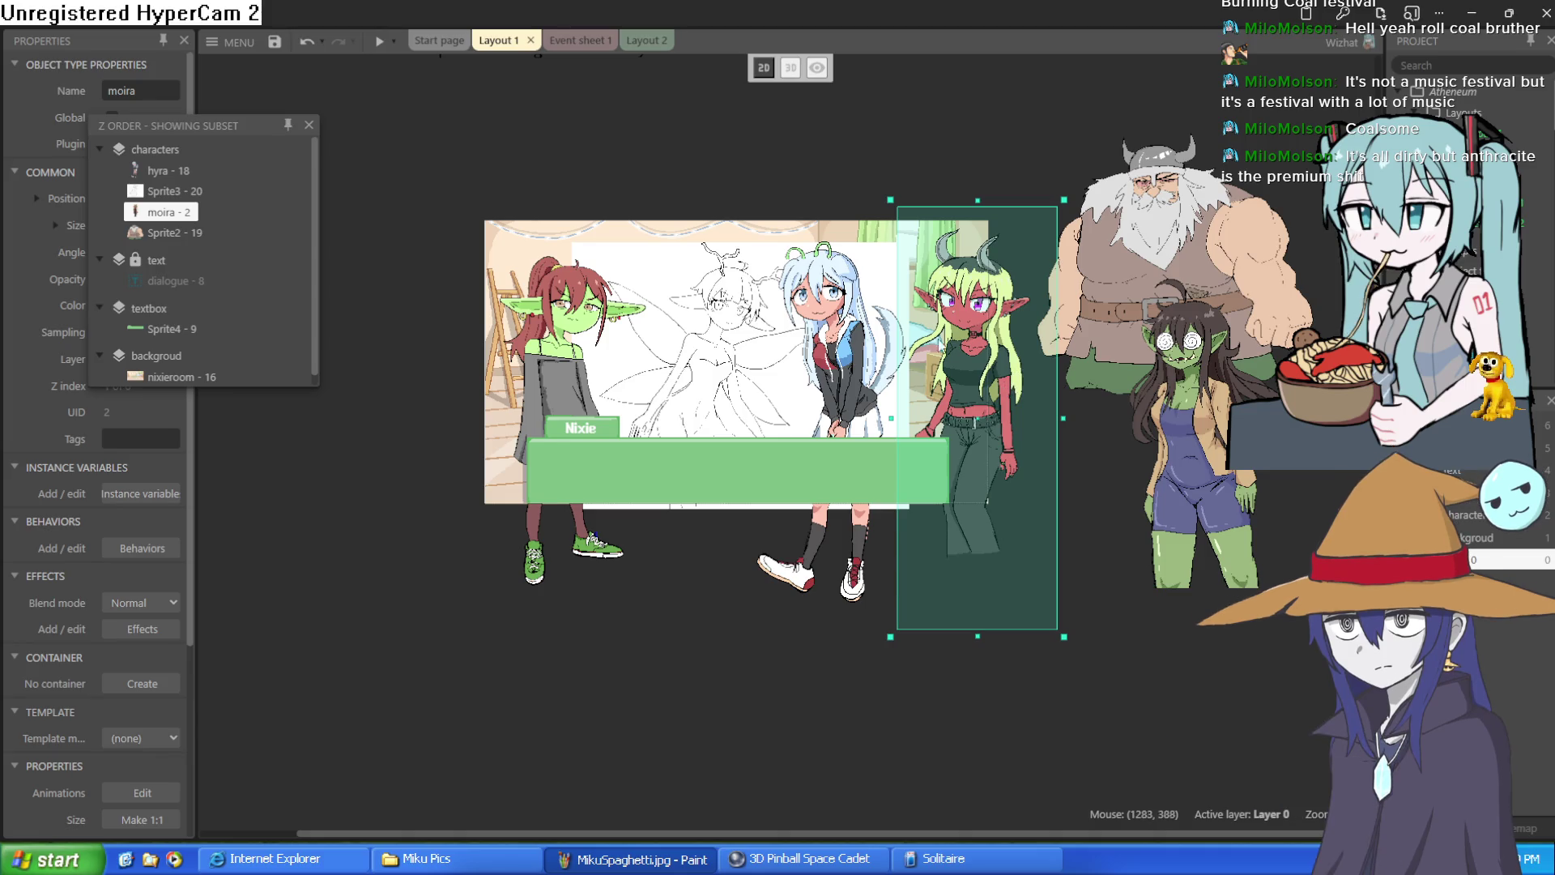
Step: Fine-tune the fairy, hyra and moira positions so the fairy stands centred, then close the Z Order bar
{"action": "scroll", "coordinate": [788, 382], "scroll_direction": "up", "scroll_amount": 5}
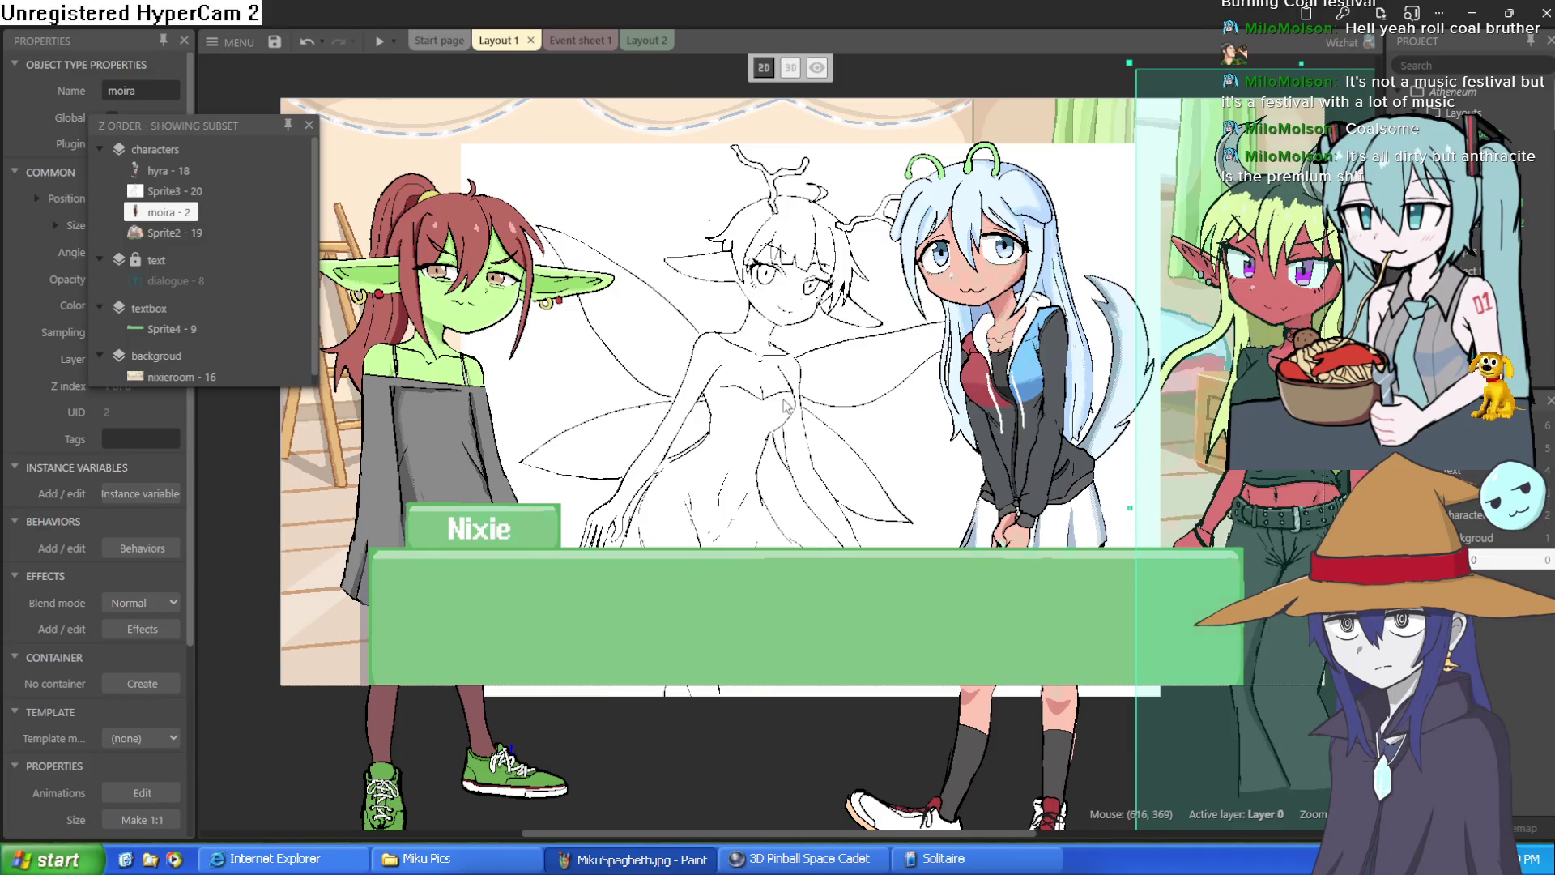
{"action": "left_click_drag", "start_coordinate": [788, 381], "coordinate": [764, 384]}
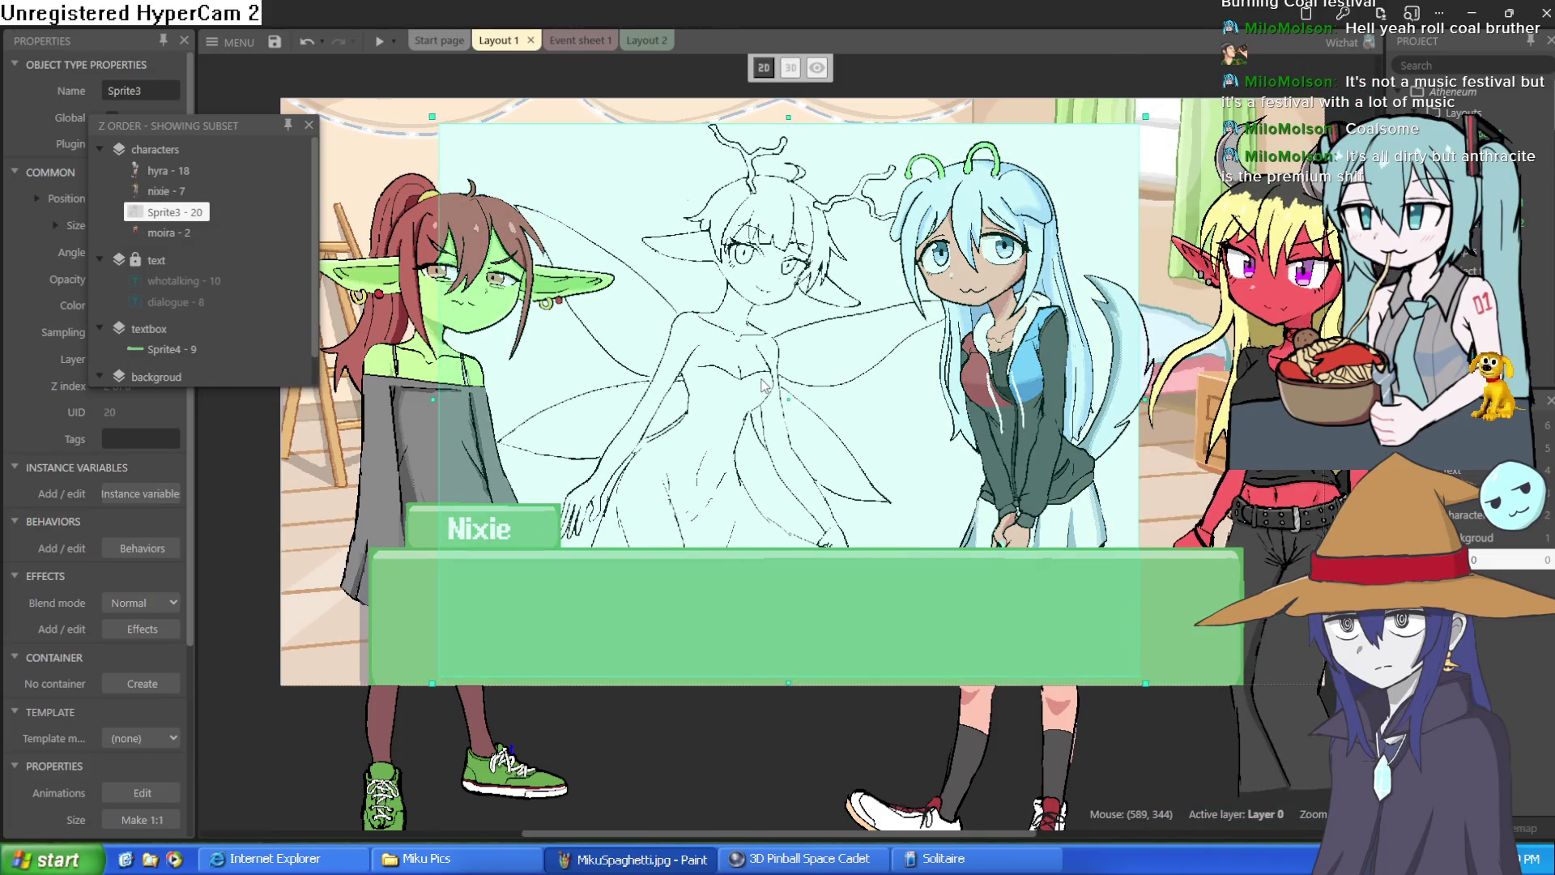
{"action": "left_click_drag", "start_coordinate": [1086, 413], "coordinate": [1102, 405]}
{"action": "left_click_drag", "start_coordinate": [1198, 405], "coordinate": [1164, 400]}
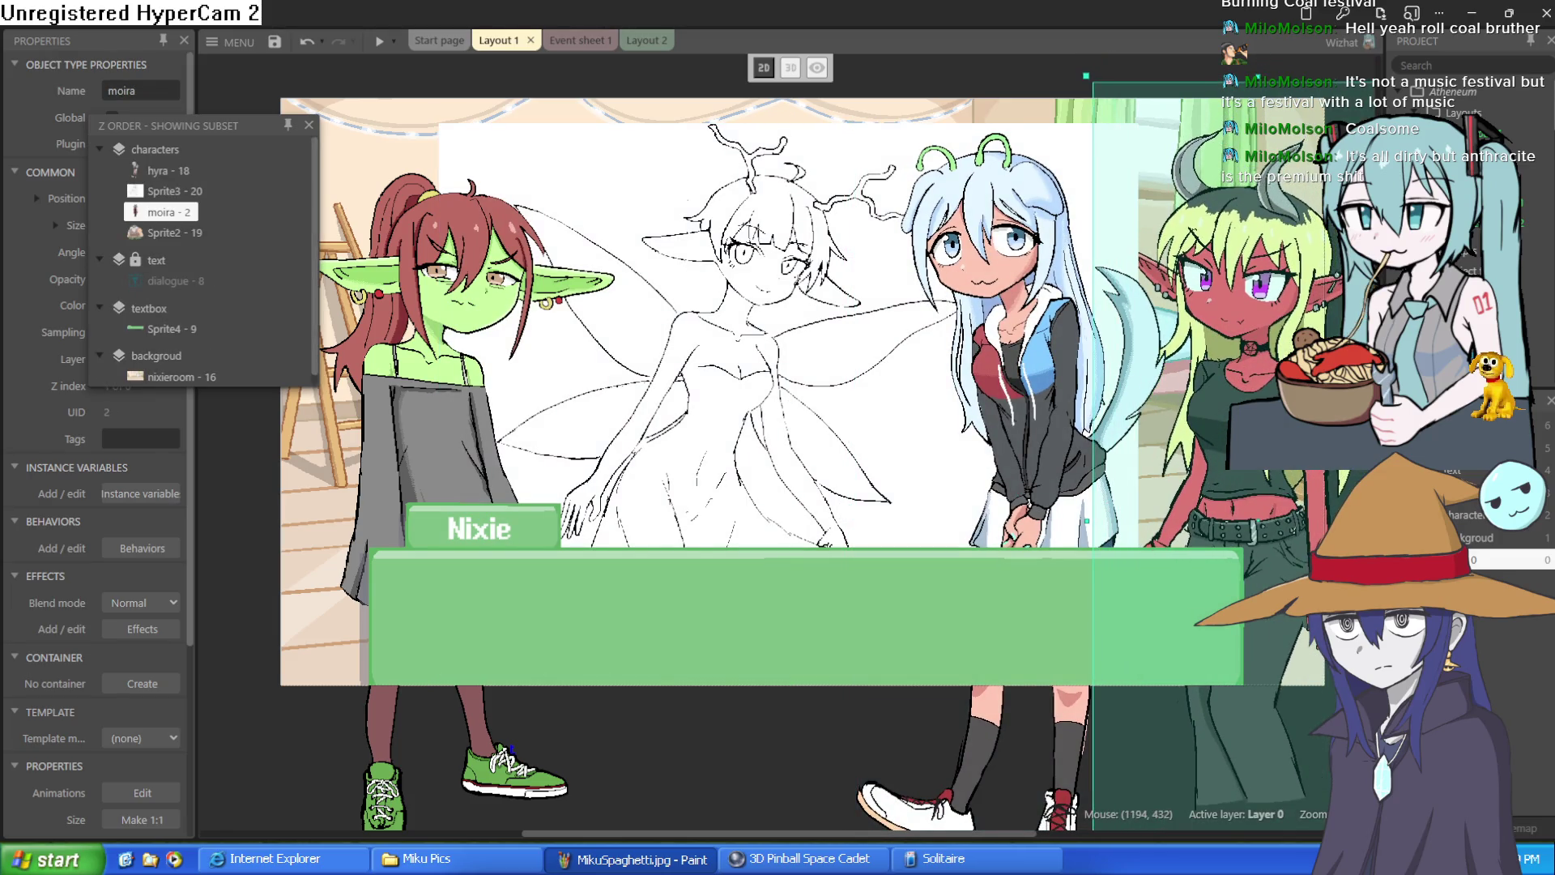
{"action": "mouse_move", "coordinate": [857, 405]}
{"action": "left_mouse_down"}
{"action": "mouse_move", "coordinate": [843, 427]}
{"action": "mouse_move", "coordinate": [823, 404]}
{"action": "mouse_move", "coordinate": [842, 362]}
{"action": "mouse_move", "coordinate": [842, 385]}
{"action": "left_mouse_up"}
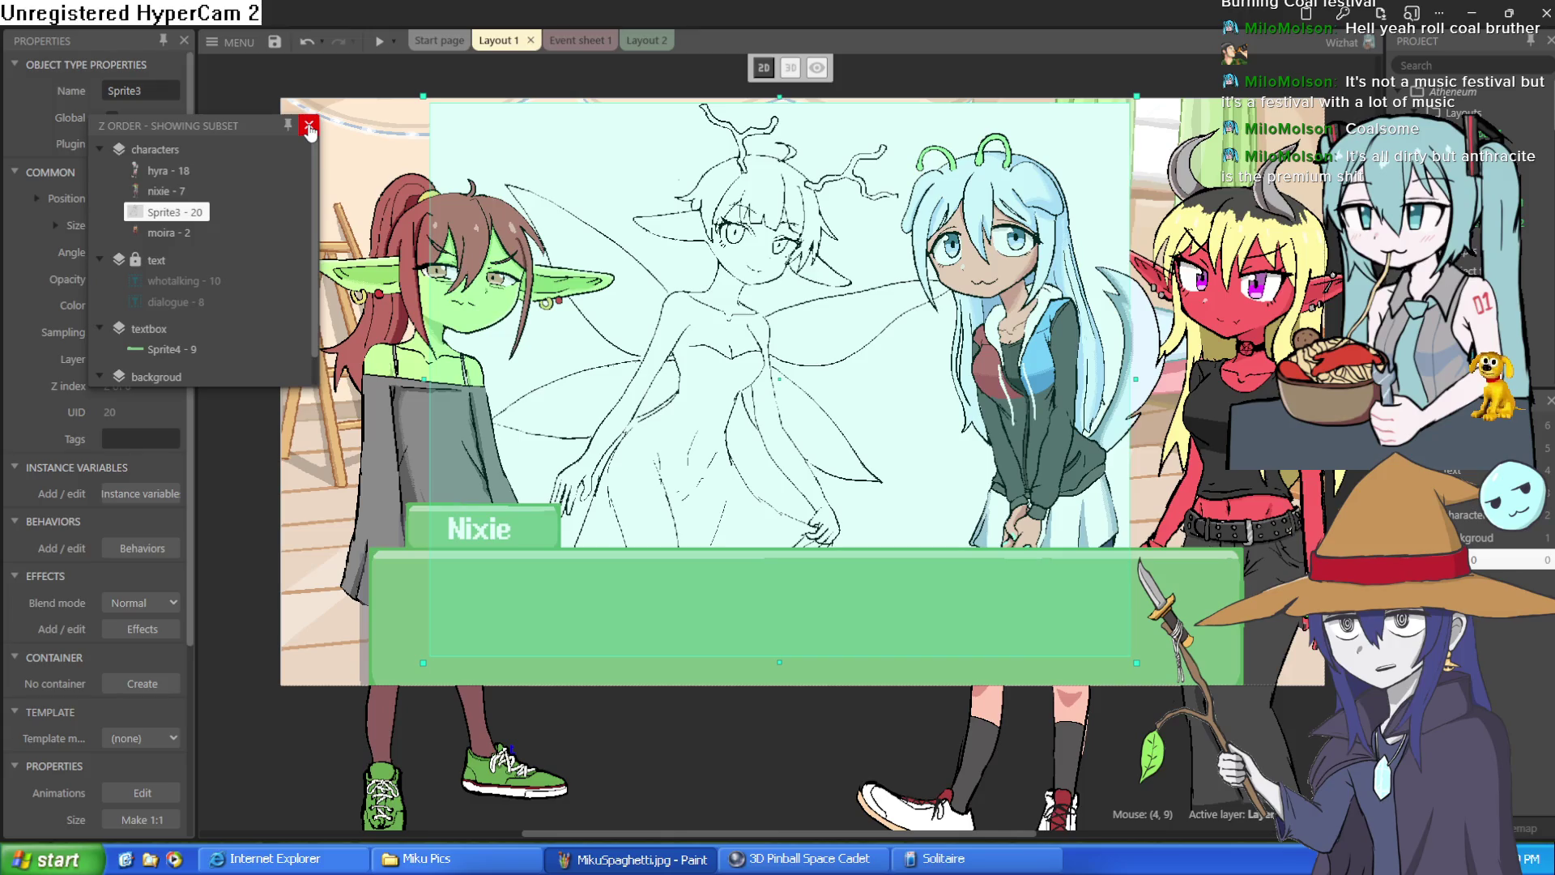
{"action": "left_click", "coordinate": [309, 125]}
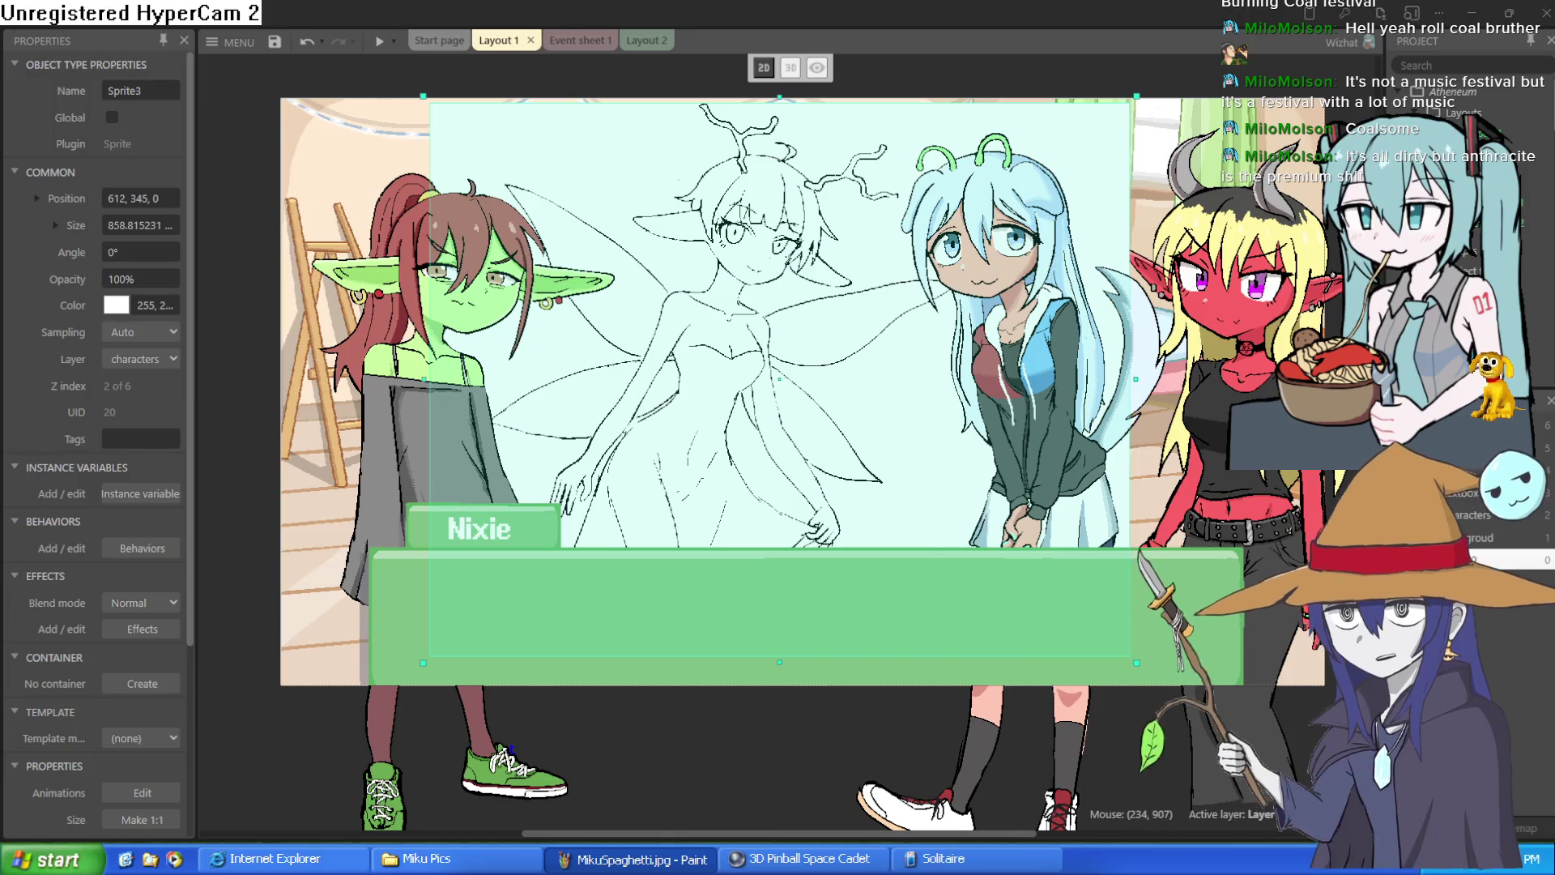